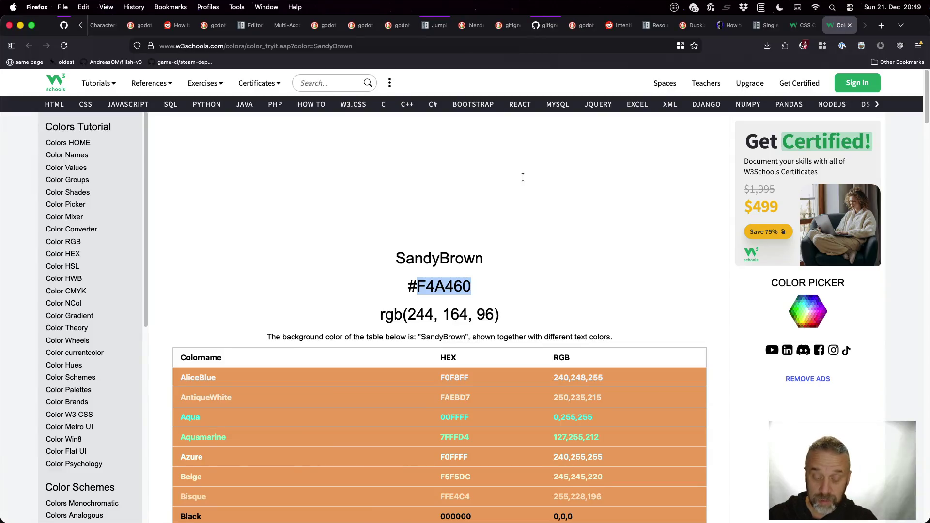
Search 'blender orbit' and open the Blender 5.0 manual's Navigation page.
{"action": "type", "text": "blender "}
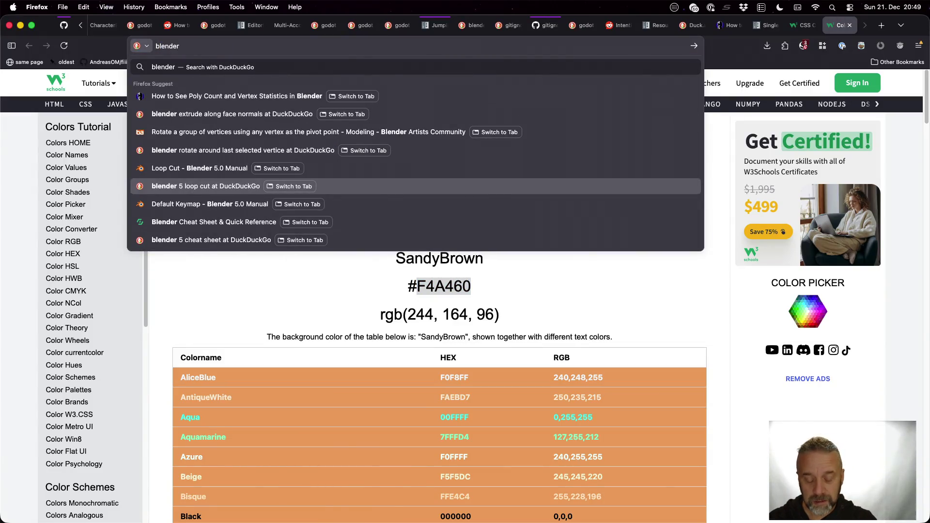
{"action": "type", "text": "orbit"}
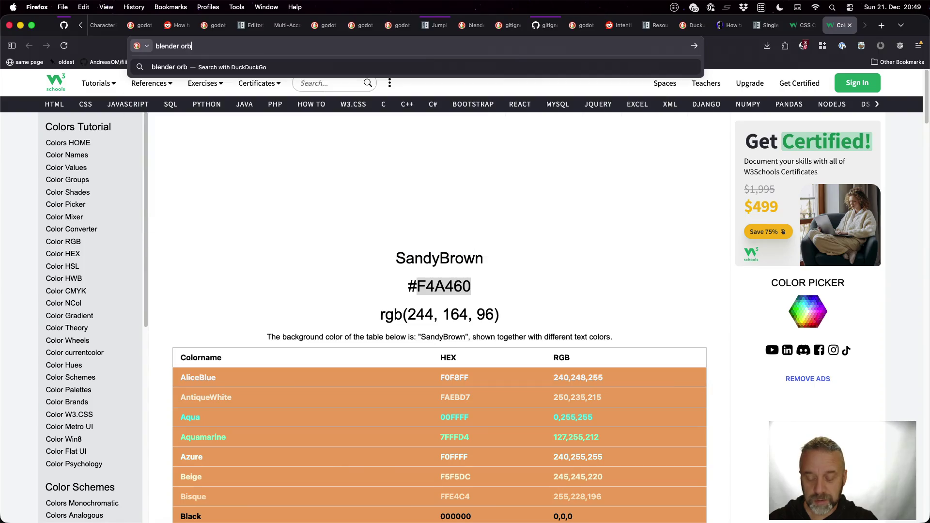
{"action": "key", "text": "Return"}
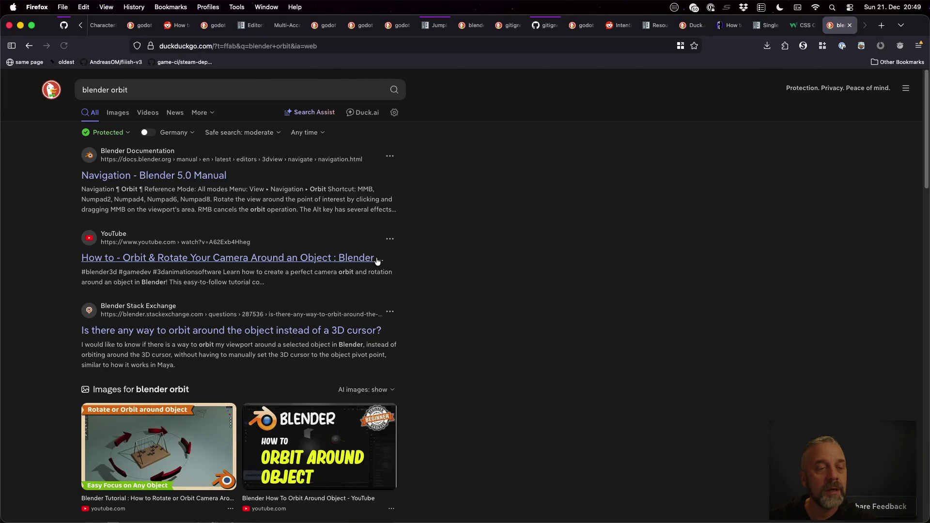
{"action": "left_click", "coordinate": [214, 175]}
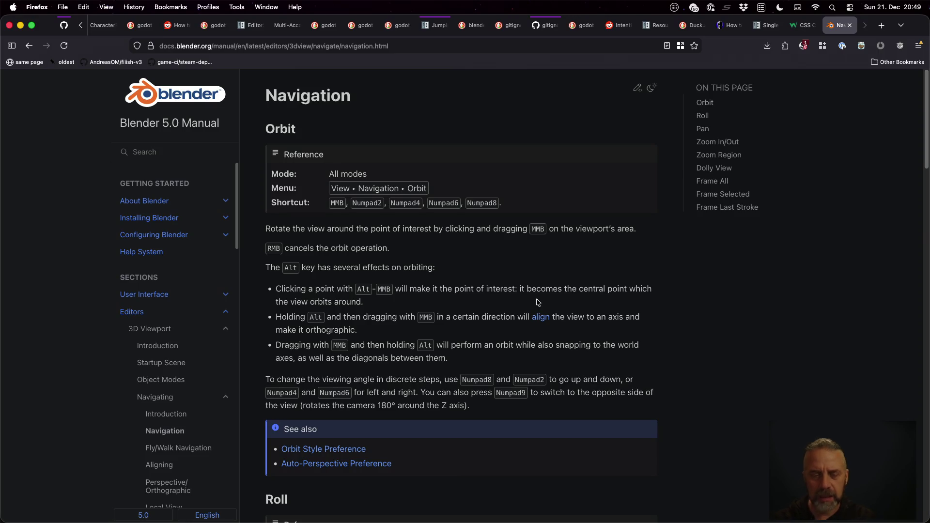
{"action": "key", "text": "ctrl+Right"}
{"action": "key", "text": "ctrl+Right"}
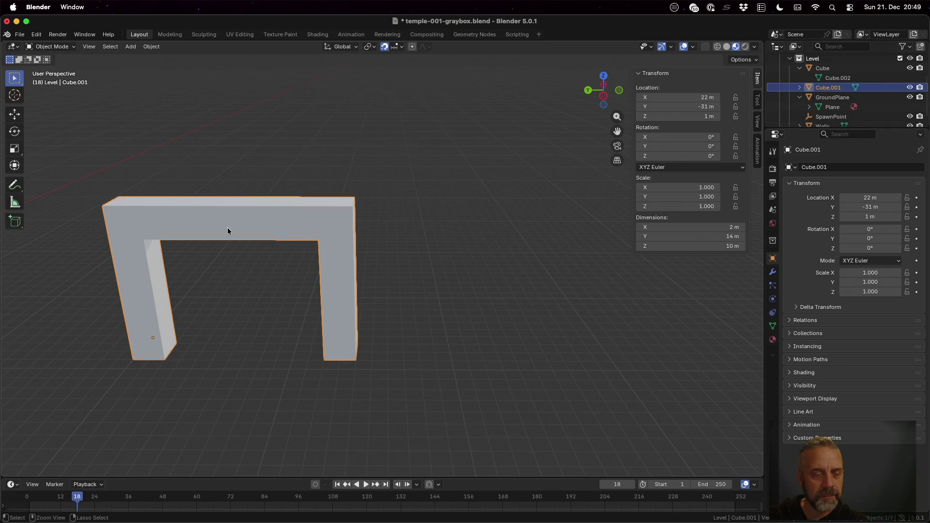
Orbit and zoom around the arch graybox to view it from several angles.
{"action": "scroll", "coordinate": [228, 231], "scroll_direction": "up", "scroll_amount": 1}
{"action": "scroll", "coordinate": [228, 231], "scroll_direction": "up", "scroll_amount": 5}
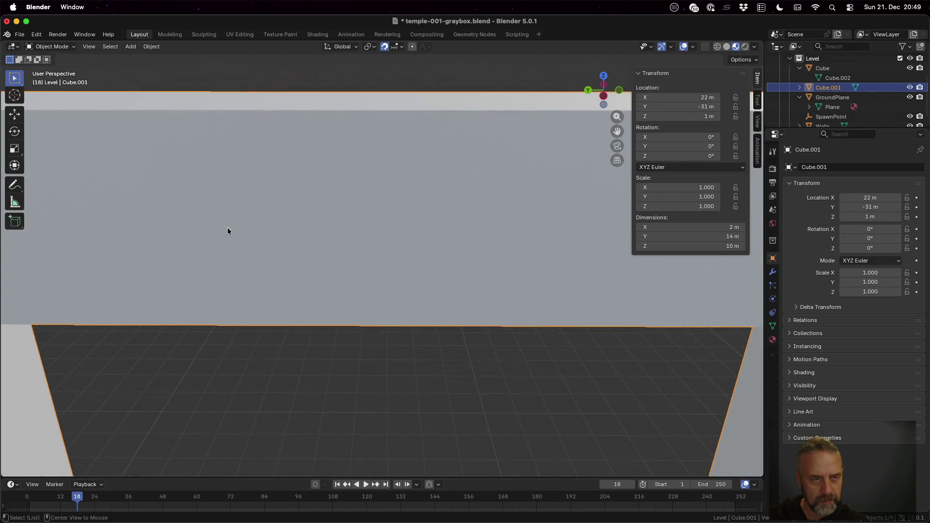
{"action": "mouse_move", "coordinate": [299, 245]}
{"action": "middle_mouse_down"}
{"action": "mouse_move", "coordinate": [233, 248]}
{"action": "mouse_move", "coordinate": [348, 251]}
{"action": "mouse_move", "coordinate": [303, 276]}
{"action": "middle_mouse_up"}
{"action": "scroll", "coordinate": [264, 288], "scroll_direction": "down", "scroll_amount": 5}
{"action": "mouse_move", "coordinate": [408, 243]}
{"action": "middle_mouse_down"}
{"action": "mouse_move", "coordinate": [339, 244]}
{"action": "mouse_move", "coordinate": [254, 184]}
{"action": "mouse_move", "coordinate": [354, 156]}
{"action": "mouse_move", "coordinate": [373, 231]}
{"action": "mouse_move", "coordinate": [350, 222]}
{"action": "middle_mouse_up"}
{"action": "scroll", "coordinate": [350, 222], "scroll_direction": "down", "scroll_amount": 4}
{"action": "mouse_move", "coordinate": [363, 292]}
{"action": "middle_mouse_down"}
{"action": "mouse_move", "coordinate": [515, 269]}
{"action": "mouse_move", "coordinate": [516, 299]}
{"action": "mouse_move", "coordinate": [370, 290]}
{"action": "mouse_move", "coordinate": [284, 251]}
{"action": "mouse_move", "coordinate": [380, 297]}
{"action": "mouse_move", "coordinate": [487, 292]}
{"action": "mouse_move", "coordinate": [397, 213]}
{"action": "mouse_move", "coordinate": [329, 281]}
{"action": "mouse_move", "coordinate": [377, 322]}
{"action": "middle_mouse_up"}
Enter Edit Mode on the arch and select a band of faces across one pillar.
{"action": "key", "text": "Tab"}
{"action": "mouse_move", "coordinate": [339, 364]}
{"action": "middle_mouse_down"}
{"action": "mouse_move", "coordinate": [357, 339]}
{"action": "mouse_move", "coordinate": [414, 307]}
{"action": "middle_mouse_up"}
{"action": "left_click", "coordinate": [369, 413], "text": "shift"}
{"action": "left_click", "coordinate": [339, 414], "text": "shift"}
{"action": "left_click", "coordinate": [356, 412], "text": "shift"}
{"action": "mouse_move", "coordinate": [356, 412]}
{"action": "middle_mouse_down"}
{"action": "mouse_move", "coordinate": [517, 387]}
{"action": "mouse_move", "coordinate": [532, 362]}
{"action": "middle_mouse_up"}
{"action": "left_click", "coordinate": [489, 387], "text": "shift"}
{"action": "left_click", "coordinate": [476, 385], "text": "shift"}
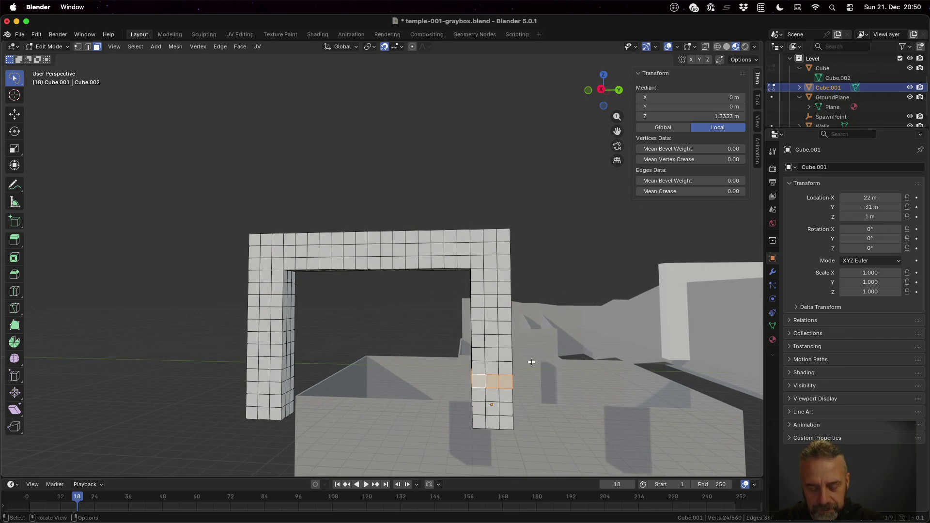
Step through front, left and right orthographic views, ending flat on the right side.
{"action": "key", "text": "KP_1"}
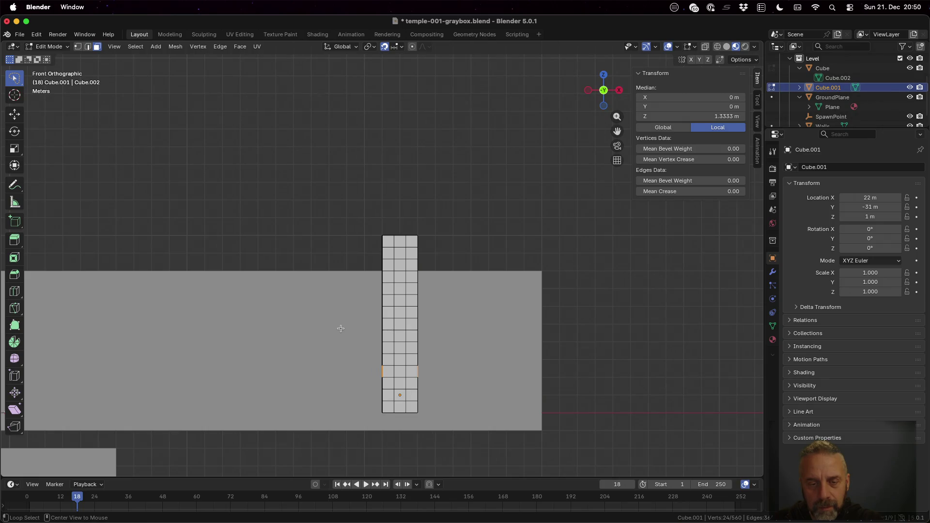
{"action": "key", "text": "ctrl+KP_3"}
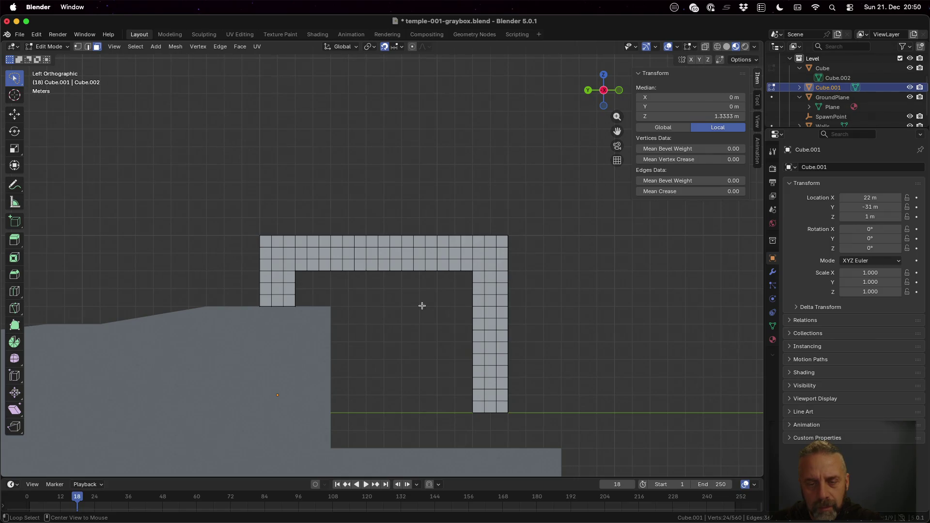
{"action": "key", "text": "ctrl+KP_1"}
{"action": "key", "text": "KP_3"}
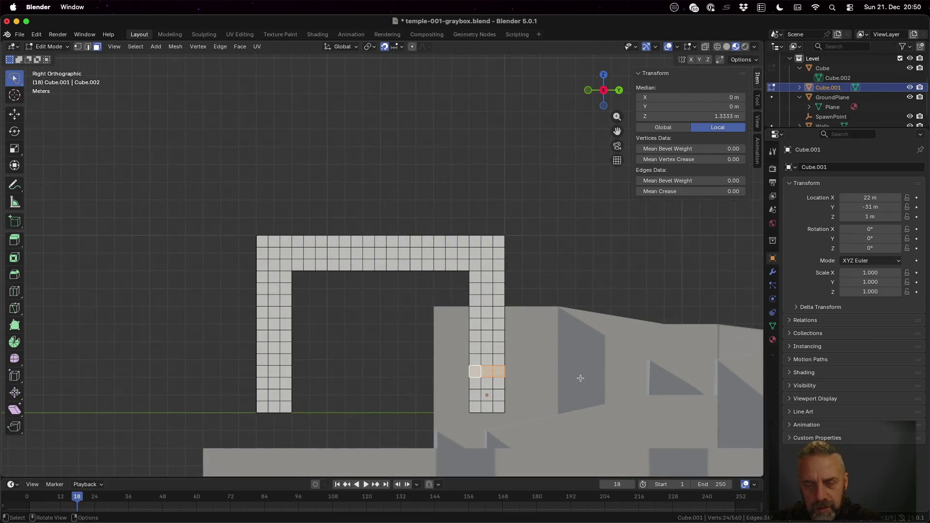
Switch to vertex select and try box-selecting faces and vertex rows on the right pillar.
{"action": "key", "text": "b"}
{"action": "left_click_drag", "start_coordinate": [462, 357], "coordinate": [523, 384]}
{"action": "key", "text": "b"}
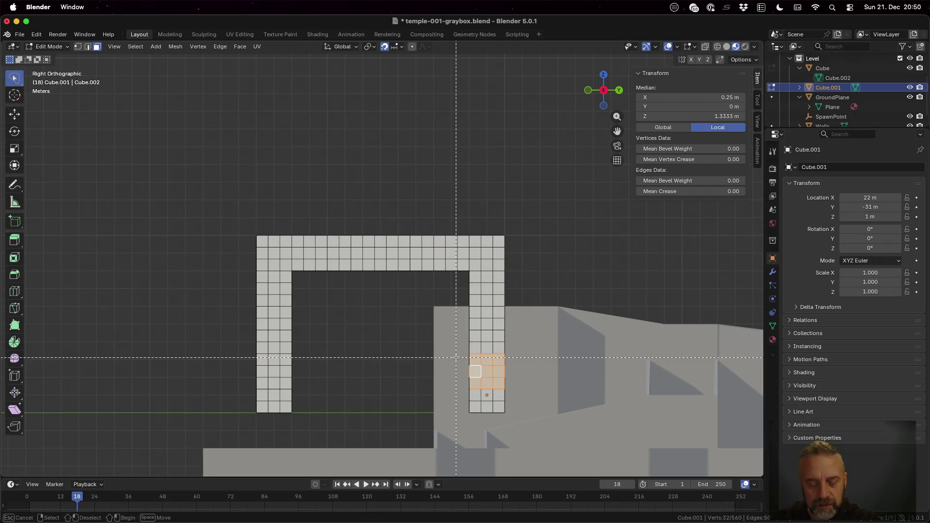
{"action": "key", "text": "Escape"}
{"action": "key", "text": "a"}
{"action": "key", "text": "alt+a"}
{"action": "key", "text": "1"}
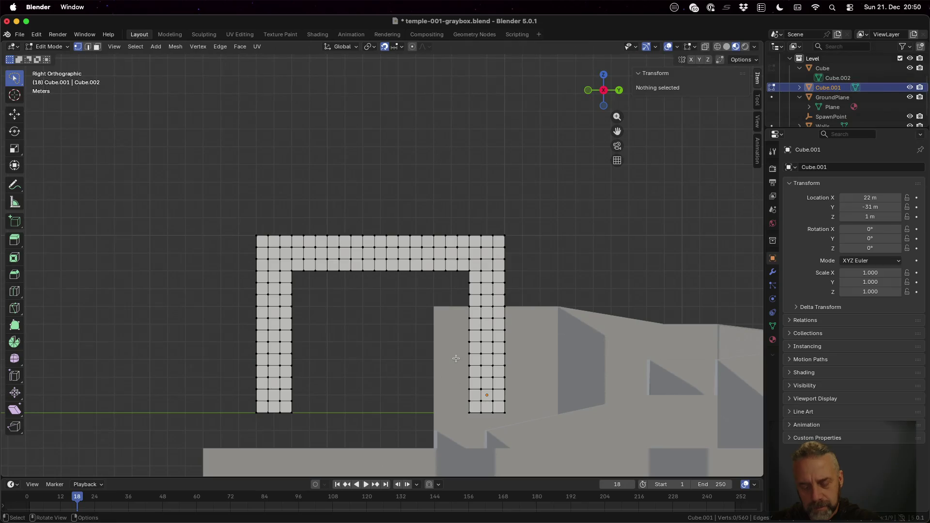
{"action": "left_click_drag", "start_coordinate": [456, 359], "coordinate": [525, 384]}
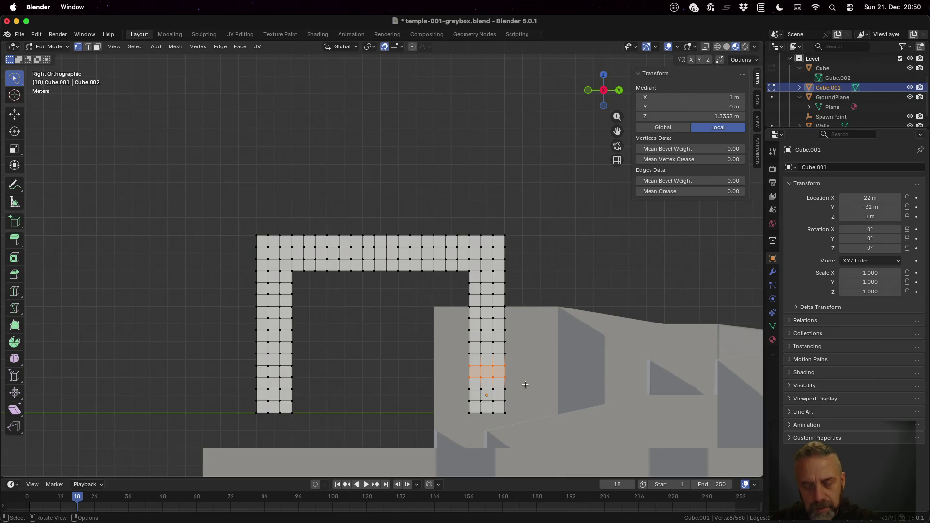
{"action": "key", "text": "alt+a"}
Box-select a single edge row on the right pillar and try scaling it.
{"action": "left_click", "coordinate": [687, 48]}
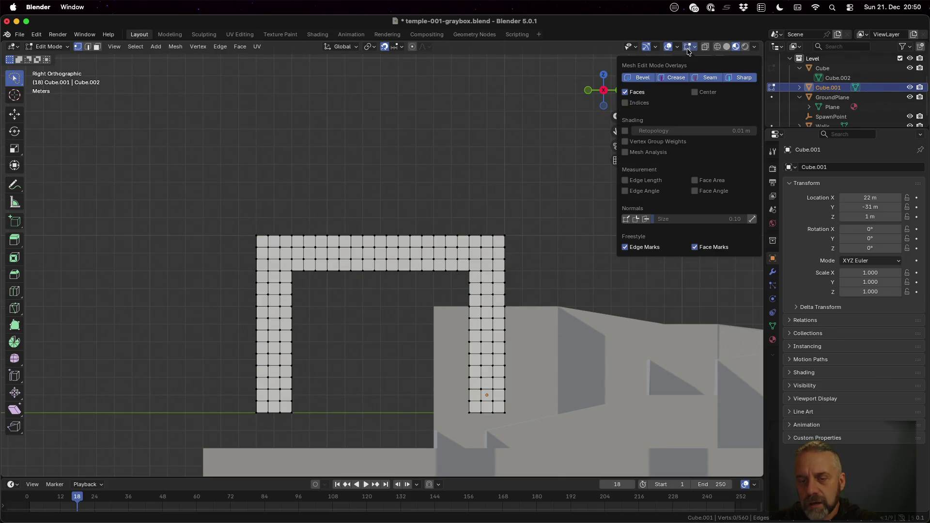
{"action": "left_click", "coordinate": [693, 47]}
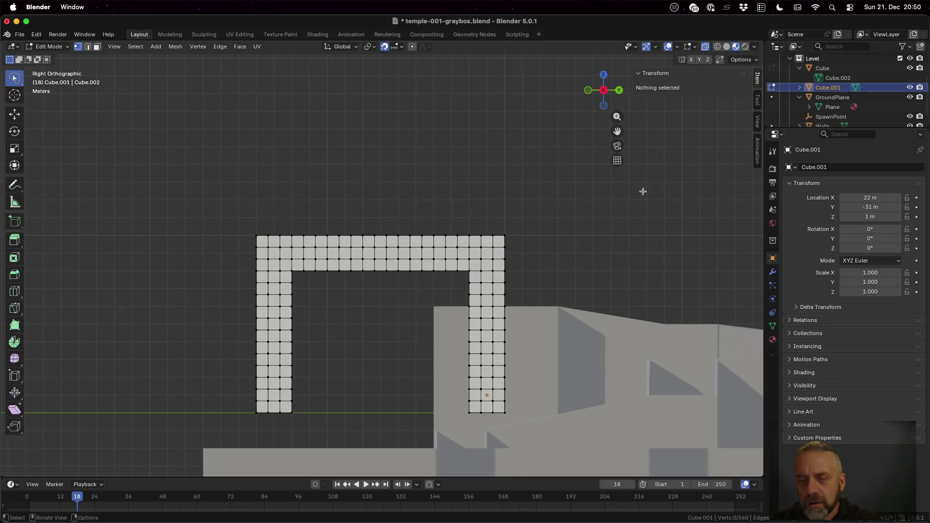
{"action": "key", "text": "b"}
{"action": "left_click_drag", "start_coordinate": [461, 370], "coordinate": [511, 382]}
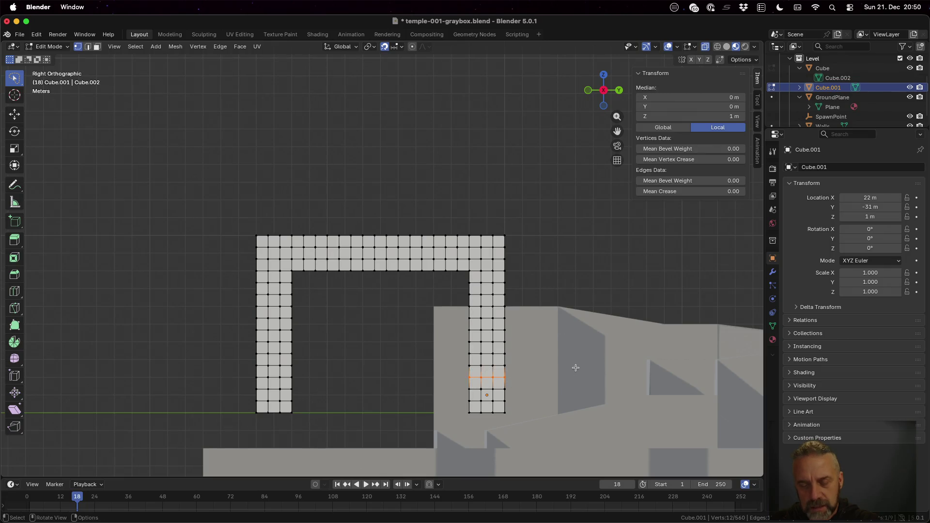
{"action": "key", "text": "s"}
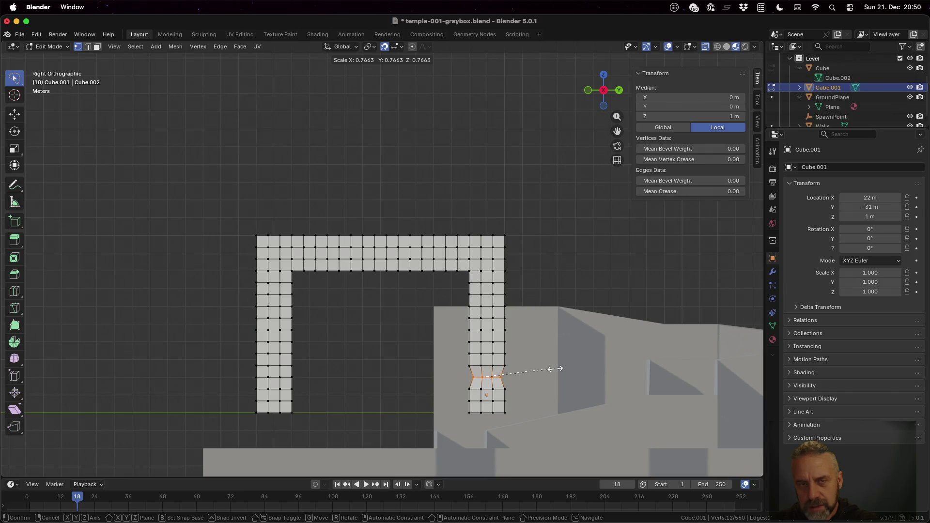
{"action": "key", "text": "Escape"}
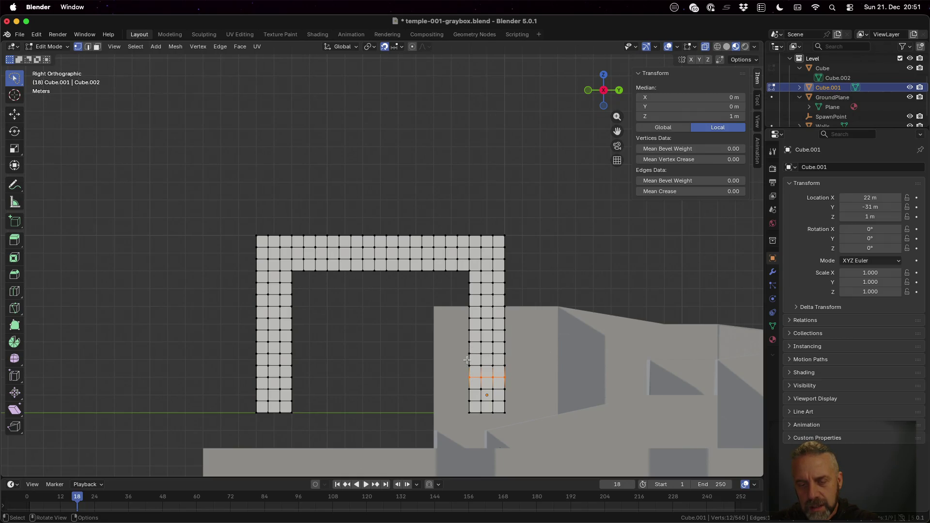
Select the right pillar's edge loops and scale them to 0.9 in X and Y.
{"action": "key", "text": "b"}
{"action": "left_click_drag", "start_coordinate": [462, 326], "coordinate": [511, 335]}
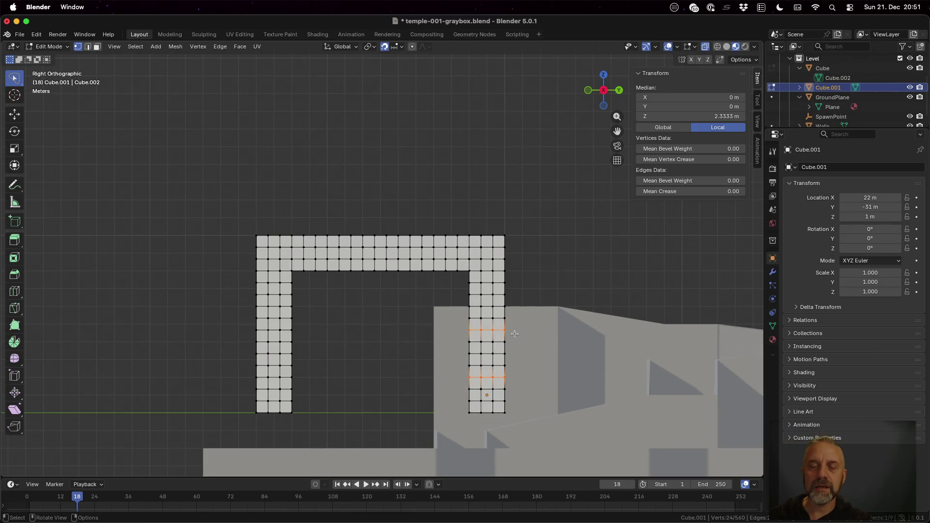
{"action": "key", "text": "s"}
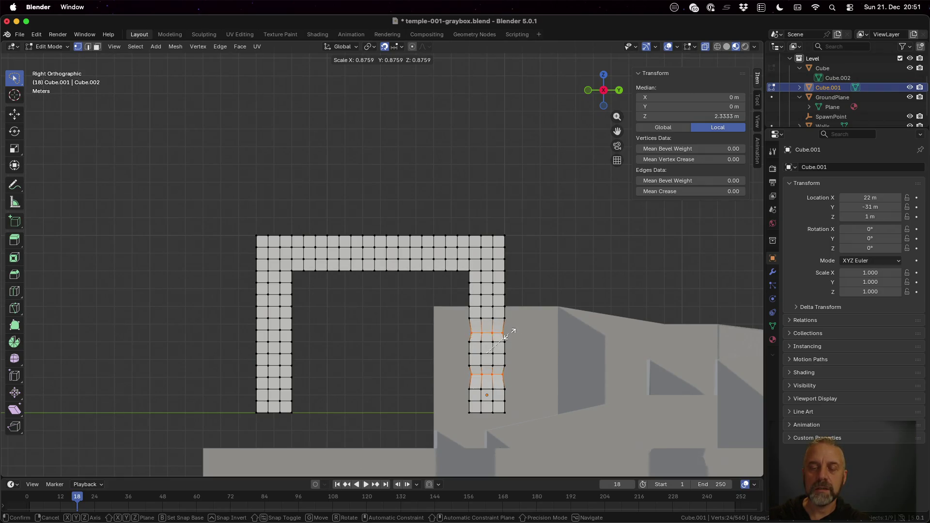
{"action": "key", "text": "Escape"}
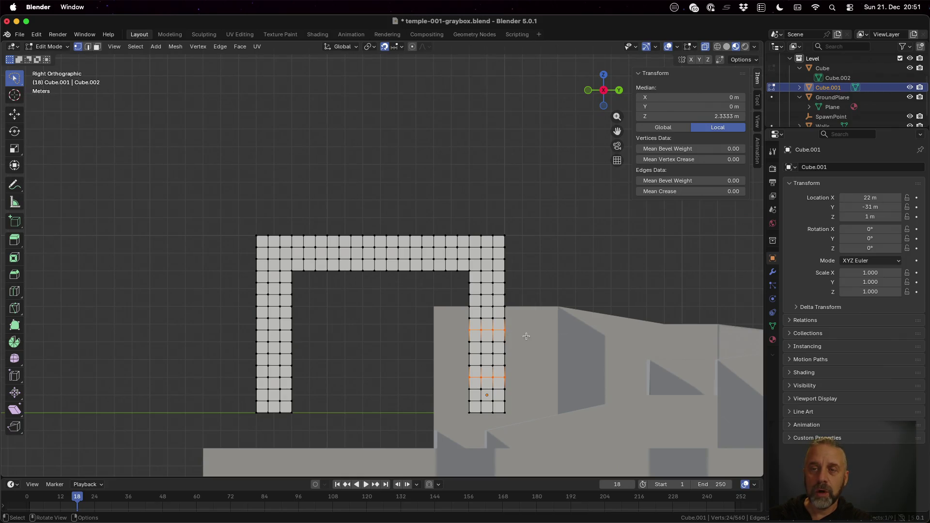
{"action": "key", "text": "s"}
{"action": "key", "text": "shift+z"}
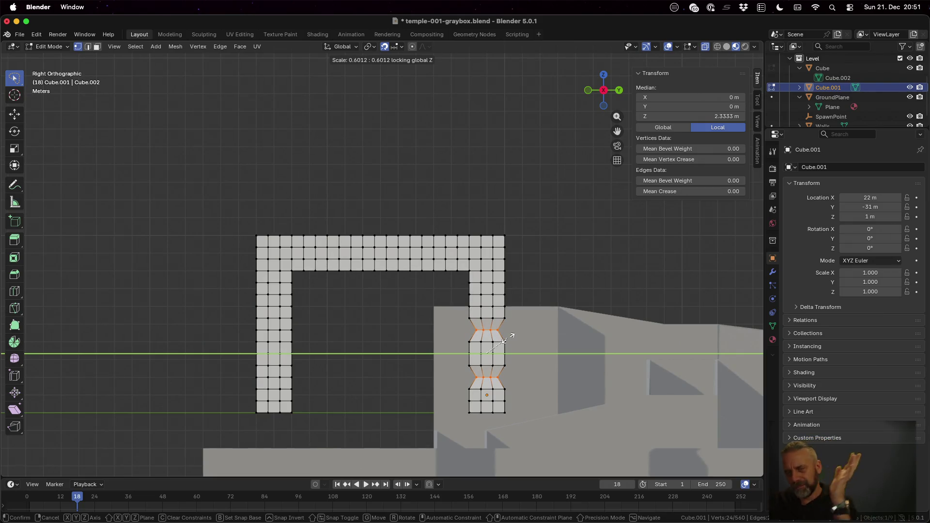
{"action": "key", "text": "Escape"}
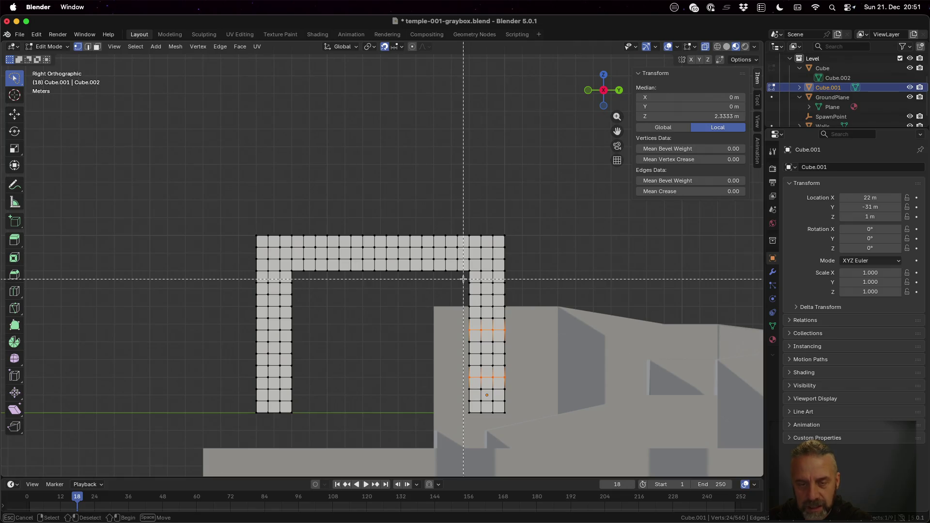
{"action": "left_click", "coordinate": [510, 287], "text": "alt+shift"}
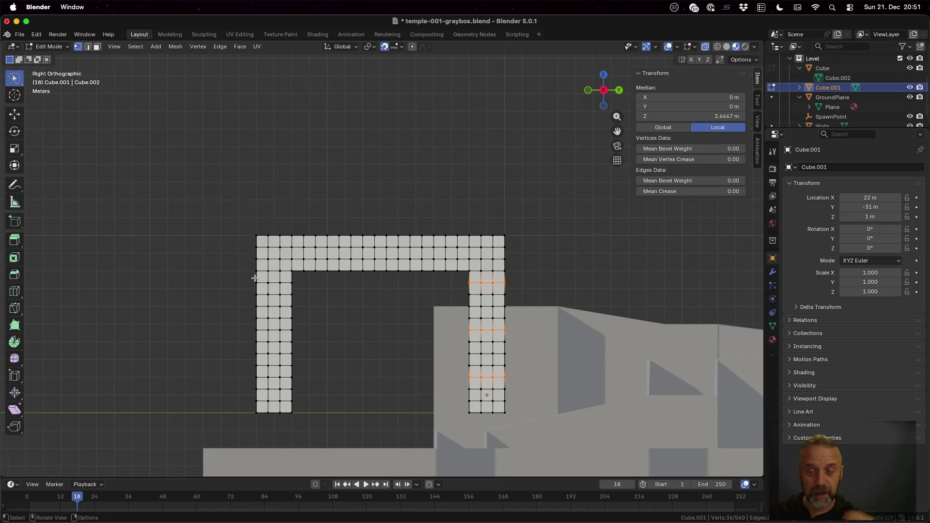
{"action": "key", "text": "s"}
{"action": "key", "text": "shift+z"}
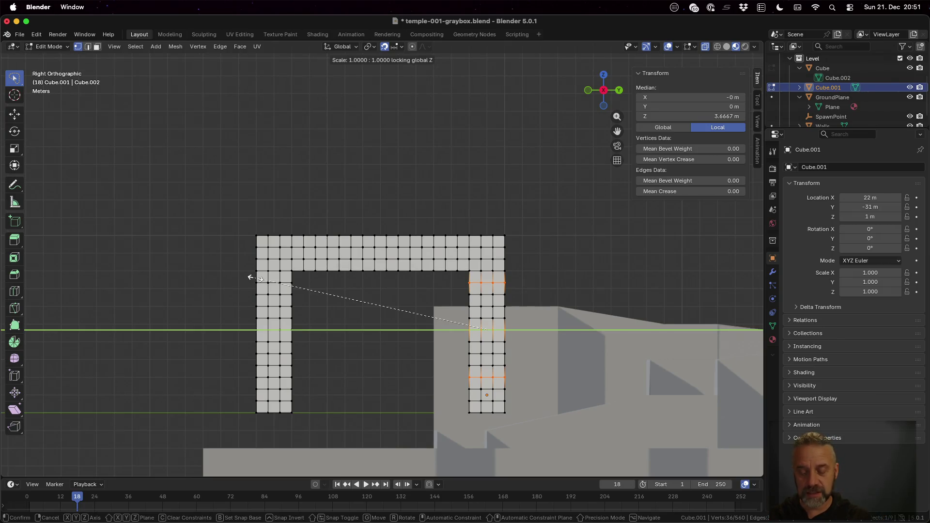
{"action": "type", "text": "0.9"}
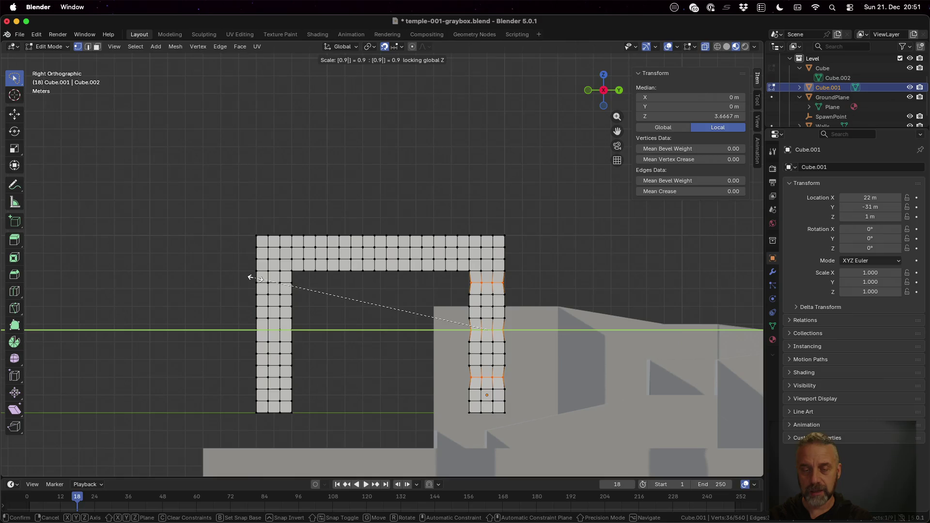
{"action": "key", "text": "Return"}
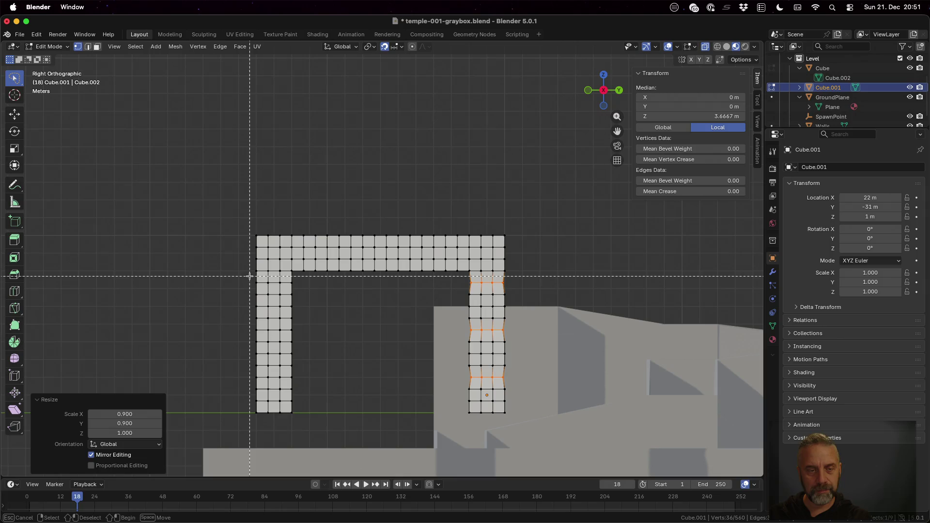
Select three edge rows on the left pillar and scale them to 0.9 in X and Y.
{"action": "key", "text": "a"}
{"action": "key", "text": "alt+a"}
{"action": "key", "text": "b"}
{"action": "mouse_move", "coordinate": [249, 276]}
{"action": "left_mouse_down"}
{"action": "mouse_move", "coordinate": [305, 289]}
{"action": "mouse_move", "coordinate": [297, 291]}
{"action": "left_mouse_up"}
{"action": "key", "text": "b"}
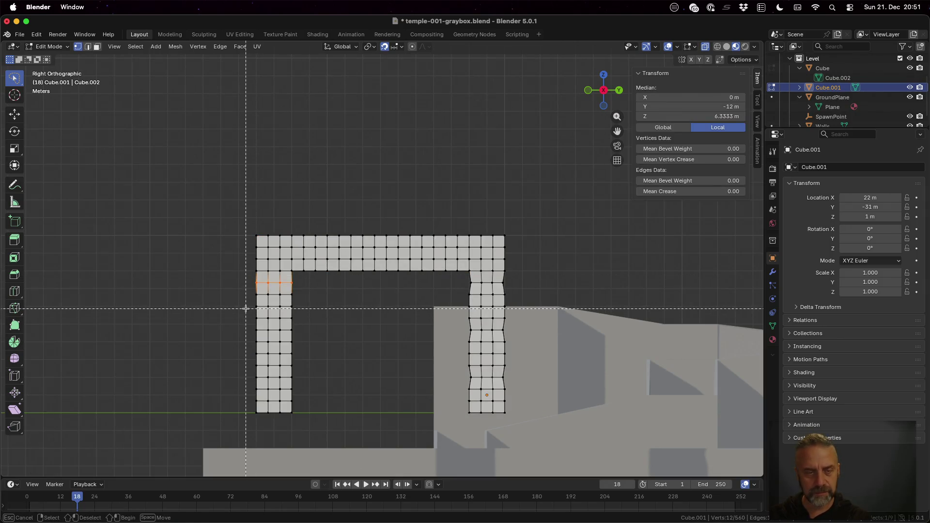
{"action": "left_click_drag", "start_coordinate": [250, 325], "coordinate": [298, 338]}
{"action": "key", "text": "b"}
{"action": "left_click_drag", "start_coordinate": [253, 370], "coordinate": [295, 382]}
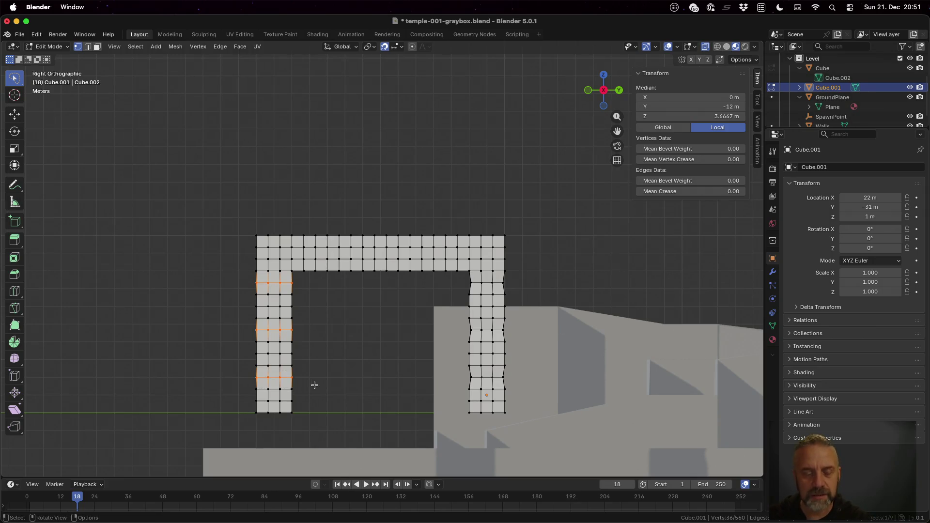
{"action": "key", "text": "s"}
{"action": "key", "text": "shift+z"}
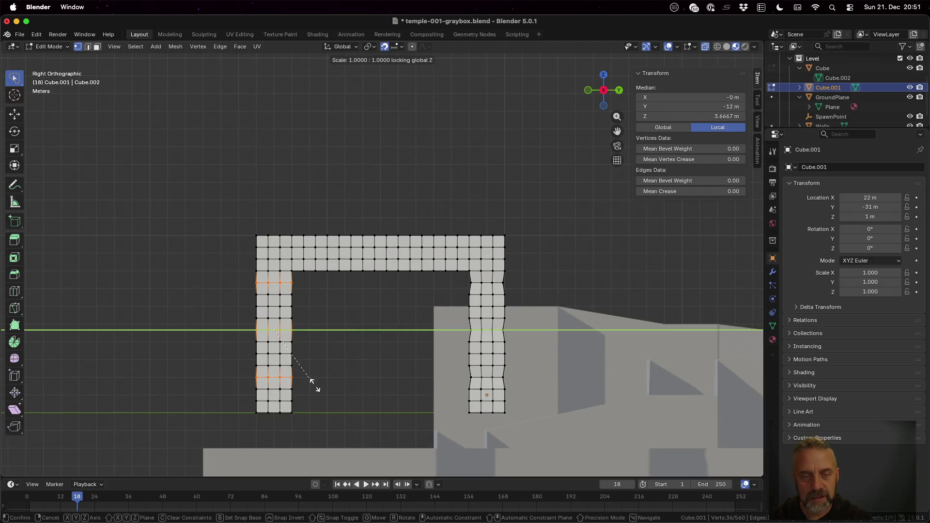
{"action": "type", "text": ".9"}
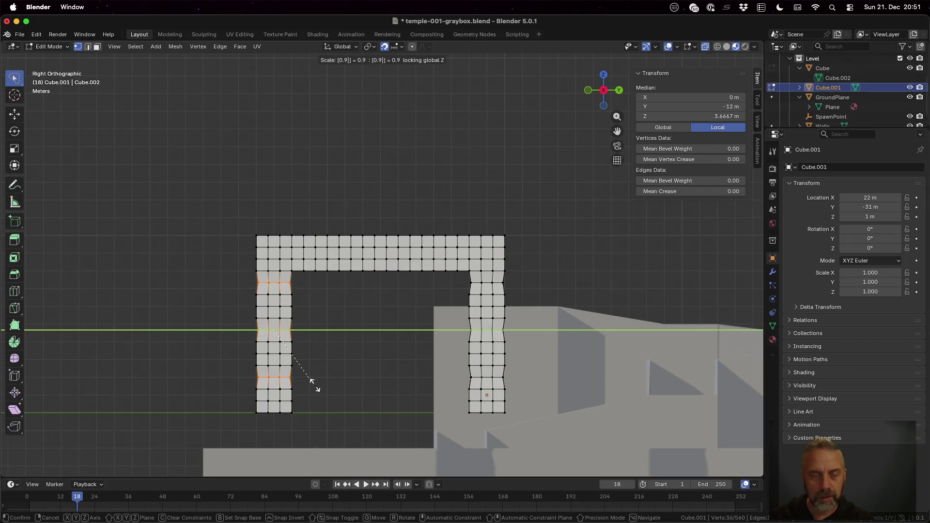
{"action": "key", "text": "Return"}
Orbit to see the pinched arch in 3D and return to Object Mode.
{"action": "mouse_move", "coordinate": [363, 328]}
{"action": "middle_mouse_down"}
{"action": "mouse_move", "coordinate": [604, 339]}
{"action": "mouse_move", "coordinate": [495, 322]}
{"action": "mouse_move", "coordinate": [557, 328]}
{"action": "middle_mouse_up"}
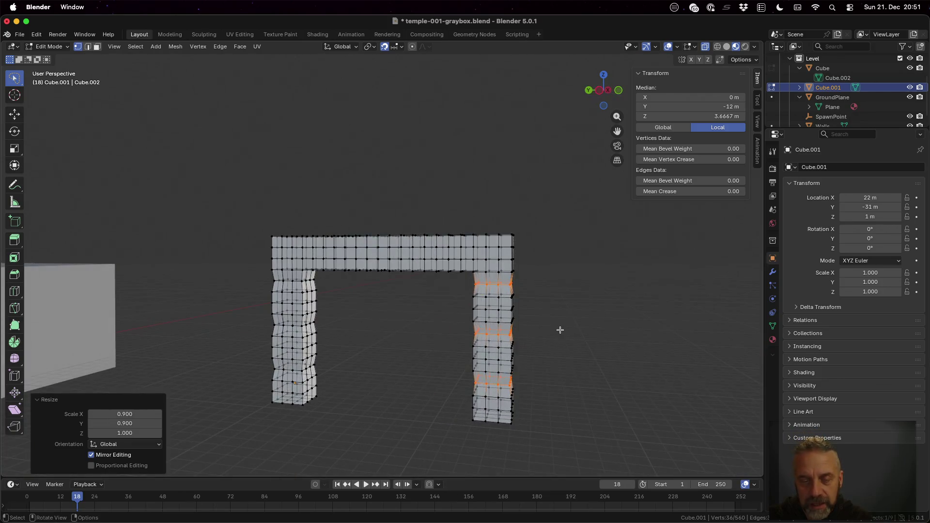
{"action": "key", "text": "Tab"}
{"action": "mouse_move", "coordinate": [499, 323]}
{"action": "middle_mouse_down"}
{"action": "mouse_move", "coordinate": [576, 321]}
{"action": "mouse_move", "coordinate": [467, 275]}
{"action": "mouse_move", "coordinate": [445, 325]}
{"action": "mouse_move", "coordinate": [484, 350]}
{"action": "mouse_move", "coordinate": [514, 350]}
{"action": "middle_mouse_up"}
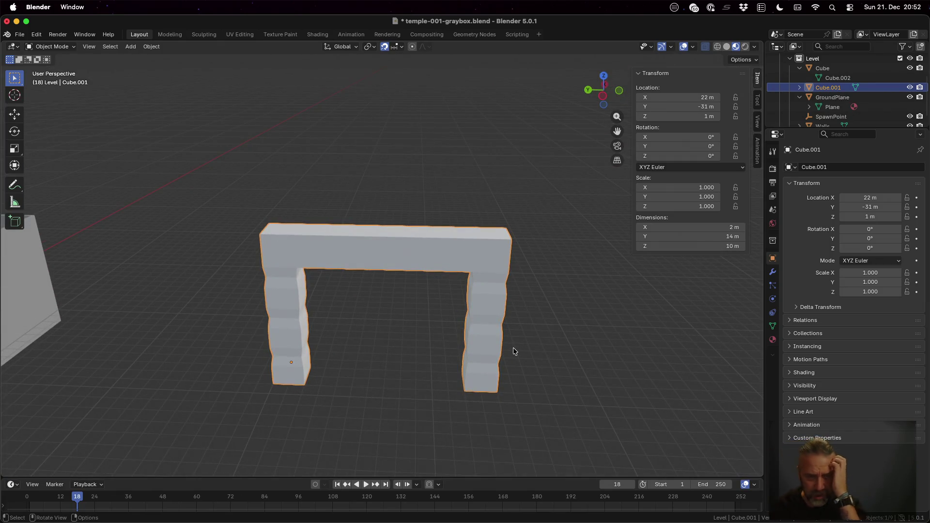
Inspect the arch from below and save temple-001-graybox.blend with Ctrl+S.
{"action": "mouse_move", "coordinate": [507, 345]}
{"action": "middle_mouse_down"}
{"action": "mouse_move", "coordinate": [440, 338]}
{"action": "mouse_move", "coordinate": [486, 307]}
{"action": "mouse_move", "coordinate": [460, 273]}
{"action": "mouse_move", "coordinate": [405, 281]}
{"action": "mouse_move", "coordinate": [392, 307]}
{"action": "mouse_move", "coordinate": [419, 334]}
{"action": "mouse_move", "coordinate": [517, 306]}
{"action": "mouse_move", "coordinate": [684, 333]}
{"action": "mouse_move", "coordinate": [429, 319]}
{"action": "middle_mouse_up"}
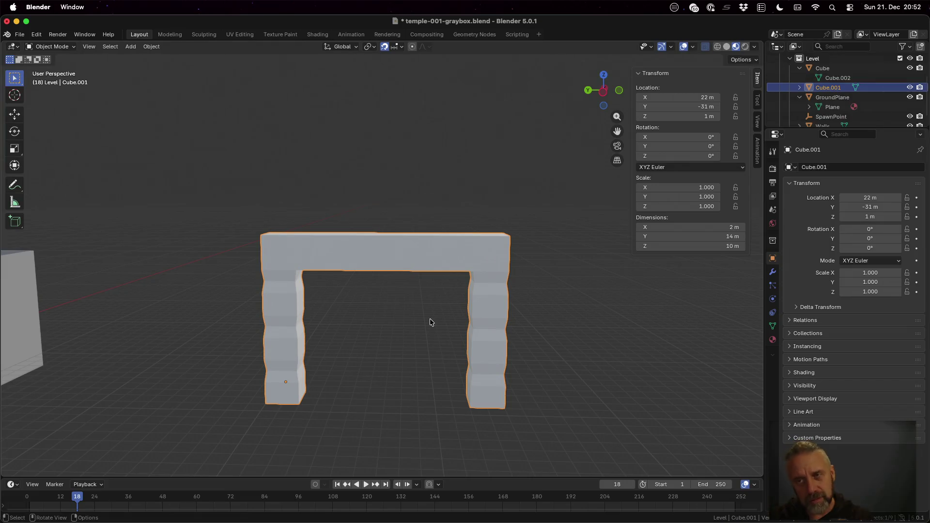
{"action": "key", "text": "ctrl"}
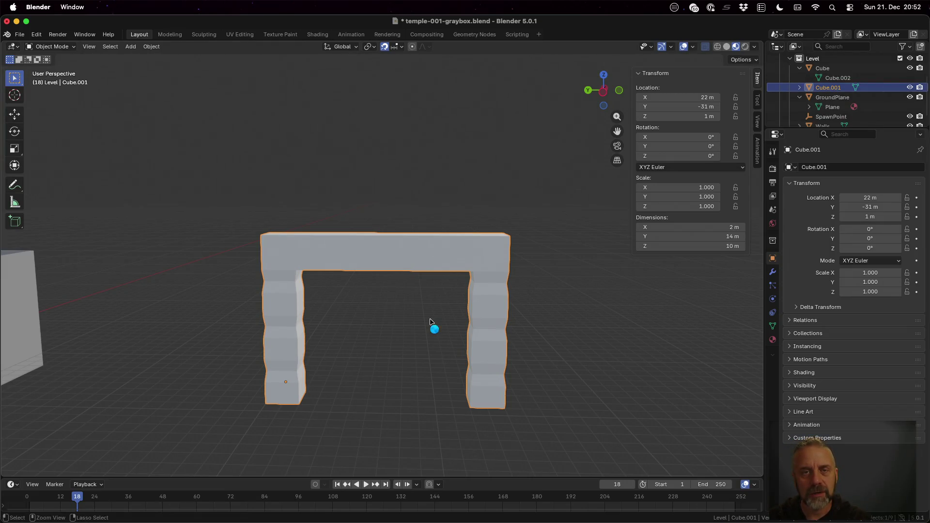
{"action": "key", "text": "ctrl+s"}
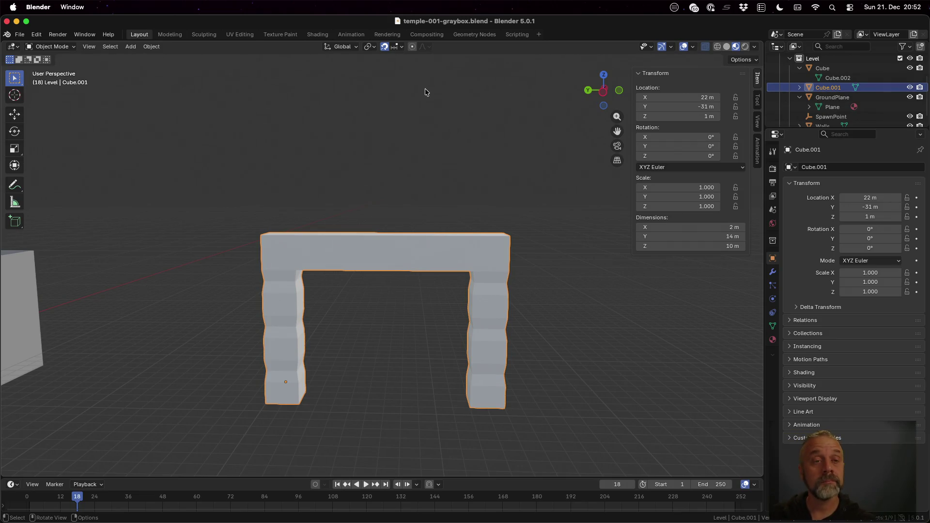
{"action": "left_click", "coordinate": [249, 37]}
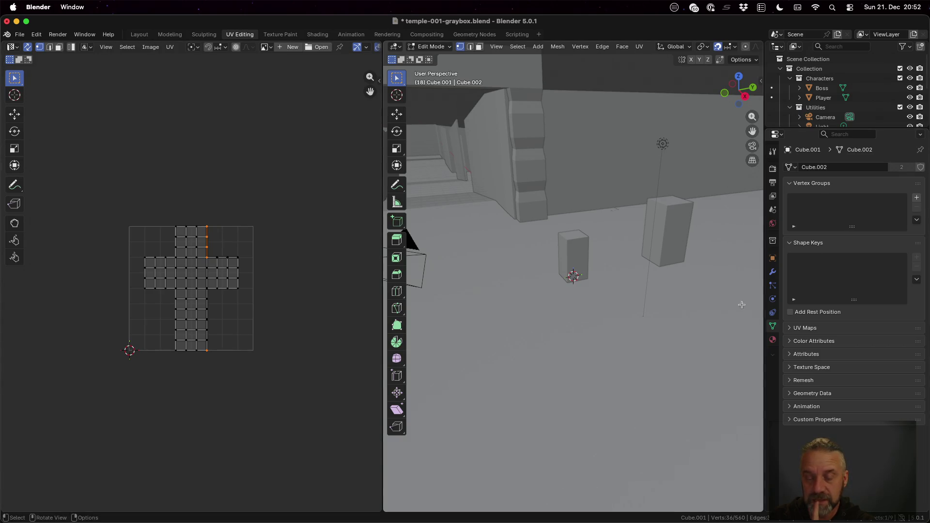
Frame the arch in the UV Editing 3D view and orbit in close.
{"action": "mouse_move", "coordinate": [543, 271]}
{"action": "middle_mouse_down"}
{"action": "mouse_move", "coordinate": [531, 233]}
{"action": "mouse_move", "coordinate": [481, 262]}
{"action": "middle_mouse_up"}
{"action": "scroll", "coordinate": [506, 260], "scroll_direction": "down", "scroll_amount": 4}
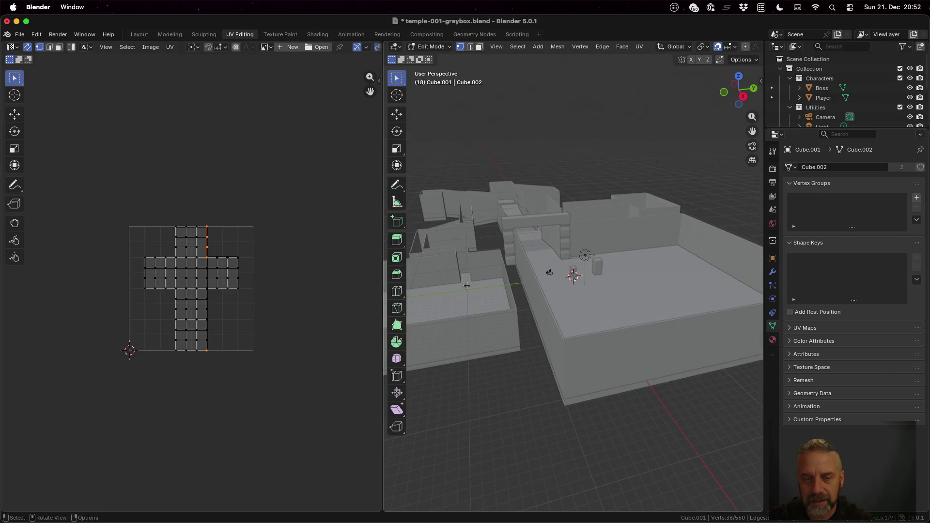
{"action": "key", "text": "KP_Decimal"}
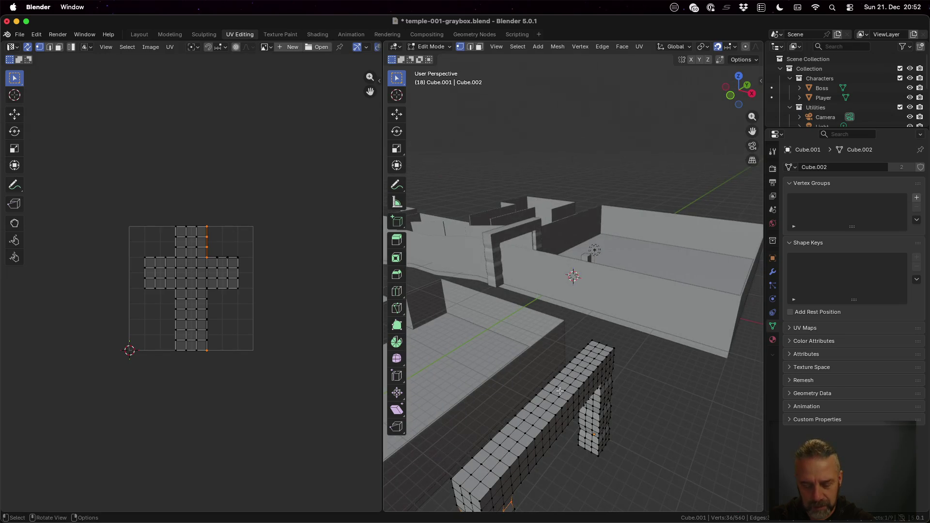
{"action": "scroll", "coordinate": [560, 398], "scroll_direction": "down", "scroll_amount": 2}
{"action": "middle_click_drag", "start_coordinate": [580, 289], "coordinate": [557, 290]}
{"action": "scroll", "coordinate": [568, 288], "scroll_direction": "up", "scroll_amount": 4}
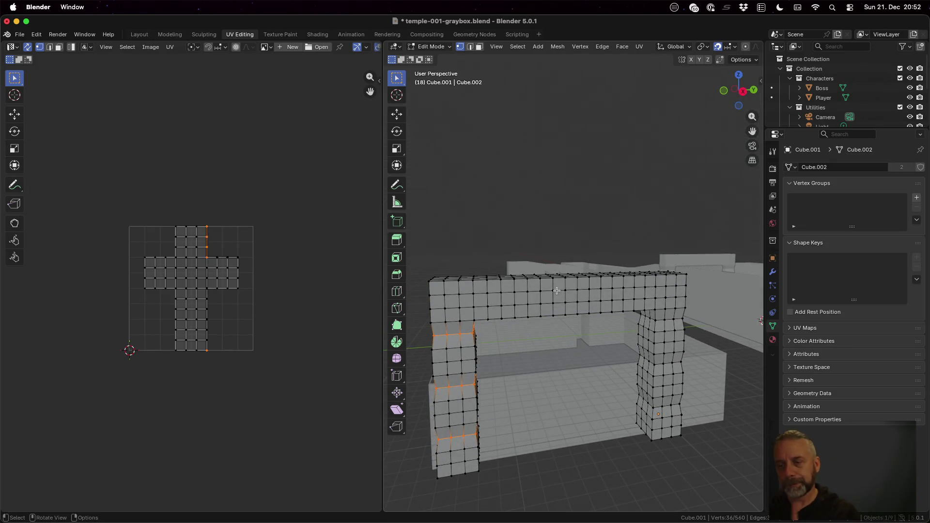
Add a new material named SimplePalette to the arch and open its Base Color input options.
{"action": "left_click", "coordinate": [773, 339]}
{"action": "left_click", "coordinate": [829, 208]}
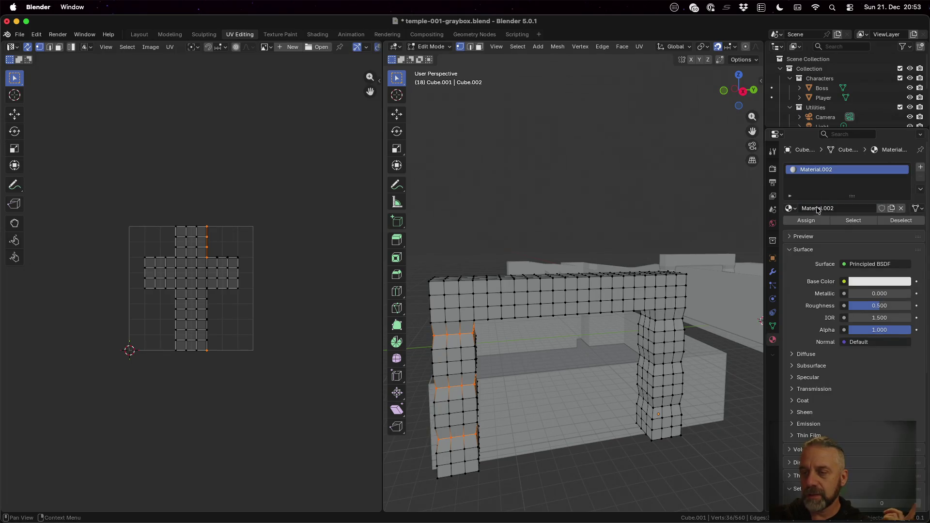
{"action": "left_click", "coordinate": [832, 208]}
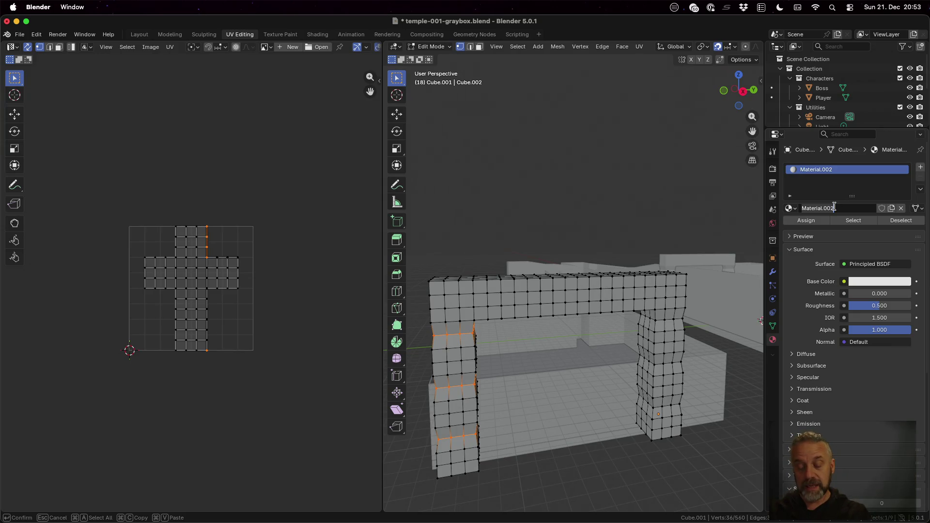
{"action": "type", "text": "SimplePalette"}
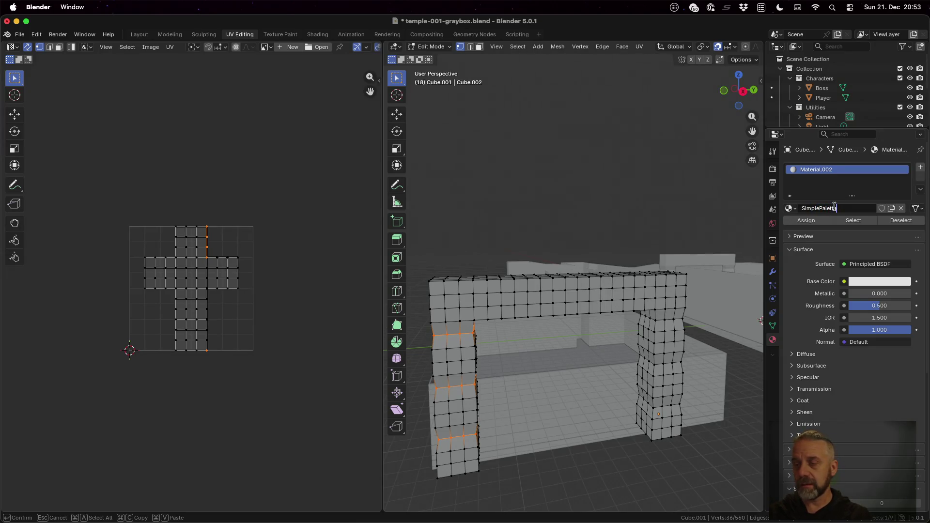
{"action": "key", "text": "Return"}
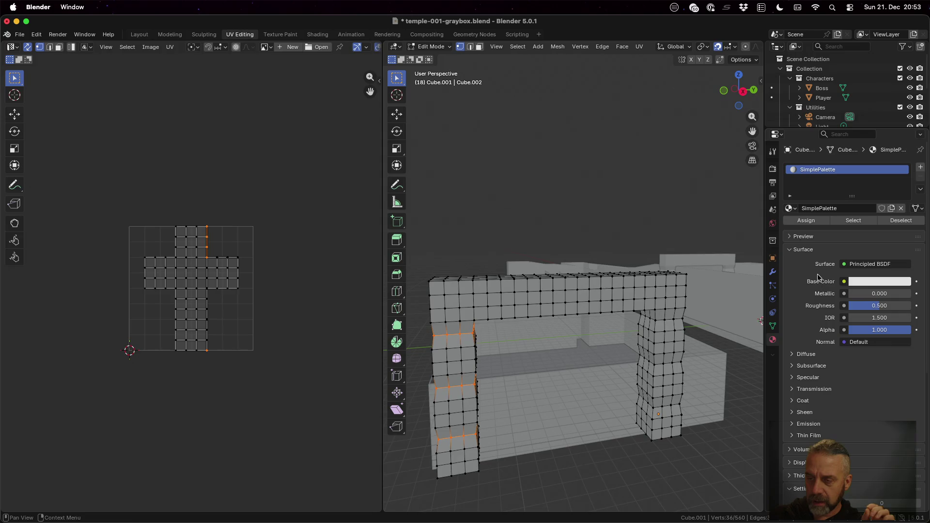
{"action": "left_click", "coordinate": [866, 282]}
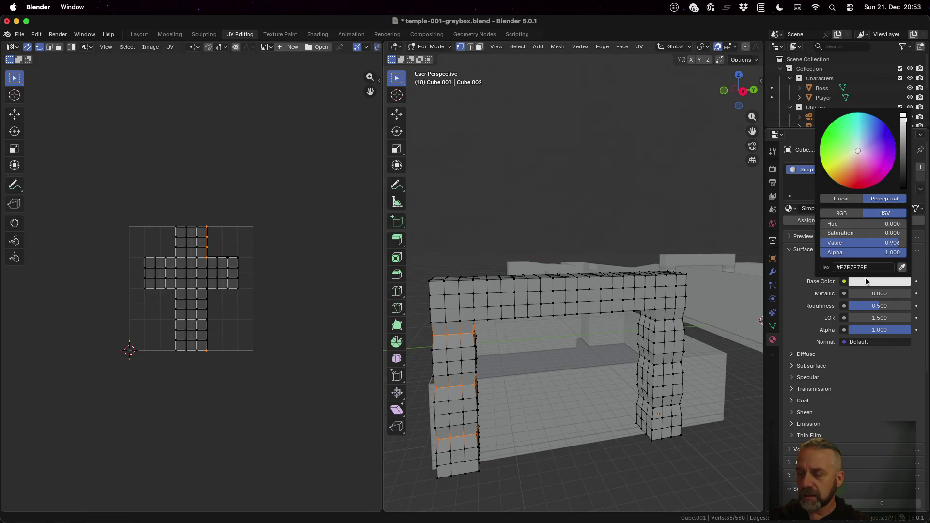
{"action": "key", "text": "Escape"}
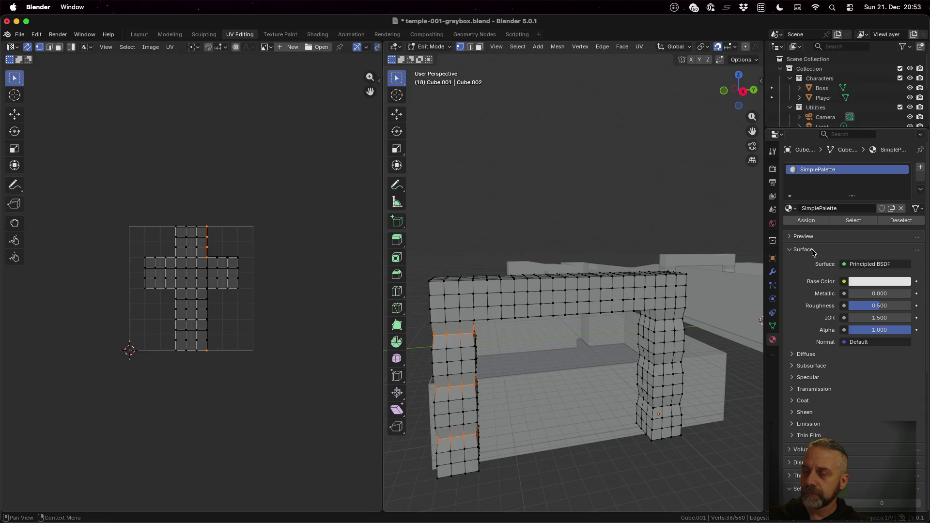
{"action": "left_click", "coordinate": [843, 283]}
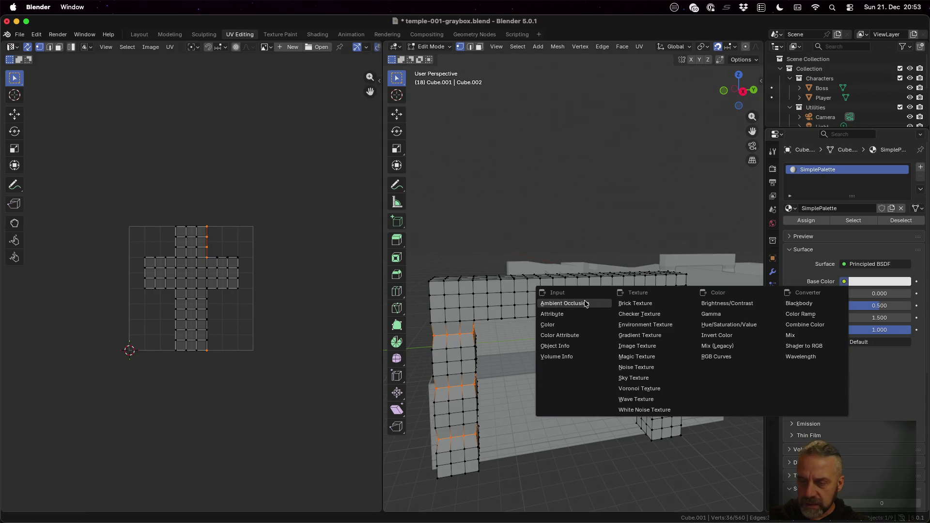
Feed Base Color from an Image Texture loading palette_dif.png from the assets folder.
{"action": "left_click", "coordinate": [664, 346]}
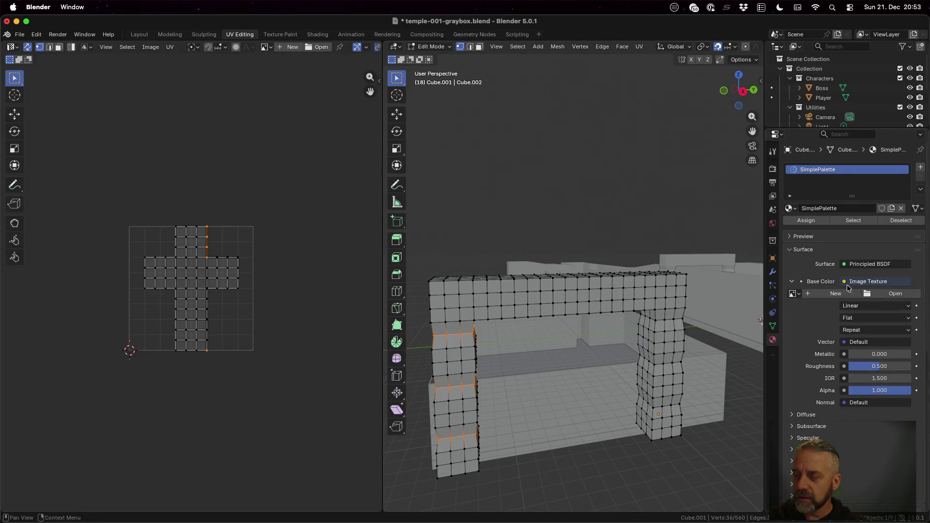
{"action": "left_click", "coordinate": [878, 294]}
{"action": "left_click", "coordinate": [167, 196]}
{"action": "left_click", "coordinate": [167, 195]}
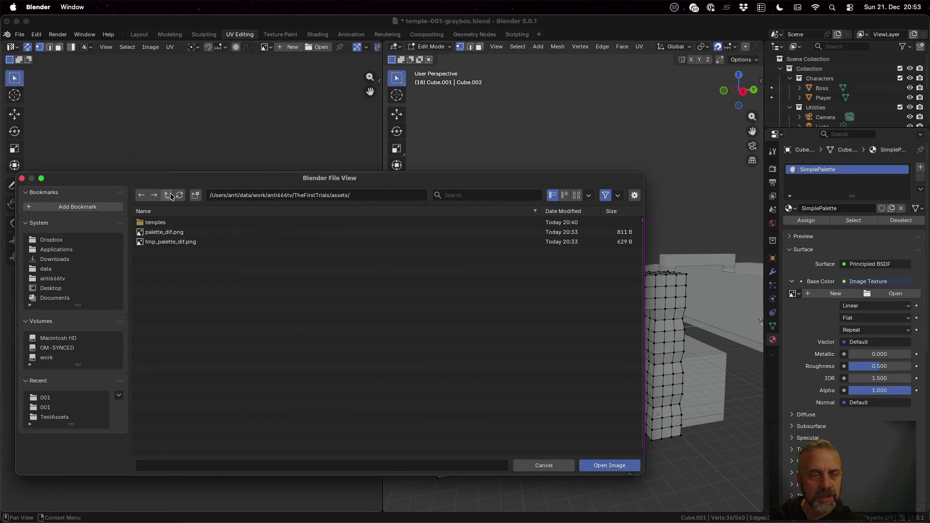
{"action": "left_click", "coordinate": [183, 233]}
{"action": "left_click", "coordinate": [623, 464]}
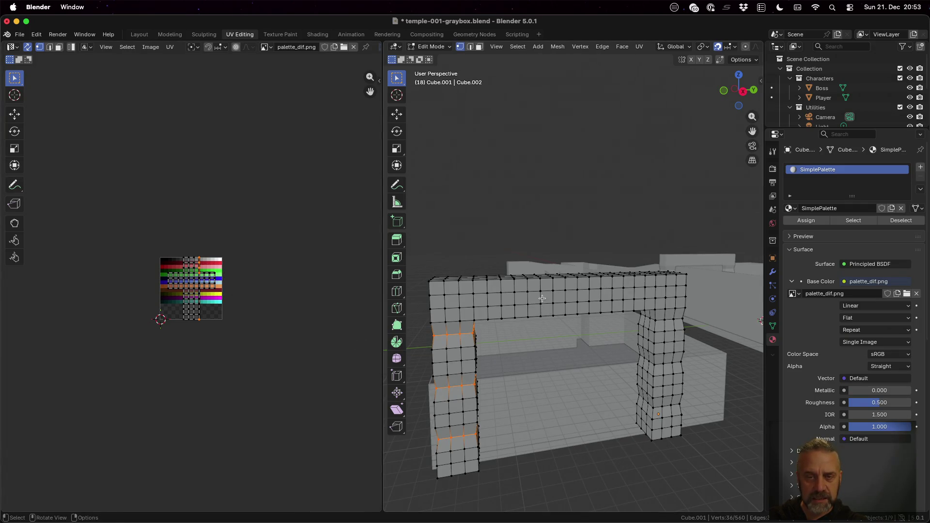
Scale all the arch's UVs by 0 and move the point onto the red palette row.
{"action": "key", "text": "a"}
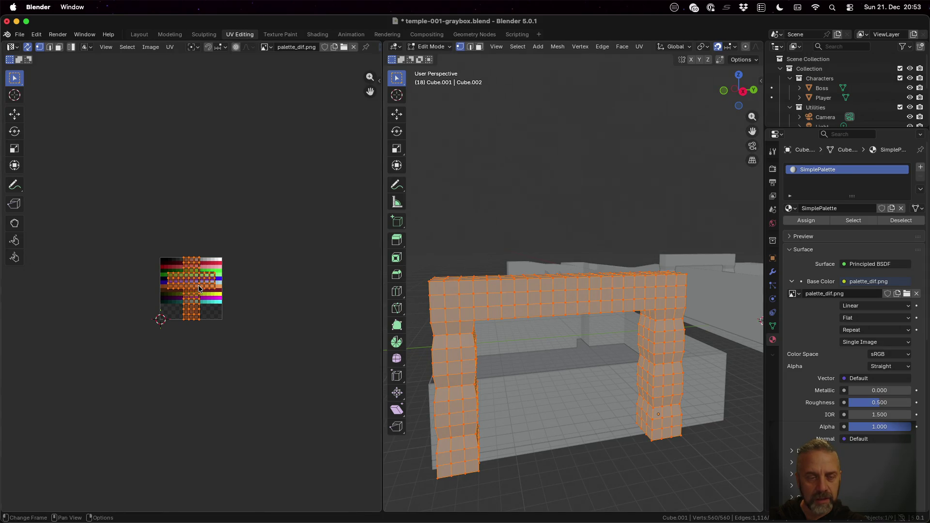
{"action": "type", "text": "s0"}
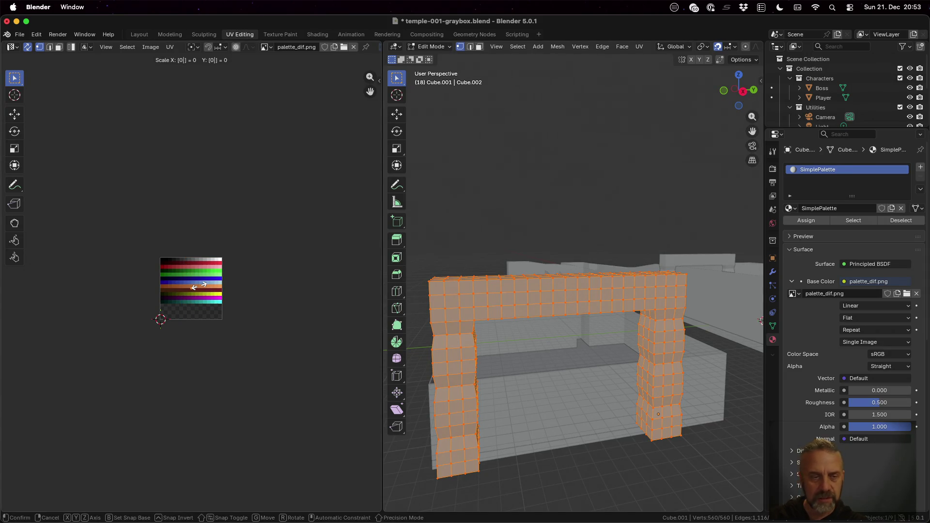
{"action": "key", "text": "Return"}
{"action": "key", "text": "g"}
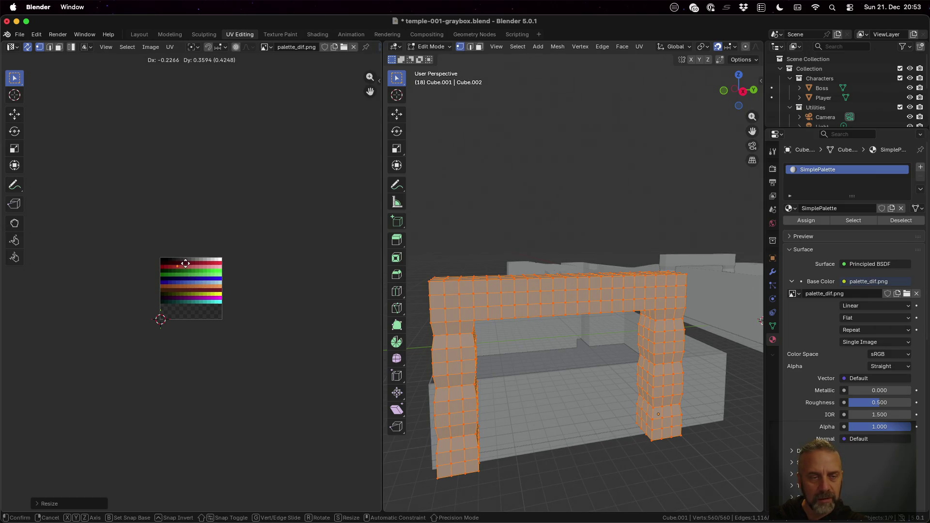
{"action": "left_click", "coordinate": [190, 264]}
{"action": "key", "text": "Tab"}
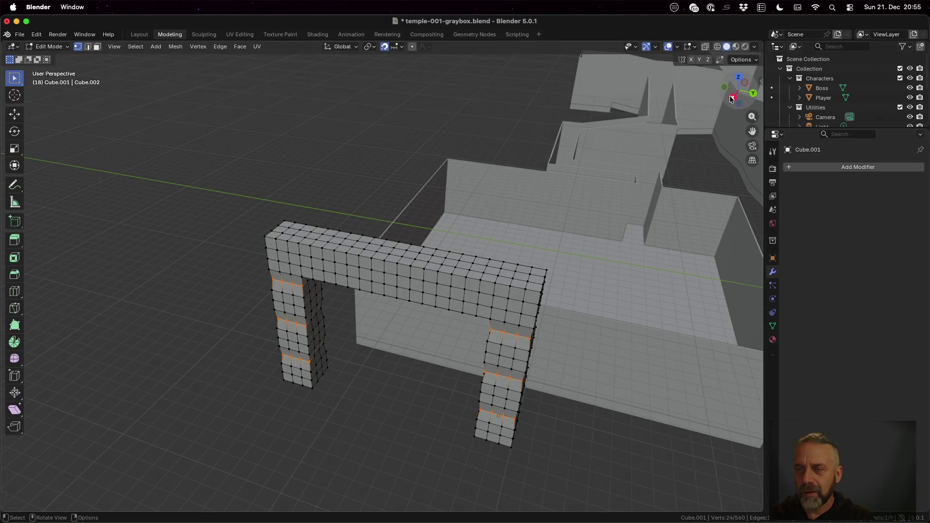
In right view, box-select two rows of pillar edges and turn on X-ray.
{"action": "left_click", "coordinate": [732, 99]}
{"action": "key", "text": "b"}
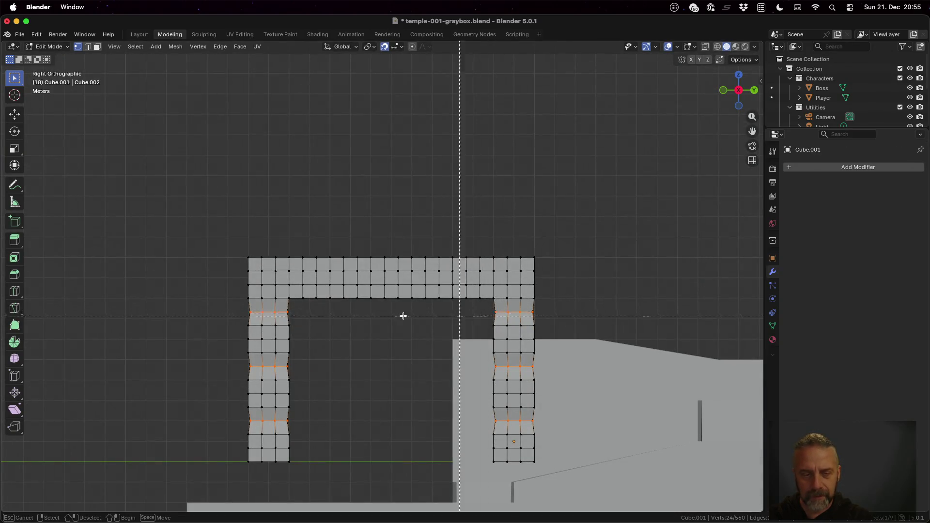
{"action": "left_click_drag", "start_coordinate": [223, 304], "coordinate": [565, 318]}
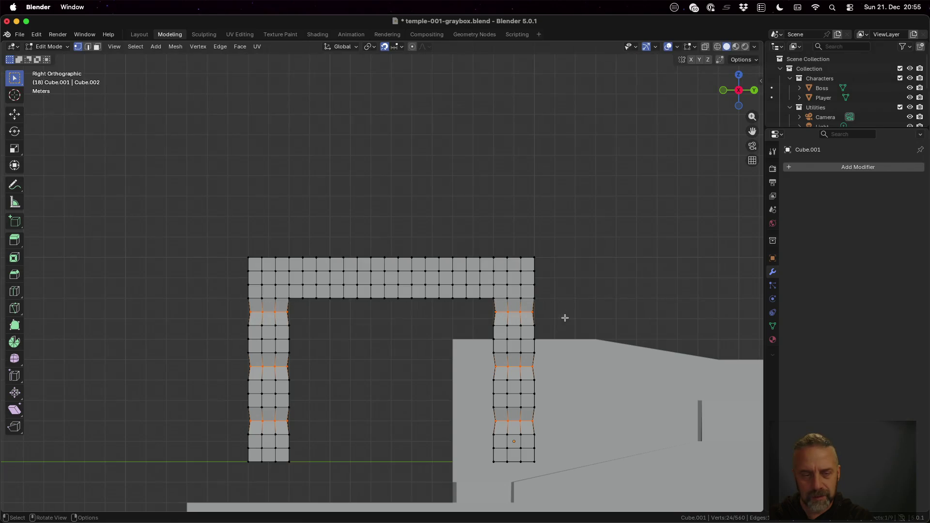
{"action": "key", "text": "b"}
{"action": "left_click_drag", "start_coordinate": [232, 361], "coordinate": [567, 375]}
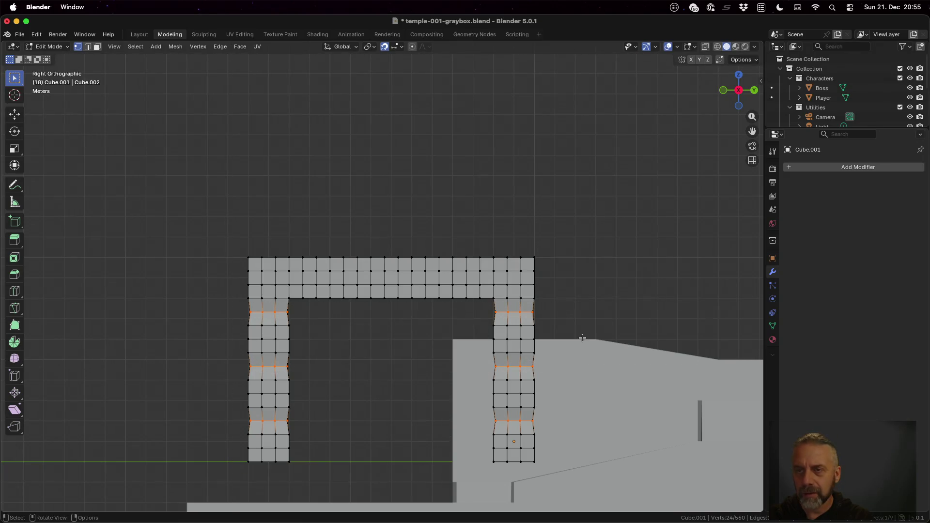
{"action": "left_click", "coordinate": [705, 47]}
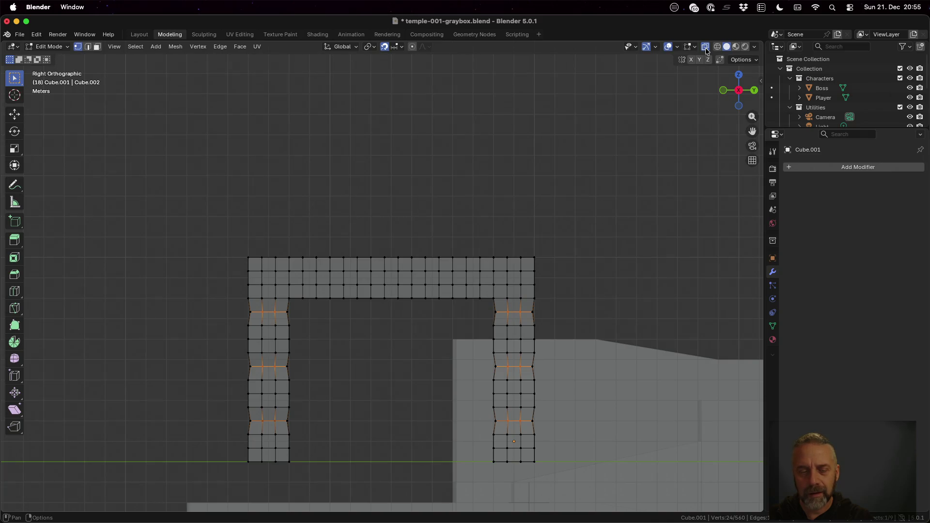
{"action": "left_click", "coordinate": [705, 48]}
{"action": "left_click", "coordinate": [705, 47]}
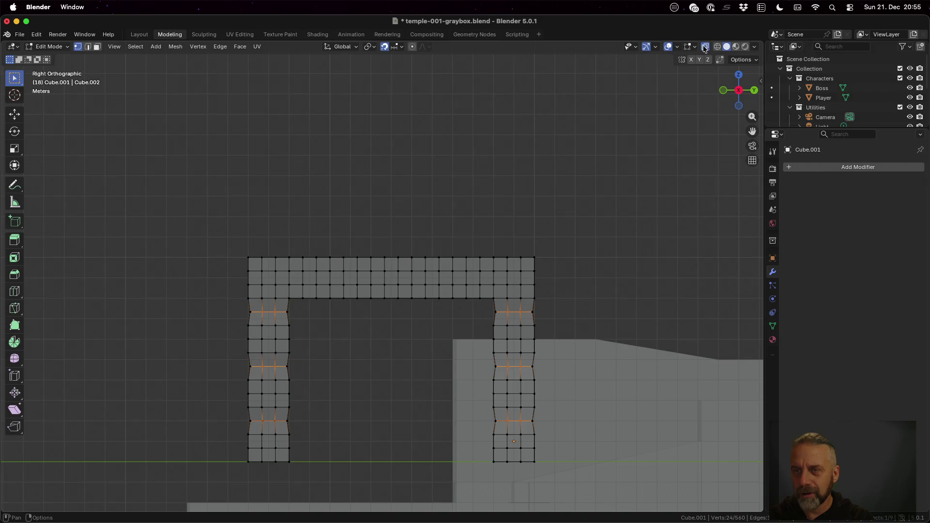
{"action": "left_click", "coordinate": [703, 46]}
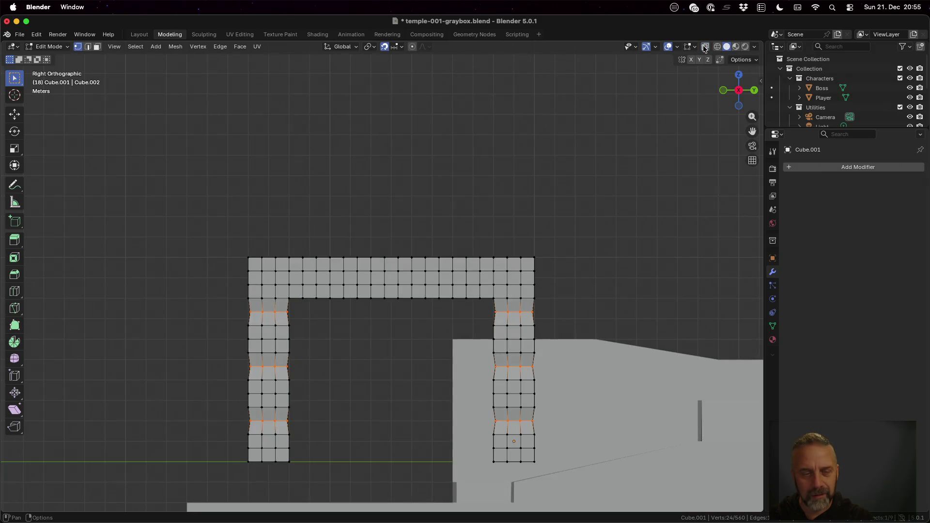
{"action": "left_click", "coordinate": [705, 47]}
Add the top, middle and lower pillar edge loops to the selection, then show UV Editing.
{"action": "key", "text": "b"}
{"action": "left_click_drag", "start_coordinate": [224, 306], "coordinate": [561, 316]}
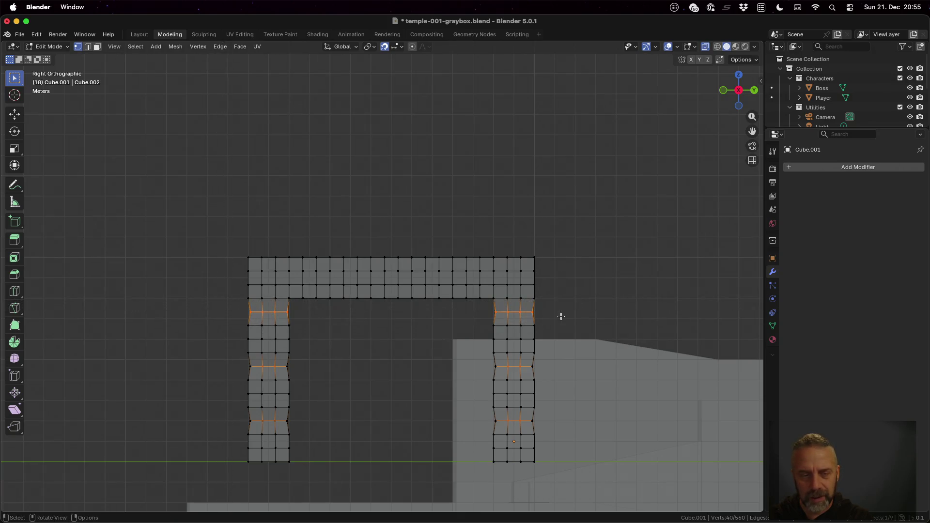
{"action": "key", "text": "b"}
{"action": "left_click_drag", "start_coordinate": [234, 361], "coordinate": [547, 371]}
{"action": "key", "text": "b"}
{"action": "mouse_move", "coordinate": [241, 413]}
{"action": "left_mouse_down"}
{"action": "mouse_move", "coordinate": [322, 427]}
{"action": "mouse_move", "coordinate": [547, 425]}
{"action": "left_mouse_up"}
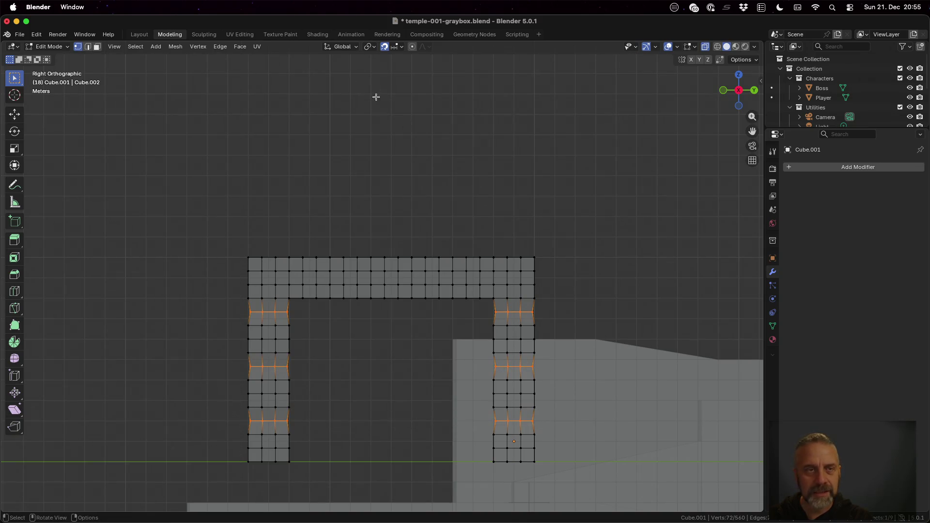
{"action": "left_click", "coordinate": [240, 35]}
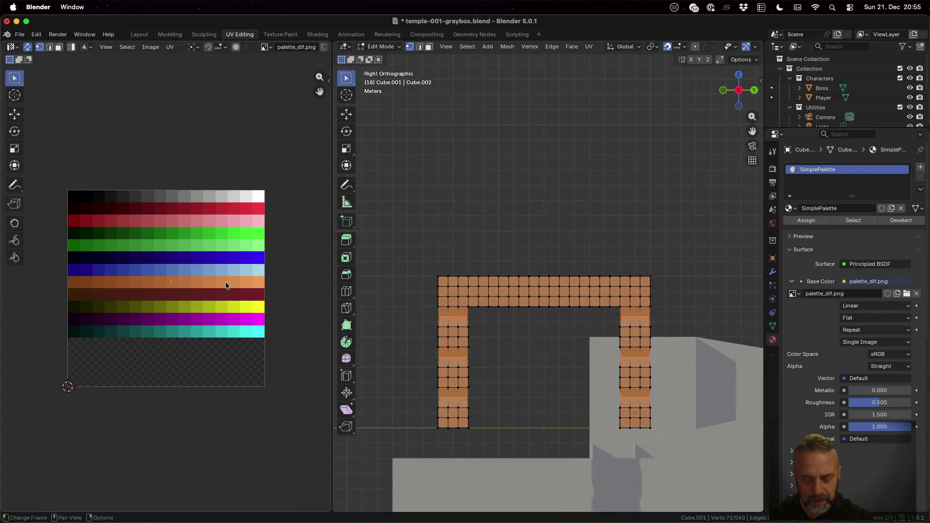
Slide the selected UVs onto the orange row of the palette.
{"action": "key", "text": "g"}
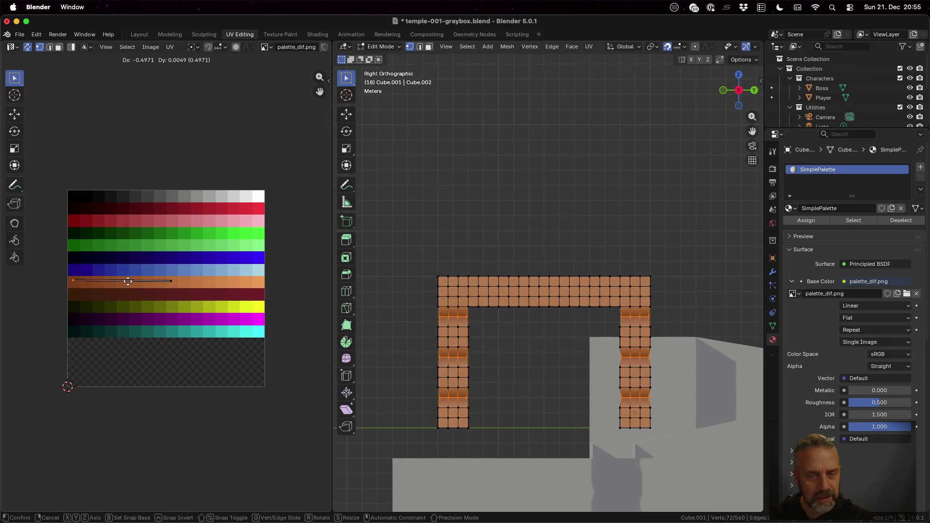
{"action": "left_click", "coordinate": [128, 281]}
{"action": "mouse_move", "coordinate": [479, 385]}
{"action": "middle_mouse_down"}
{"action": "mouse_move", "coordinate": [737, 336]}
{"action": "mouse_move", "coordinate": [530, 362]}
{"action": "mouse_move", "coordinate": [675, 356]}
{"action": "mouse_move", "coordinate": [682, 367]}
{"action": "mouse_move", "coordinate": [661, 309]}
{"action": "mouse_move", "coordinate": [683, 352]}
{"action": "mouse_move", "coordinate": [662, 362]}
{"action": "middle_mouse_up"}
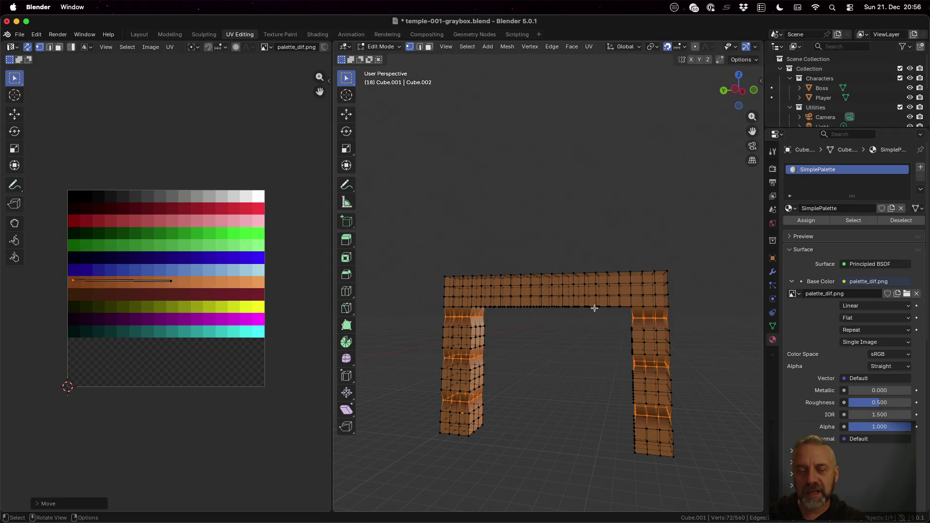
{"action": "middle_click_drag", "start_coordinate": [567, 324], "coordinate": [590, 326]}
Box-select the arch's top beam and move its UVs down onto a yellow-green palette band.
{"action": "key", "text": "b"}
{"action": "left_click_drag", "start_coordinate": [422, 281], "coordinate": [681, 299]}
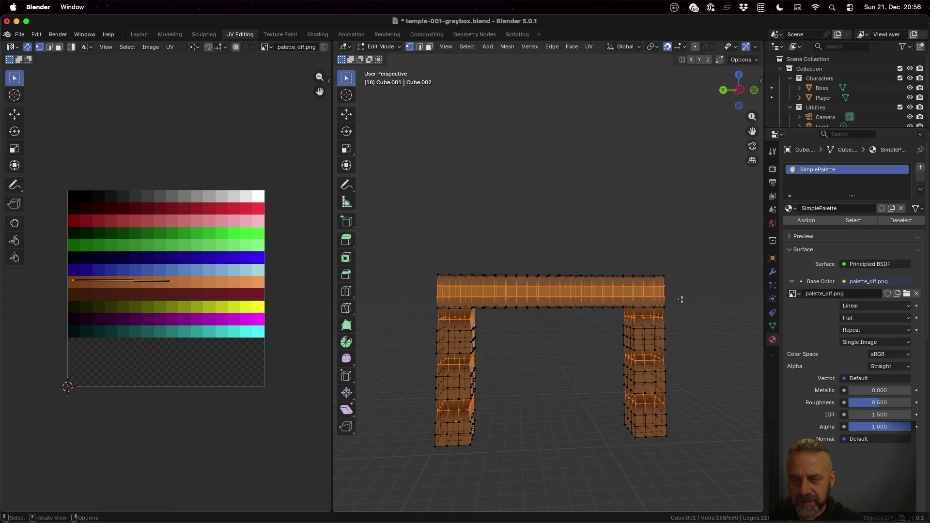
{"action": "left_click", "coordinate": [681, 299]}
{"action": "key", "text": "b"}
{"action": "mouse_move", "coordinate": [430, 281]}
{"action": "left_mouse_down"}
{"action": "mouse_move", "coordinate": [455, 300]}
{"action": "mouse_move", "coordinate": [671, 304]}
{"action": "left_mouse_up"}
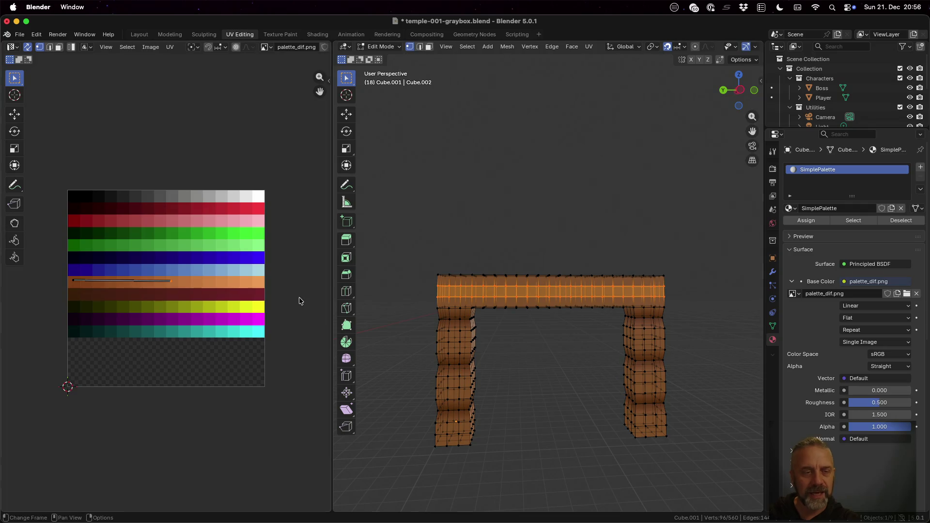
{"action": "key", "text": "g"}
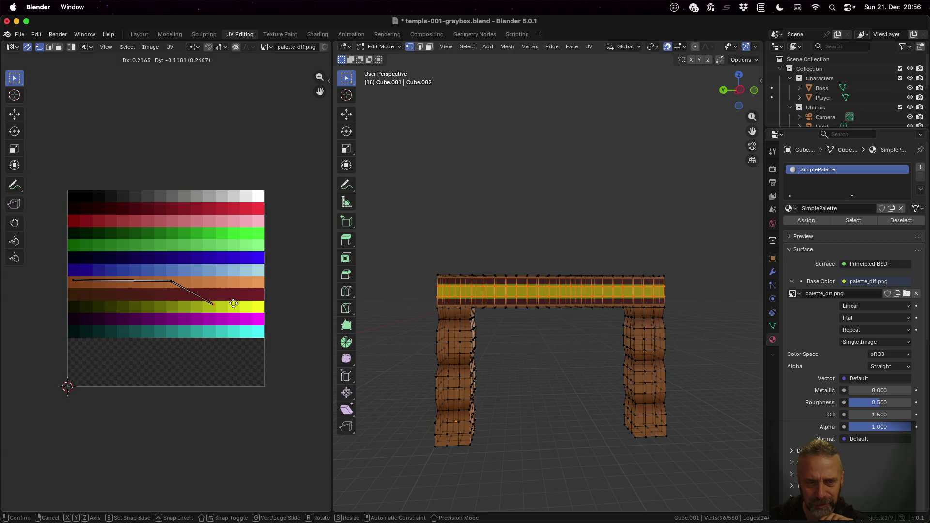
{"action": "left_click", "coordinate": [242, 303]}
{"action": "key", "text": "Tab"}
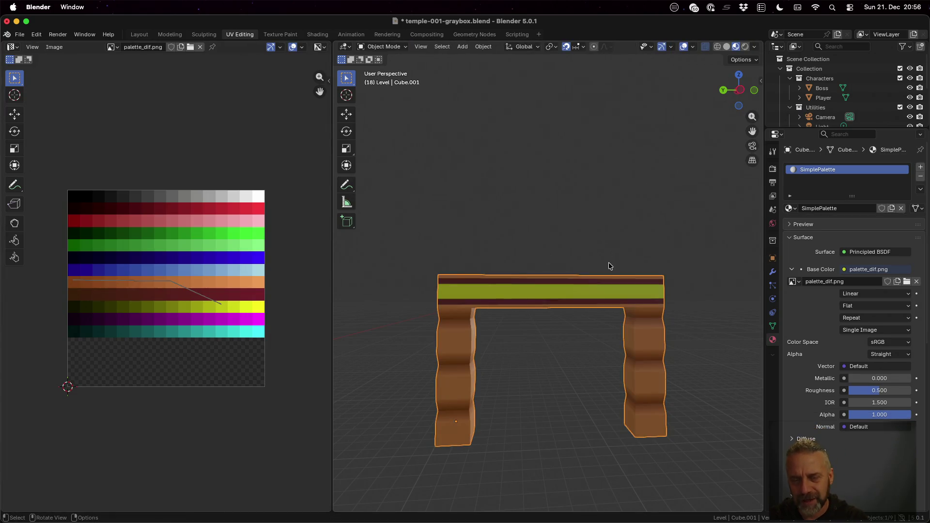
Switch between Edit and Object Mode to inspect the yellow-green band on the arch.
{"action": "middle_click_drag", "start_coordinate": [585, 322], "coordinate": [635, 321]}
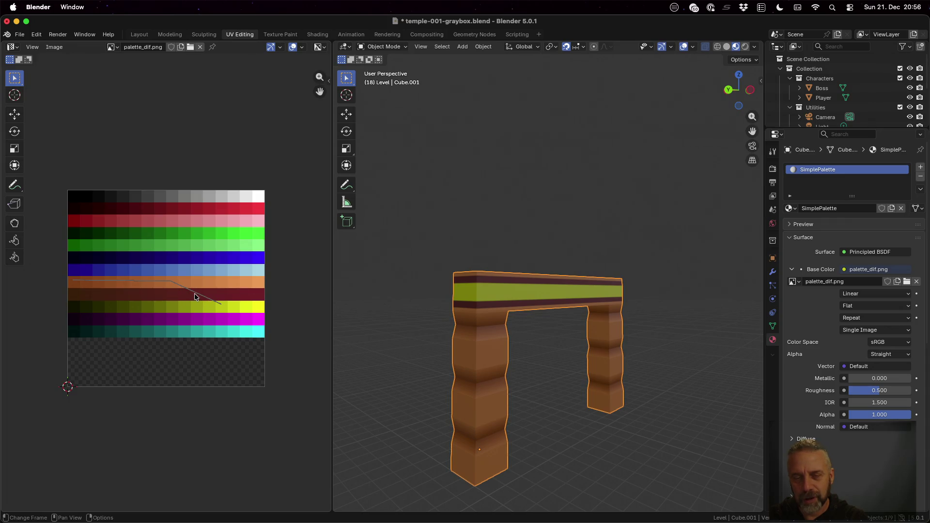
{"action": "key", "text": "Tab"}
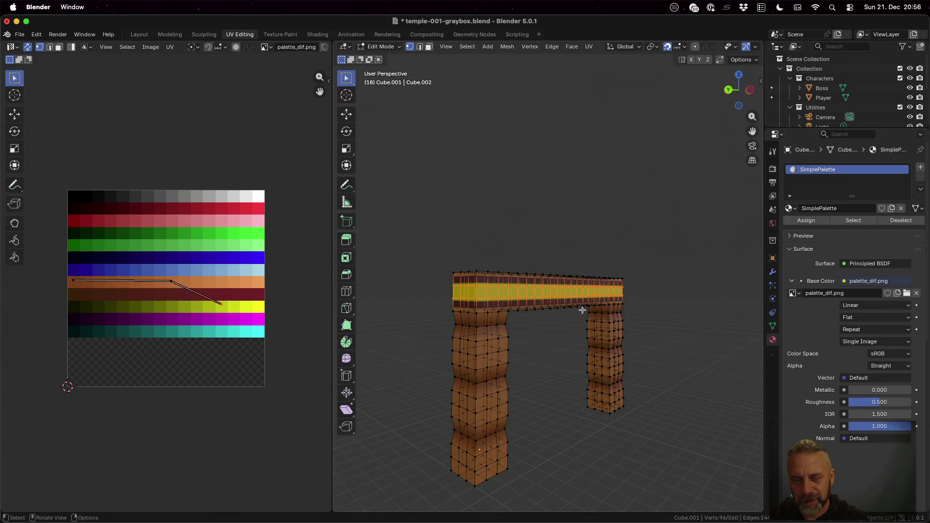
{"action": "middle_click_drag", "start_coordinate": [577, 323], "coordinate": [526, 324]}
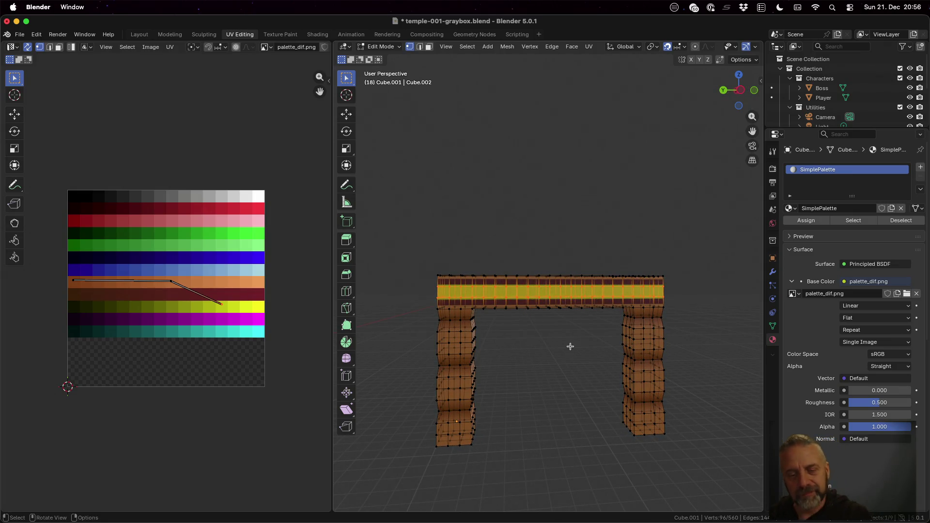
{"action": "key", "text": "Tab"}
{"action": "mouse_move", "coordinate": [510, 342]}
{"action": "middle_mouse_down"}
{"action": "mouse_move", "coordinate": [567, 344]}
{"action": "mouse_move", "coordinate": [530, 346]}
{"action": "mouse_move", "coordinate": [498, 323]}
{"action": "mouse_move", "coordinate": [502, 345]}
{"action": "middle_mouse_up"}
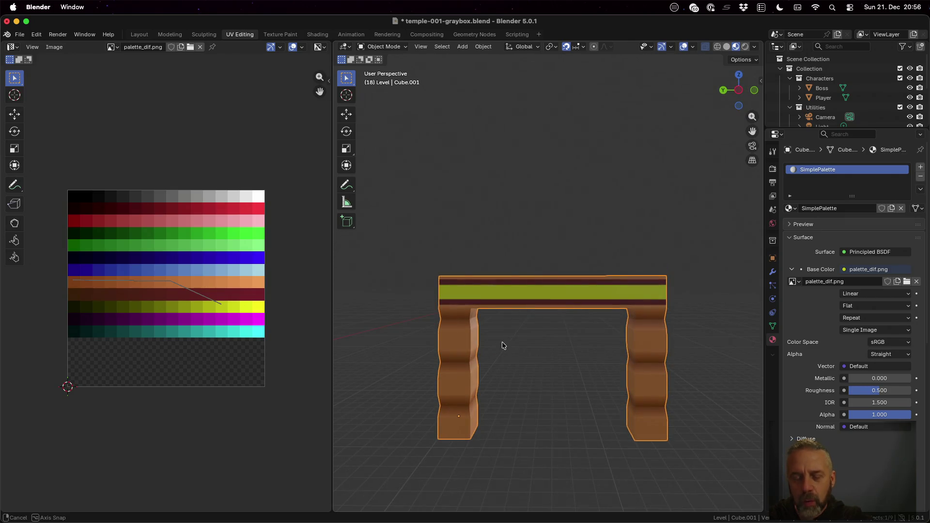
Undo the beam's UV move so it returns to the pillars' orange-brown.
{"action": "key", "text": "Tab"}
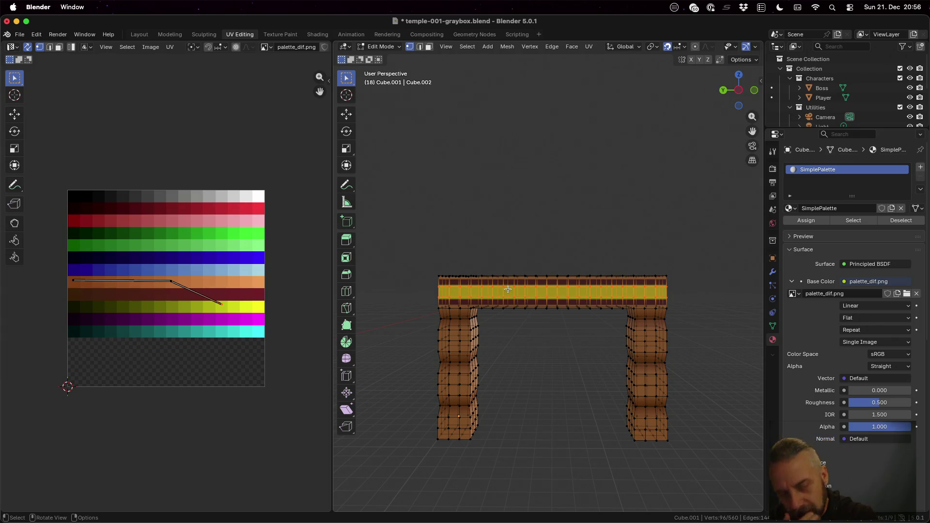
{"action": "key", "text": "Tab"}
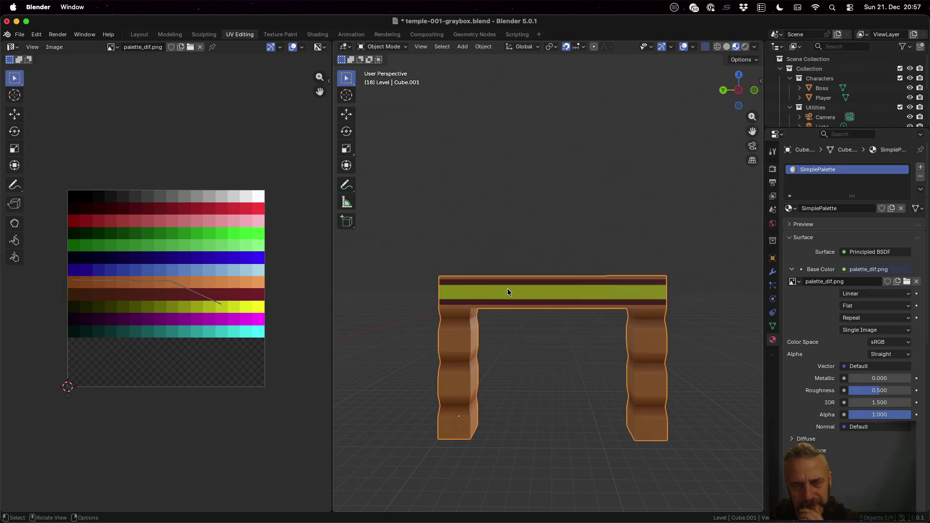
{"action": "mouse_move", "coordinate": [508, 315]}
{"action": "middle_mouse_down"}
{"action": "mouse_move", "coordinate": [509, 324]}
{"action": "mouse_move", "coordinate": [590, 332]}
{"action": "mouse_move", "coordinate": [533, 333]}
{"action": "middle_mouse_up"}
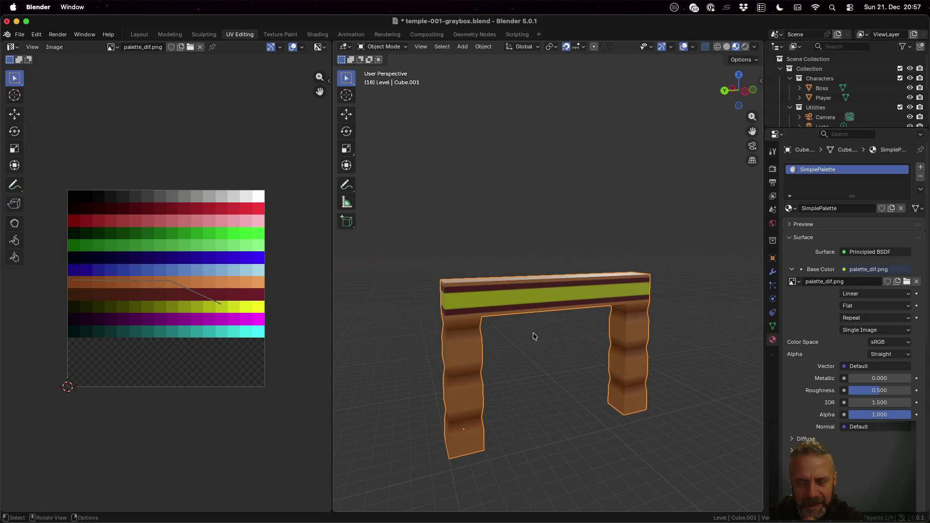
{"action": "key", "text": "Tab"}
{"action": "key", "text": "Tab"}
{"action": "key", "text": "Tab"}
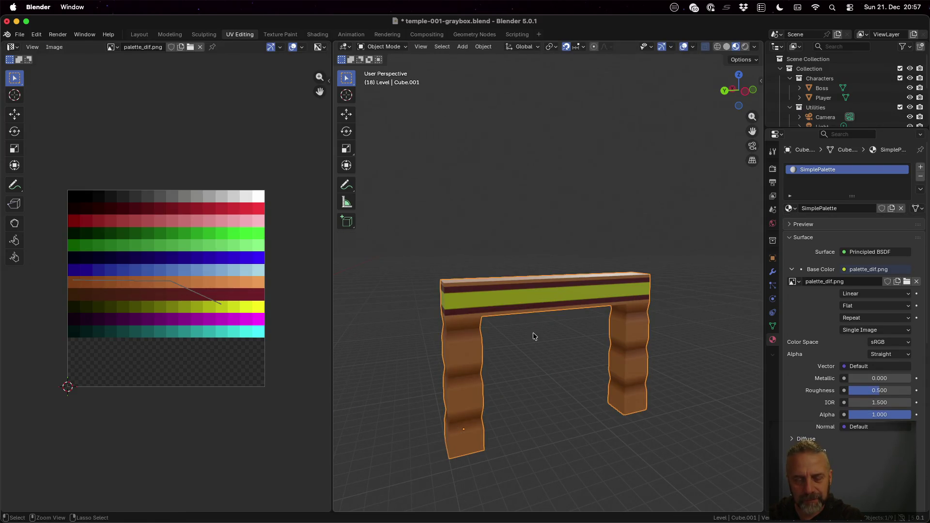
{"action": "key", "text": "ctrl+z"}
{"action": "key", "text": "ctrl+z"}
{"action": "key", "text": "ctrl+z"}
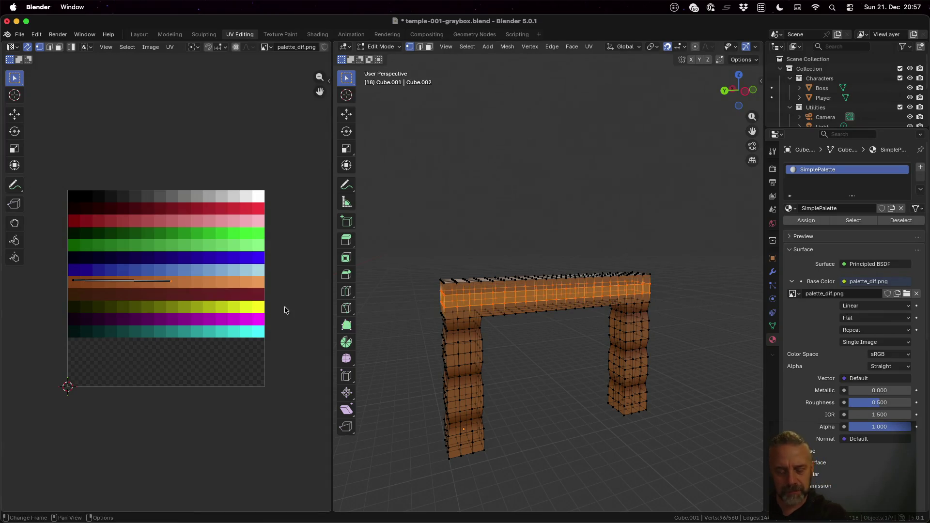
{"action": "key", "text": "g"}
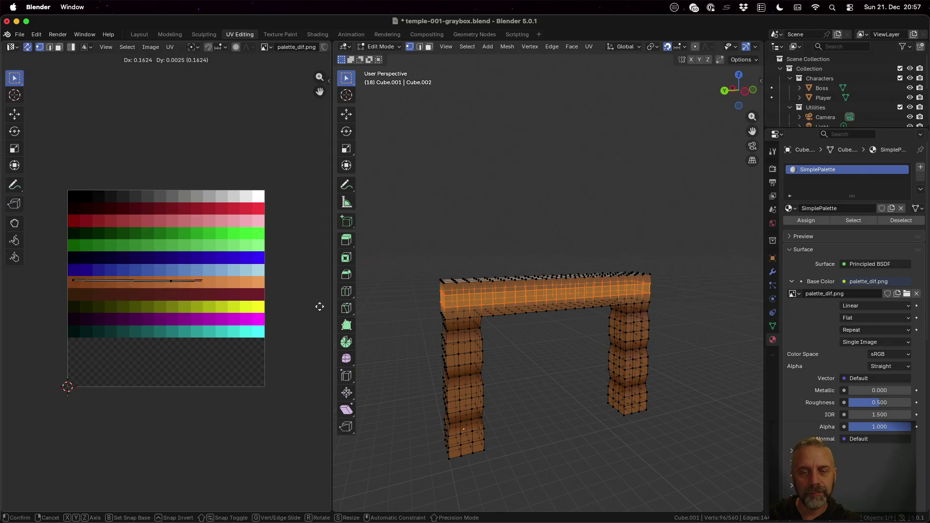
Stretch the arch's UVs along the orange-brown palette row and preview the result.
{"action": "left_click", "coordinate": [48, 311]}
{"action": "key", "text": "Tab"}
{"action": "mouse_move", "coordinate": [519, 353]}
{"action": "middle_mouse_down"}
{"action": "mouse_move", "coordinate": [570, 354]}
{"action": "mouse_move", "coordinate": [588, 336]}
{"action": "mouse_move", "coordinate": [574, 310]}
{"action": "mouse_move", "coordinate": [537, 312]}
{"action": "mouse_move", "coordinate": [519, 316]}
{"action": "mouse_move", "coordinate": [507, 343]}
{"action": "middle_mouse_up"}
{"action": "key", "text": "Tab"}
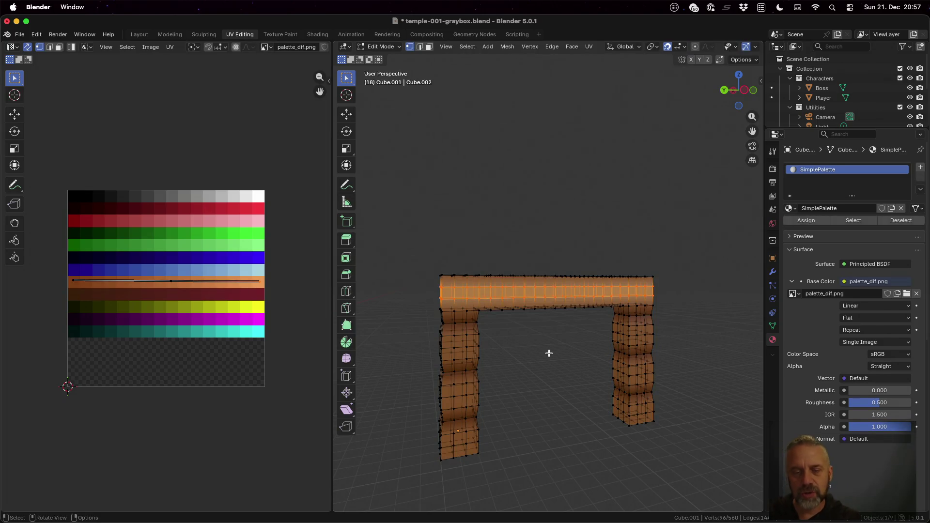
In face select, move a selected face's UVs to a pale palette shade and check the colours.
{"action": "key", "text": "3"}
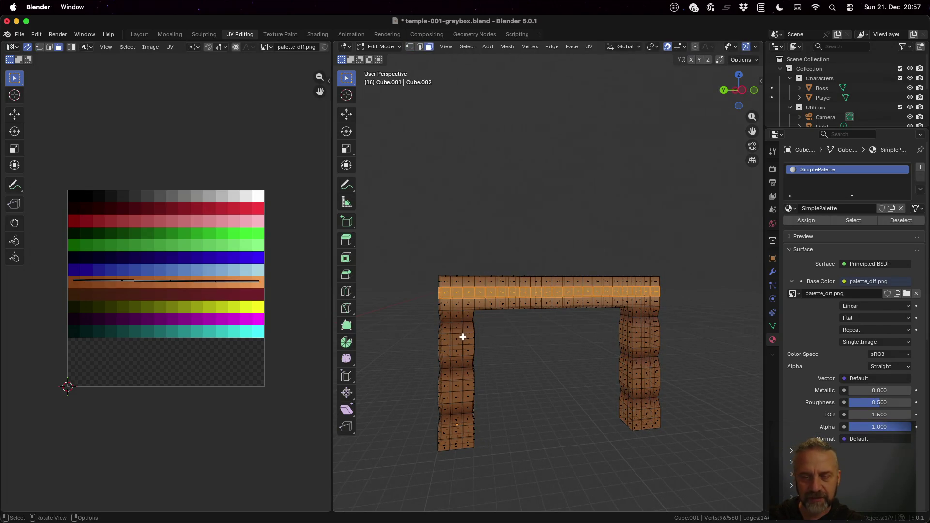
{"action": "left_click", "coordinate": [456, 339]}
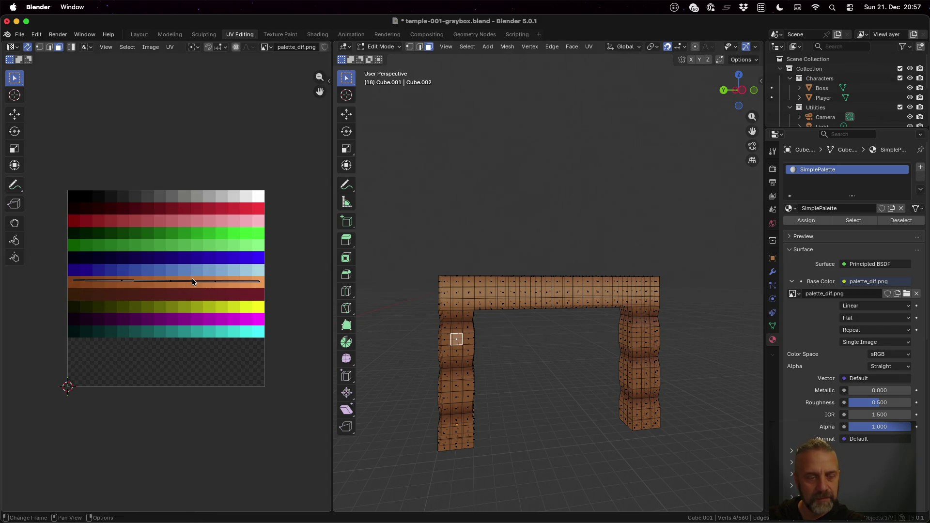
{"action": "key", "text": "g"}
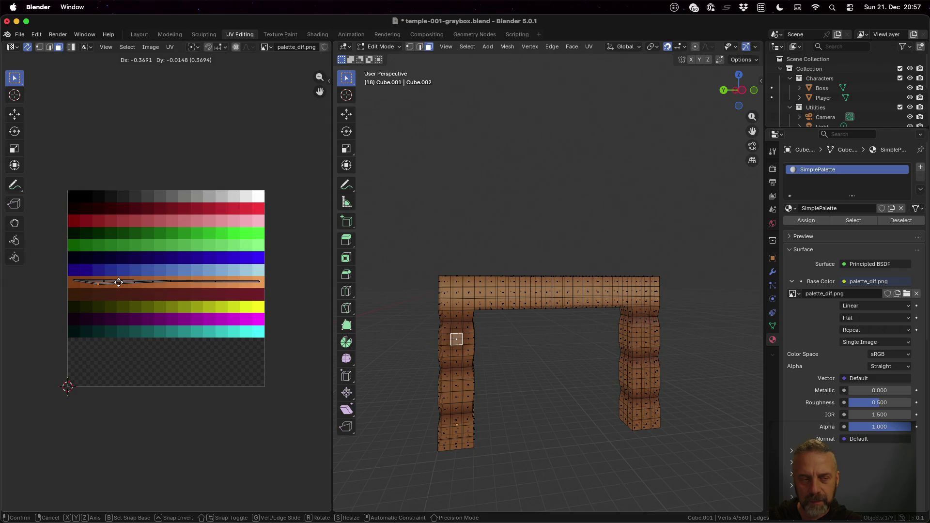
{"action": "left_click", "coordinate": [119, 283]}
{"action": "key", "text": "Tab"}
{"action": "mouse_move", "coordinate": [539, 366]}
{"action": "middle_mouse_down"}
{"action": "mouse_move", "coordinate": [539, 332]}
{"action": "mouse_move", "coordinate": [596, 328]}
{"action": "mouse_move", "coordinate": [609, 351]}
{"action": "mouse_move", "coordinate": [554, 365]}
{"action": "middle_mouse_up"}
{"action": "key", "text": "Tab"}
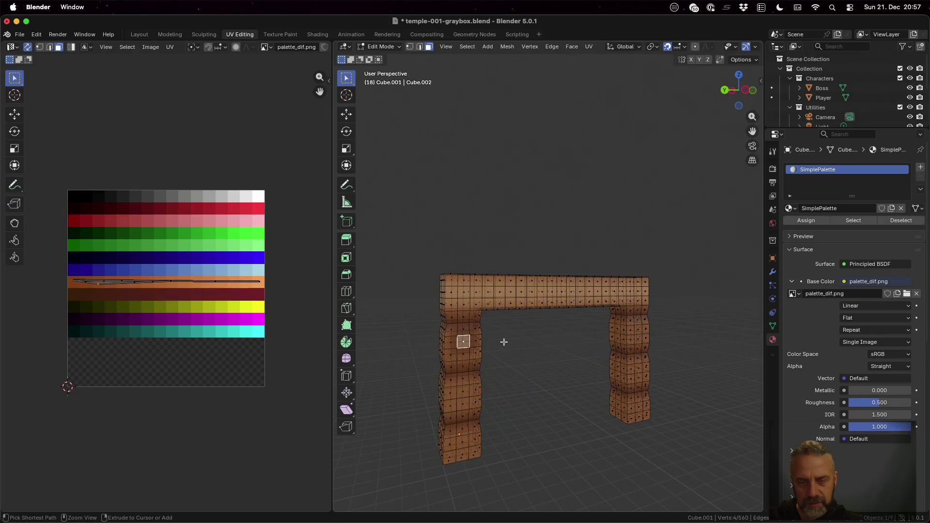
{"action": "key", "text": "Tab"}
{"action": "mouse_move", "coordinate": [561, 356]}
{"action": "middle_mouse_down"}
{"action": "mouse_move", "coordinate": [515, 353]}
{"action": "mouse_move", "coordinate": [507, 331]}
{"action": "mouse_move", "coordinate": [565, 313]}
{"action": "mouse_move", "coordinate": [648, 350]}
{"action": "mouse_move", "coordinate": [675, 335]}
{"action": "mouse_move", "coordinate": [735, 354]}
{"action": "mouse_move", "coordinate": [693, 377]}
{"action": "mouse_move", "coordinate": [589, 378]}
{"action": "middle_mouse_up"}
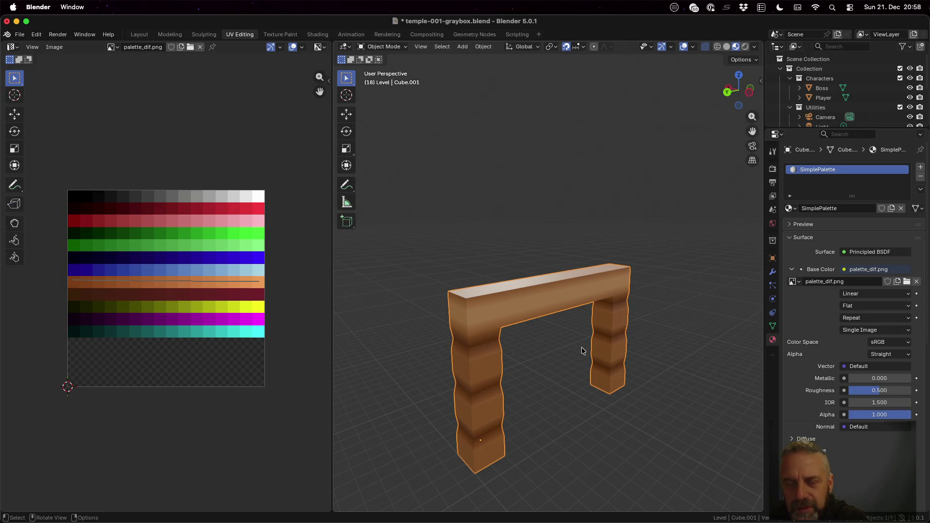
{"action": "middle_click_drag", "start_coordinate": [571, 359], "coordinate": [539, 356]}
Box-select faces on the arch's left pillar in Edit Mode.
{"action": "key", "text": "Tab"}
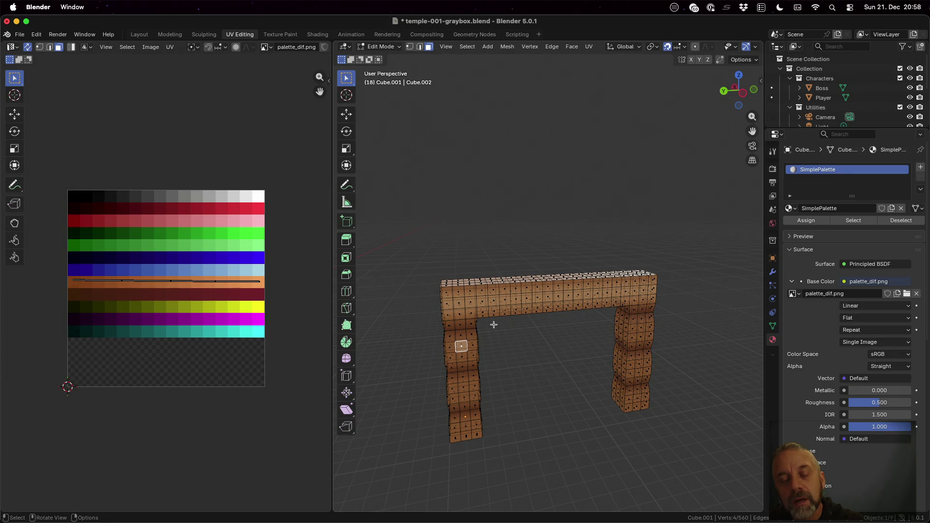
{"action": "mouse_move", "coordinate": [493, 325]}
{"action": "middle_mouse_down"}
{"action": "mouse_move", "coordinate": [496, 346]}
{"action": "mouse_move", "coordinate": [502, 339]}
{"action": "middle_mouse_up"}
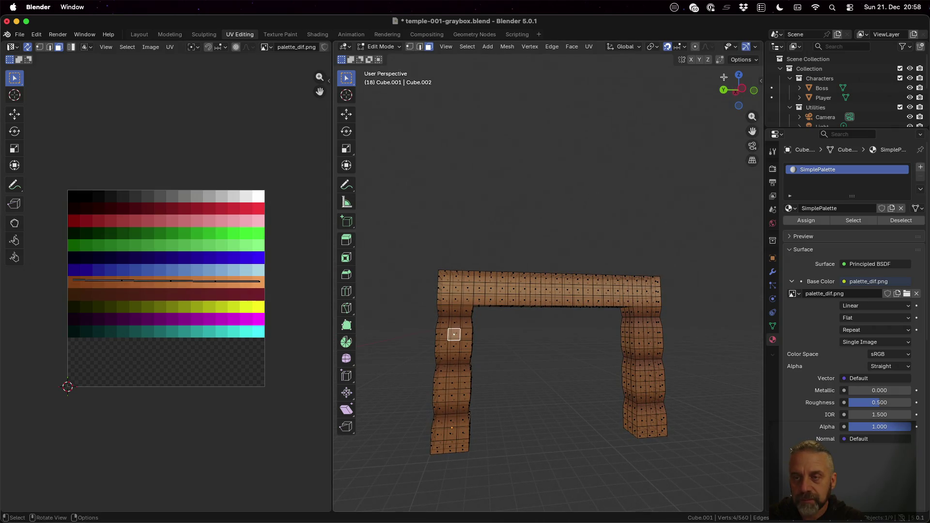
{"action": "key", "text": "b"}
{"action": "left_click_drag", "start_coordinate": [423, 324], "coordinate": [479, 355]}
{"action": "mouse_move", "coordinate": [504, 354]}
{"action": "middle_mouse_down"}
{"action": "mouse_move", "coordinate": [600, 361]}
{"action": "mouse_move", "coordinate": [532, 359]}
{"action": "middle_mouse_up"}
Clear the selection and box-select the left pillar's upper block in vertex mode.
{"action": "key", "text": "alt+a"}
{"action": "key", "text": "1"}
{"action": "key", "text": "b"}
{"action": "mouse_move", "coordinate": [429, 330]}
{"action": "left_mouse_down"}
{"action": "mouse_move", "coordinate": [501, 353]}
{"action": "mouse_move", "coordinate": [502, 368]}
{"action": "left_mouse_up"}
{"action": "mouse_move", "coordinate": [552, 369]}
{"action": "middle_mouse_down"}
{"action": "mouse_move", "coordinate": [515, 372]}
{"action": "mouse_move", "coordinate": [528, 357]}
{"action": "mouse_move", "coordinate": [571, 353]}
{"action": "mouse_move", "coordinate": [563, 350]}
{"action": "middle_mouse_up"}
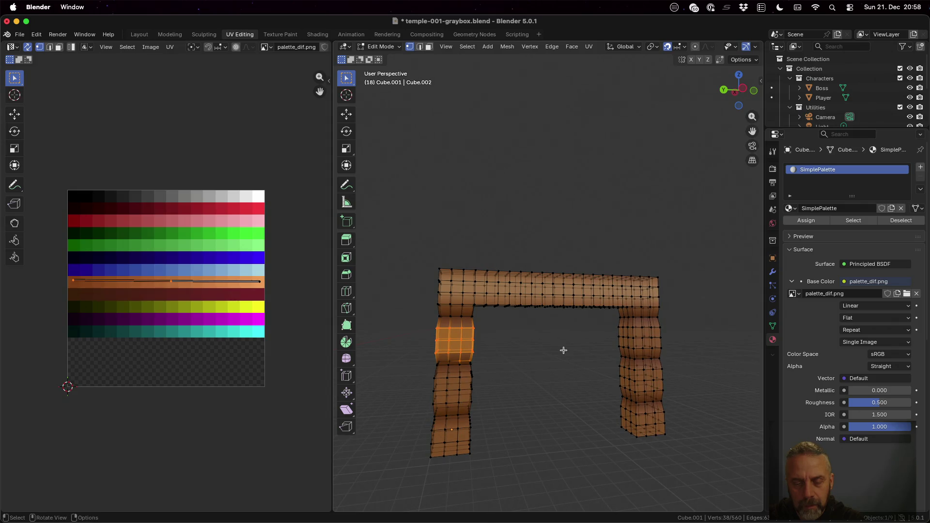
Stretch the left pillar's upper block taller along the Z axis.
{"action": "key", "text": "alt+a"}
{"action": "key", "text": "b"}
{"action": "left_click_drag", "start_coordinate": [427, 323], "coordinate": [482, 357]}
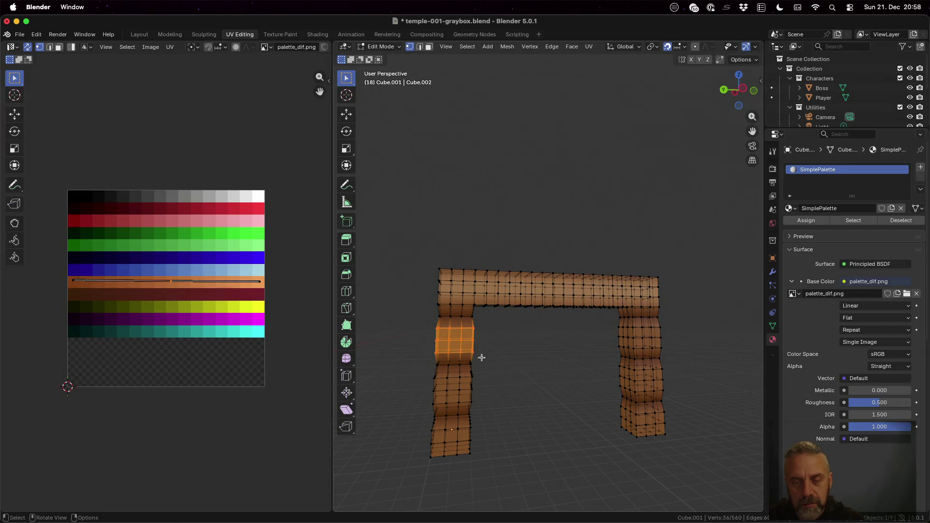
{"action": "key", "text": "s"}
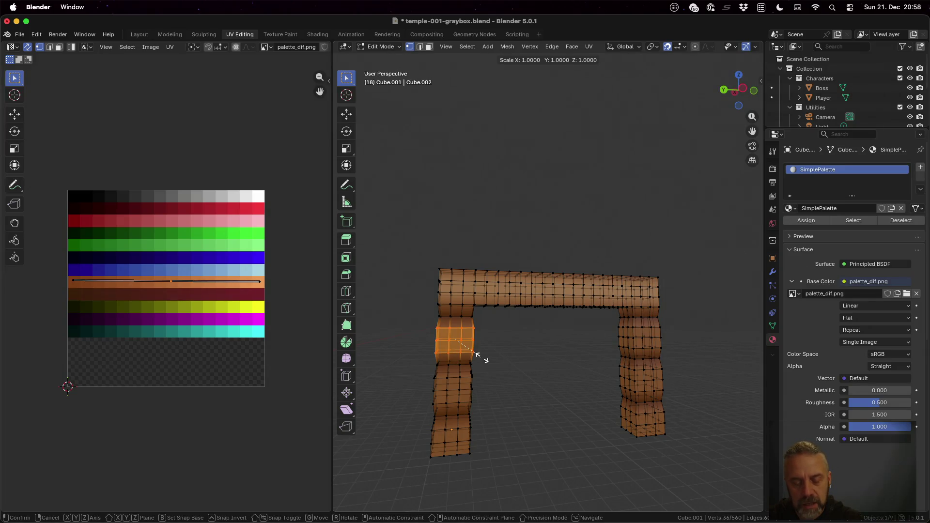
{"action": "key", "text": "z"}
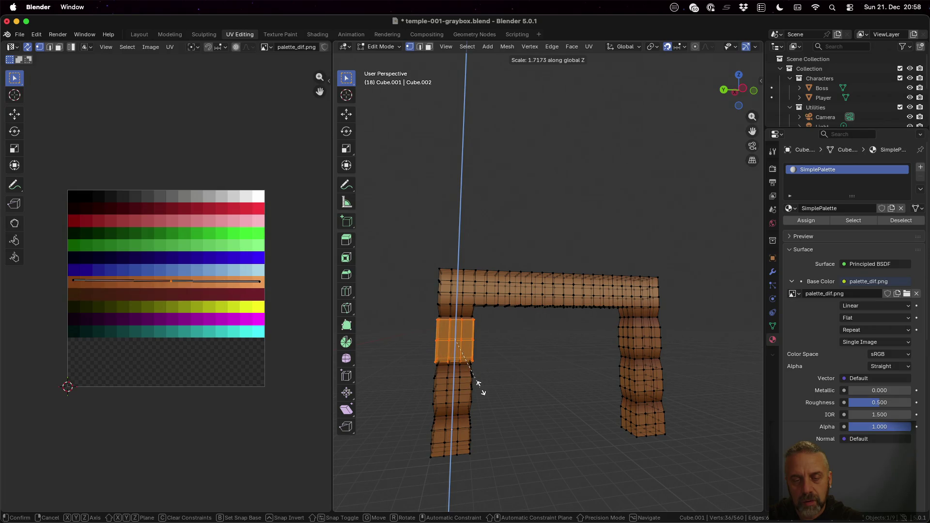
{"action": "left_click", "coordinate": [480, 388]}
Review the arch in Object Mode, then open all objects in Edit Mode with nothing selected.
{"action": "key", "text": "Tab"}
{"action": "mouse_move", "coordinate": [479, 353]}
{"action": "middle_mouse_down"}
{"action": "mouse_move", "coordinate": [541, 357]}
{"action": "mouse_move", "coordinate": [477, 357]}
{"action": "middle_mouse_up"}
{"action": "mouse_move", "coordinate": [534, 359]}
{"action": "middle_mouse_down"}
{"action": "mouse_move", "coordinate": [471, 328]}
{"action": "mouse_move", "coordinate": [527, 327]}
{"action": "mouse_move", "coordinate": [465, 330]}
{"action": "middle_mouse_up"}
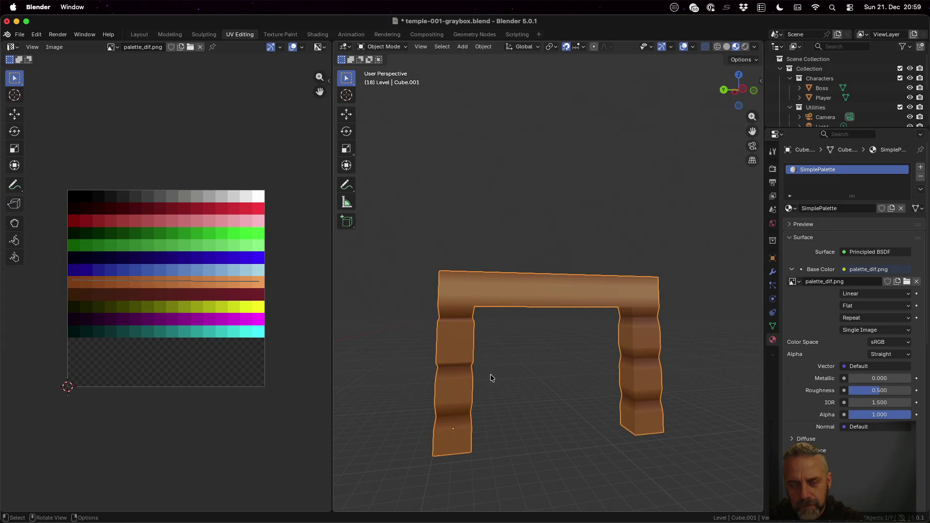
{"action": "key", "text": "a"}
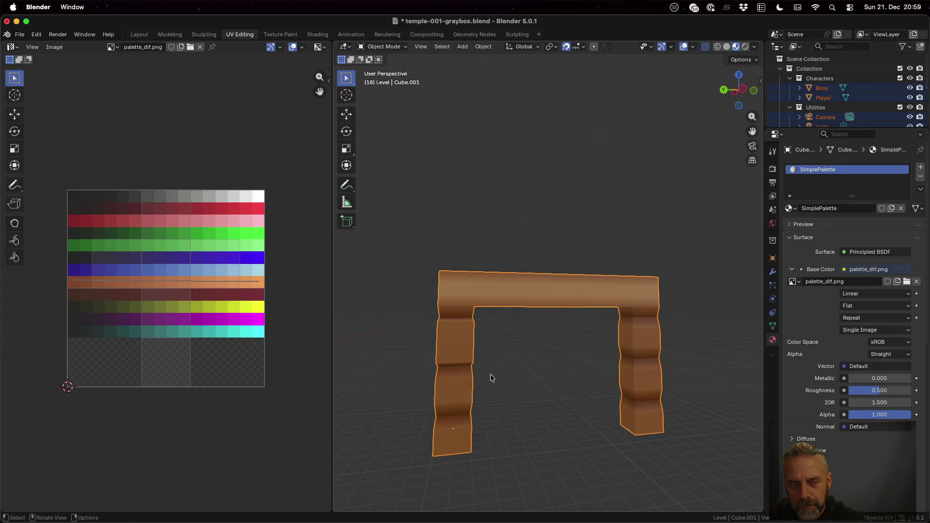
{"action": "key", "text": "Tab"}
{"action": "key", "text": "alt+a"}
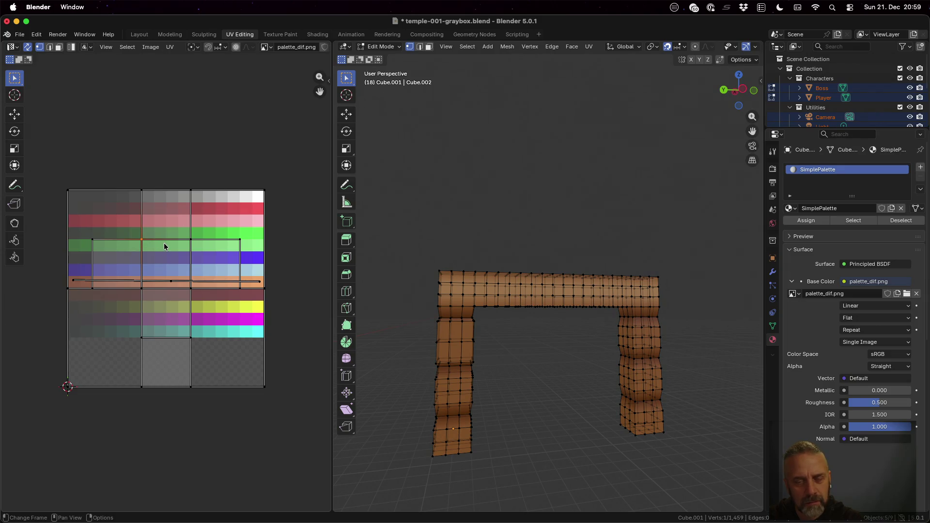
Select the whole mesh and drag the top-left UV vertex onto the orange palette band.
{"action": "mouse_move", "coordinate": [502, 326]}
{"action": "middle_mouse_down"}
{"action": "mouse_move", "coordinate": [672, 312]}
{"action": "mouse_move", "coordinate": [627, 208]}
{"action": "mouse_move", "coordinate": [486, 328]}
{"action": "mouse_move", "coordinate": [480, 311]}
{"action": "middle_mouse_up"}
{"action": "key", "text": "Tab"}
{"action": "key", "text": "Tab"}
{"action": "key", "text": "Tab"}
{"action": "key", "text": "Tab"}
{"action": "key", "text": "a"}
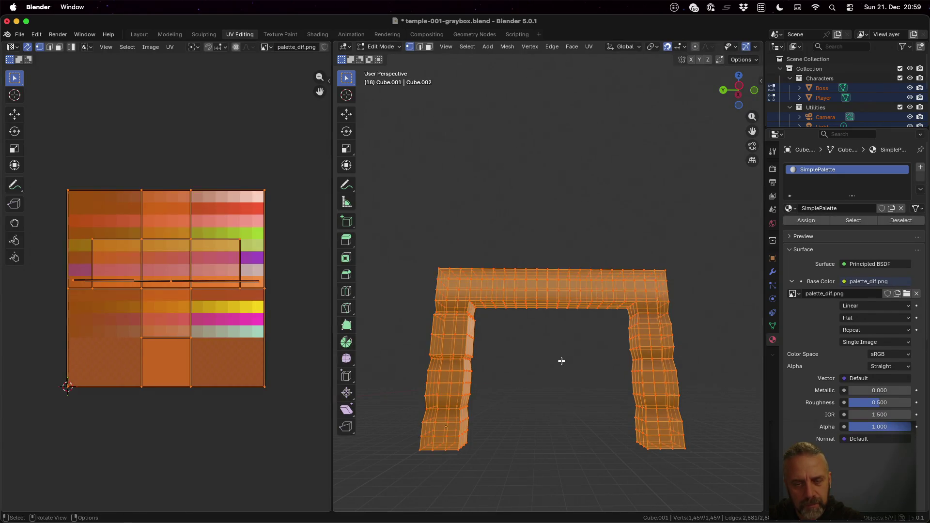
{"action": "left_click", "coordinate": [68, 193]}
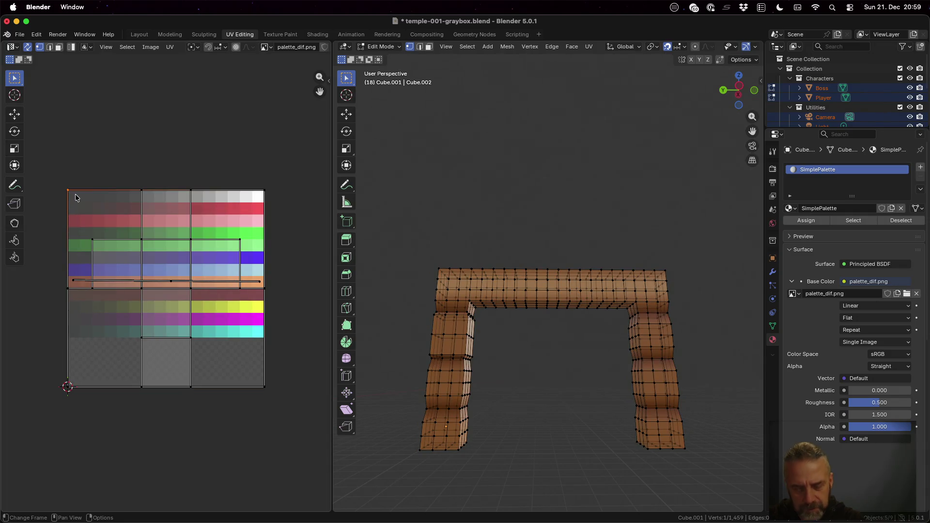
{"action": "key", "text": "g"}
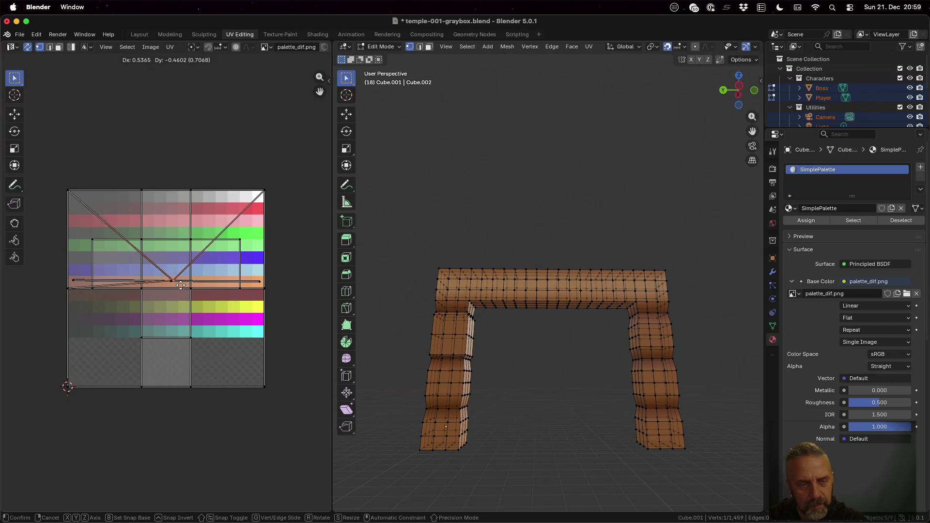
{"action": "left_click", "coordinate": [178, 285]}
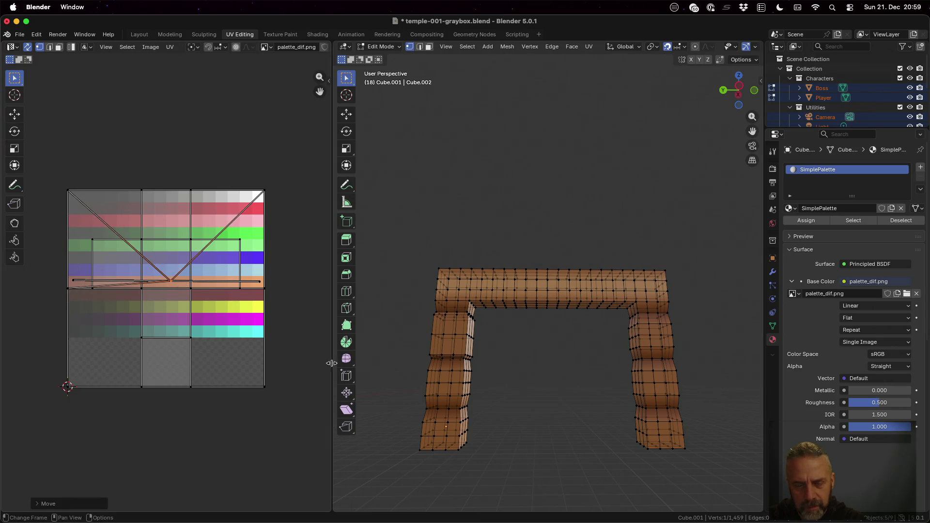
{"action": "scroll", "coordinate": [437, 422], "scroll_direction": "up", "scroll_amount": 5}
{"action": "scroll", "coordinate": [437, 421], "scroll_direction": "down", "scroll_amount": 5}
{"action": "mouse_move", "coordinate": [438, 422]}
{"action": "middle_mouse_down"}
{"action": "mouse_move", "coordinate": [556, 423]}
{"action": "mouse_move", "coordinate": [565, 383]}
{"action": "mouse_move", "coordinate": [550, 370]}
{"action": "mouse_move", "coordinate": [529, 373]}
{"action": "mouse_move", "coordinate": [562, 338]}
{"action": "mouse_move", "coordinate": [558, 368]}
{"action": "middle_mouse_up"}
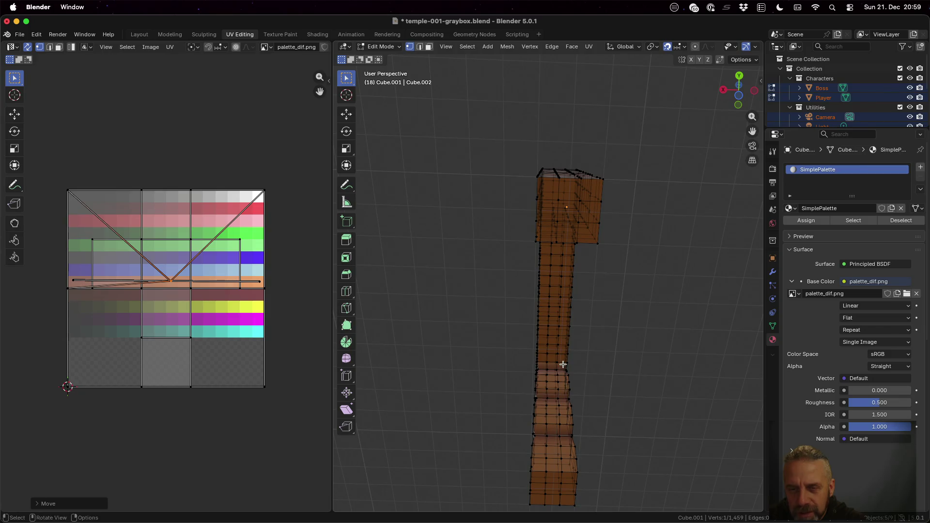
Delete the four stray vertices from the arch mesh one at a time.
{"action": "key", "text": "x"}
{"action": "left_click", "coordinate": [546, 333]}
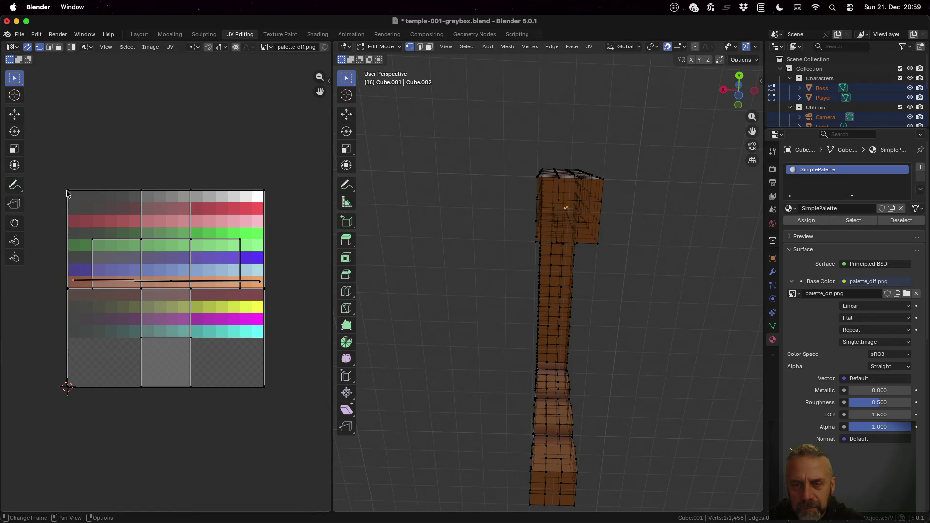
{"action": "key", "text": "x"}
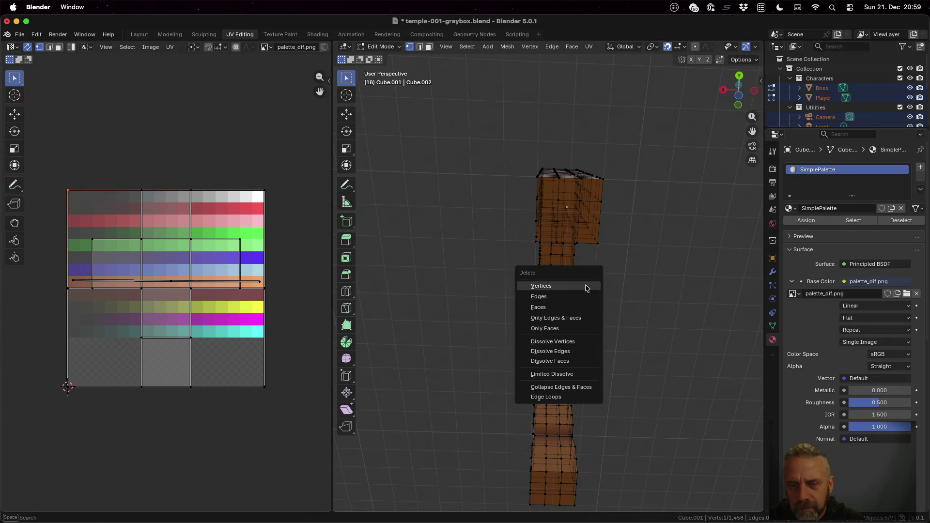
{"action": "left_click", "coordinate": [585, 286]}
{"action": "left_click", "coordinate": [71, 196]}
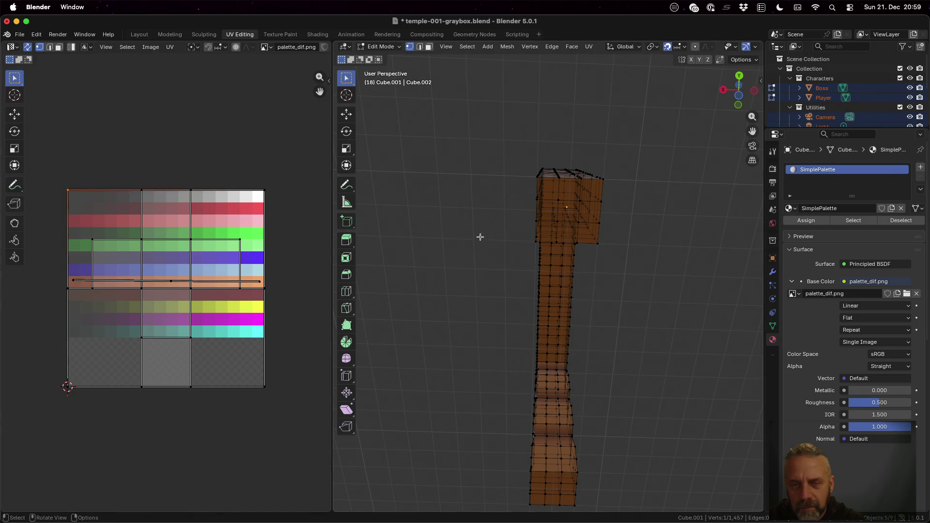
{"action": "key", "text": "x"}
{"action": "left_click", "coordinate": [577, 240]}
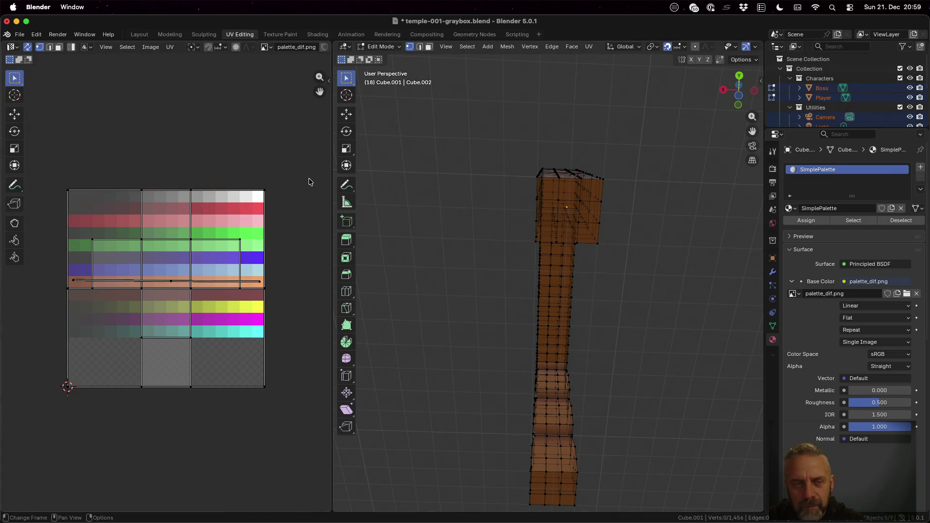
{"action": "key", "text": "x"}
{"action": "left_click", "coordinate": [571, 241]}
{"action": "mouse_move", "coordinate": [504, 202]}
{"action": "middle_mouse_down"}
{"action": "mouse_move", "coordinate": [506, 281]}
{"action": "mouse_move", "coordinate": [751, 308]}
{"action": "mouse_move", "coordinate": [746, 291]}
{"action": "middle_mouse_up"}
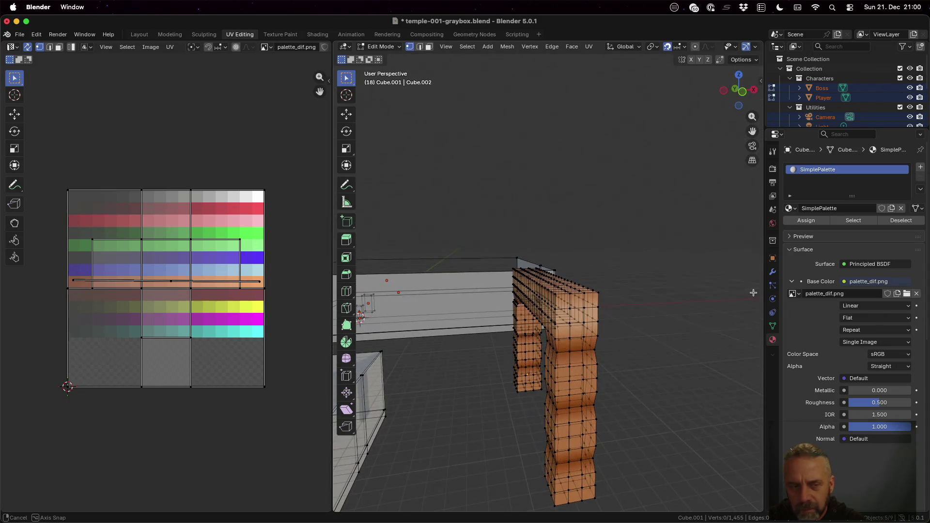
Undo the vertex deletions with Ctrl+Z and reselect the whole mesh.
{"action": "left_click", "coordinate": [264, 190]}
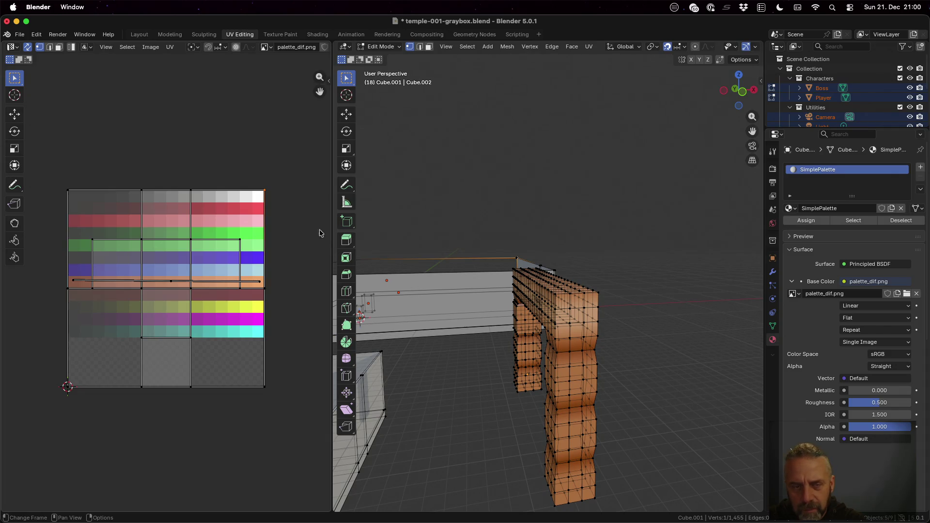
{"action": "mouse_move", "coordinate": [556, 245]}
{"action": "middle_mouse_down"}
{"action": "mouse_move", "coordinate": [558, 275]}
{"action": "mouse_move", "coordinate": [474, 272]}
{"action": "mouse_move", "coordinate": [489, 272]}
{"action": "middle_mouse_up"}
{"action": "key", "text": "ctrl+z"}
{"action": "key", "text": "ctrl+z"}
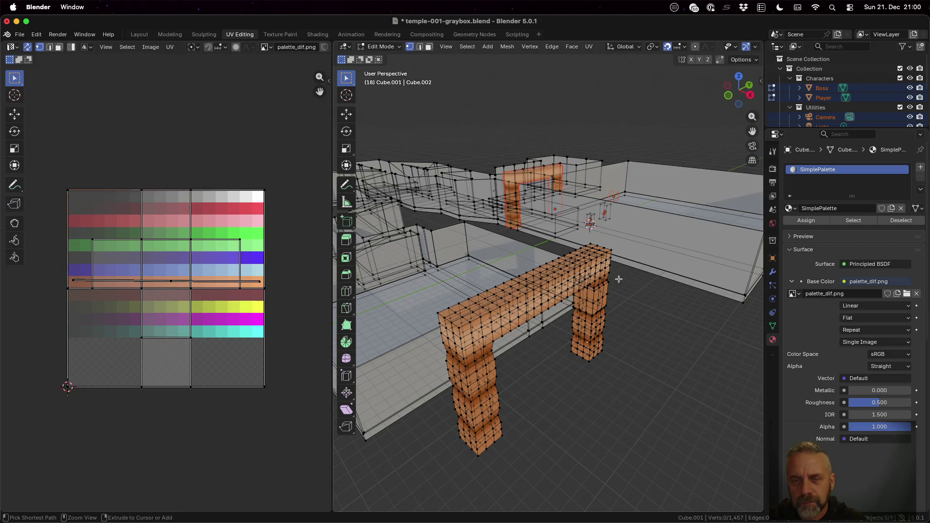
{"action": "key", "text": "ctrl+z"}
{"action": "key", "text": "ctrl+z"}
{"action": "key", "text": "a"}
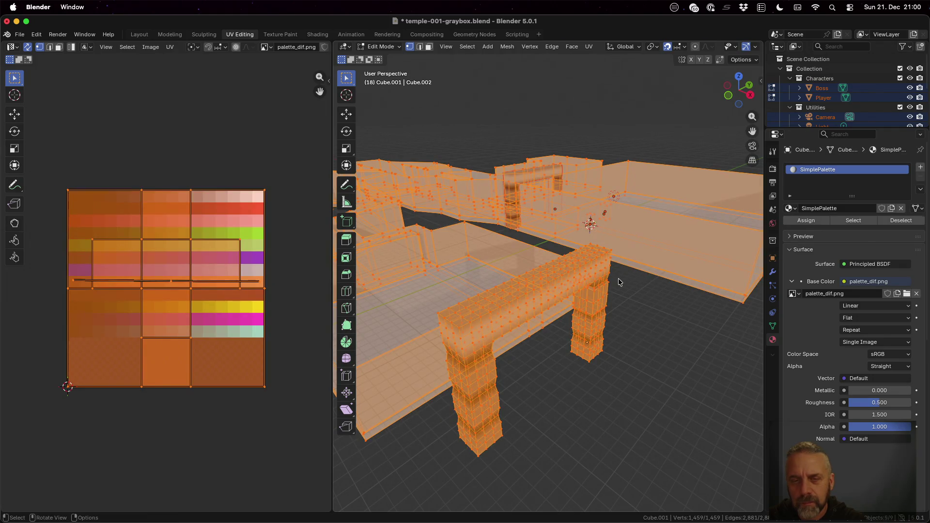
{"action": "key", "text": "alt+a"}
{"action": "key", "text": "a"}
Select only Cube.001 in the Outliner and return to Object Mode.
{"action": "key", "text": "Tab"}
{"action": "key", "text": "Tab"}
{"action": "key", "text": "Tab"}
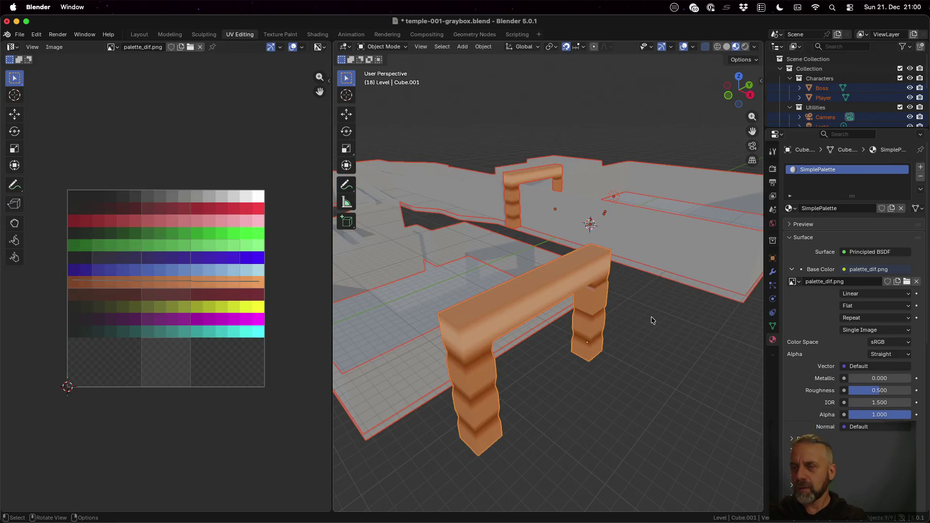
{"action": "key", "text": "Tab"}
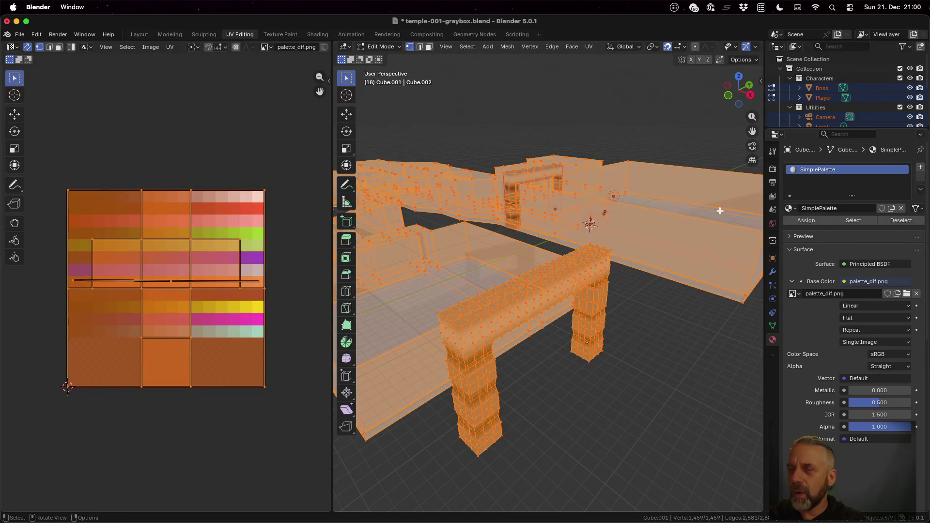
{"action": "scroll", "coordinate": [799, 81], "scroll_direction": "down", "scroll_amount": 5}
{"action": "scroll", "coordinate": [800, 80], "scroll_direction": "up", "scroll_amount": 5}
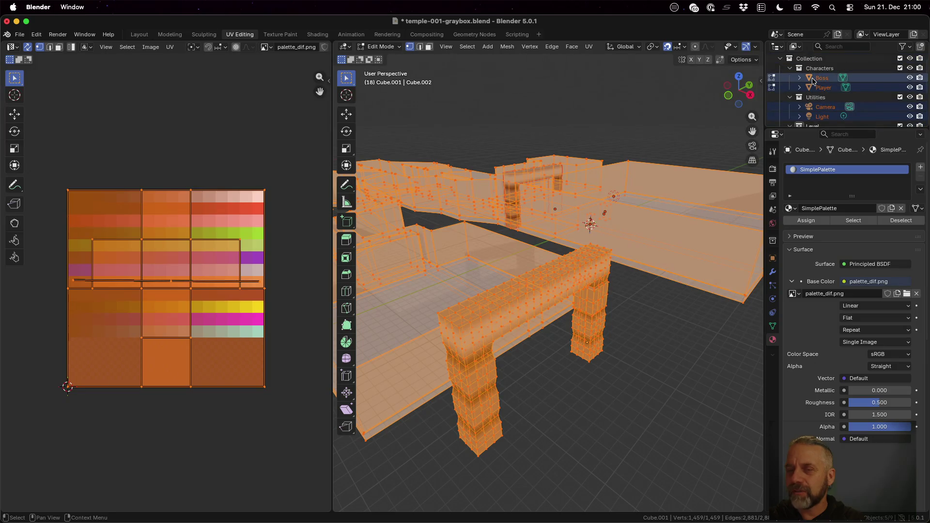
{"action": "scroll", "coordinate": [822, 81], "scroll_direction": "down", "scroll_amount": 5}
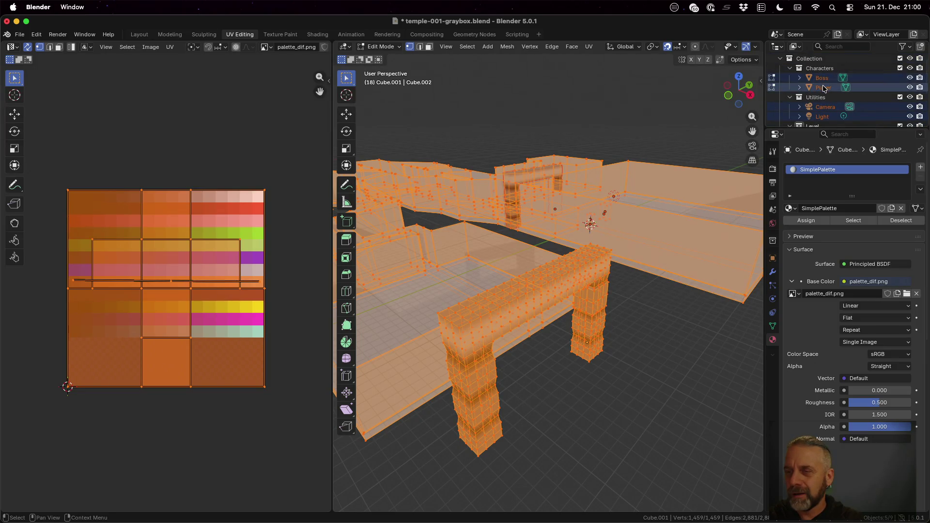
{"action": "left_click", "coordinate": [826, 87]}
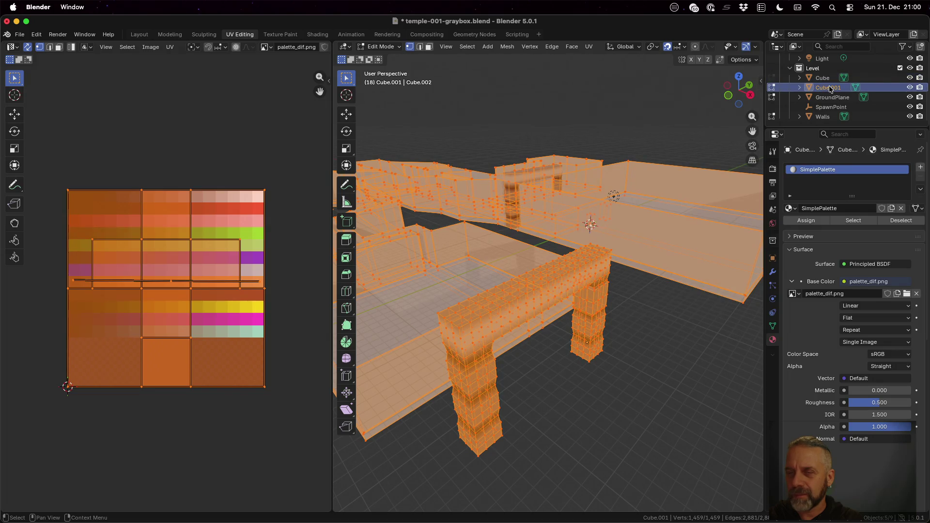
{"action": "key", "text": "Tab"}
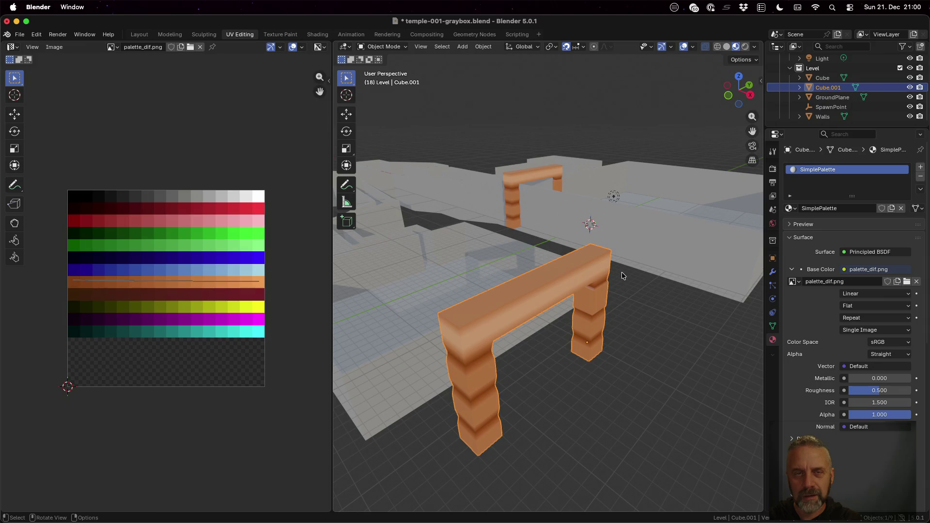
Rename Cube.001 to Arch and Cube to Arch-001, then put Arch into Edit Mode.
{"action": "double_click", "coordinate": [827, 88]}
{"action": "type", "text": "Arc"}
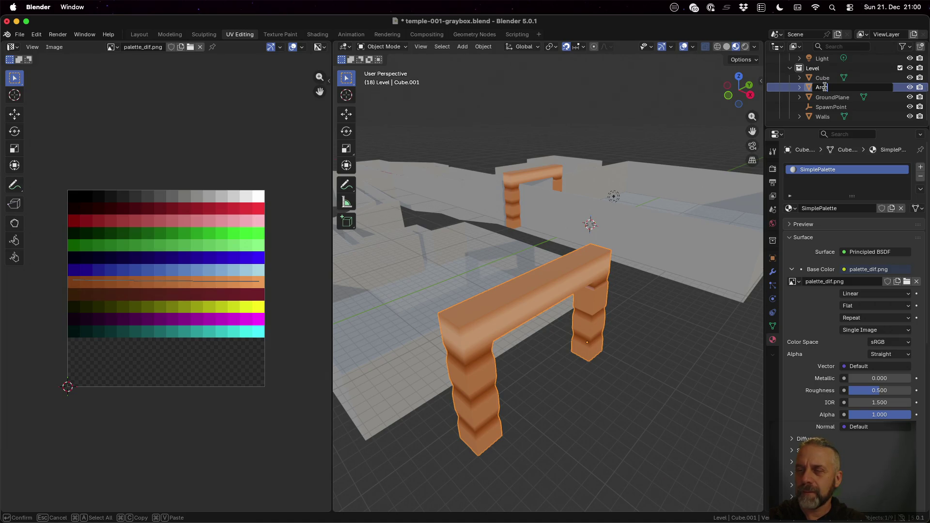
{"action": "key", "text": "Return"}
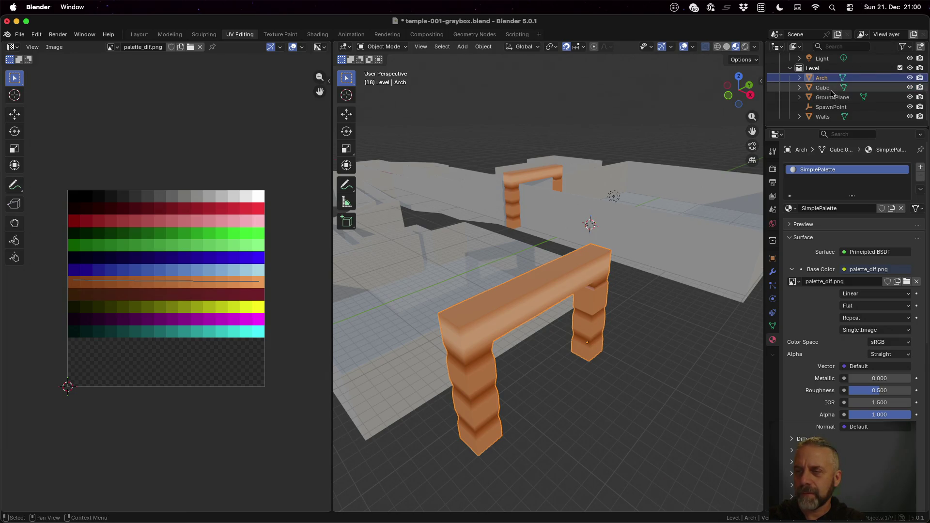
{"action": "double_click", "coordinate": [826, 88]}
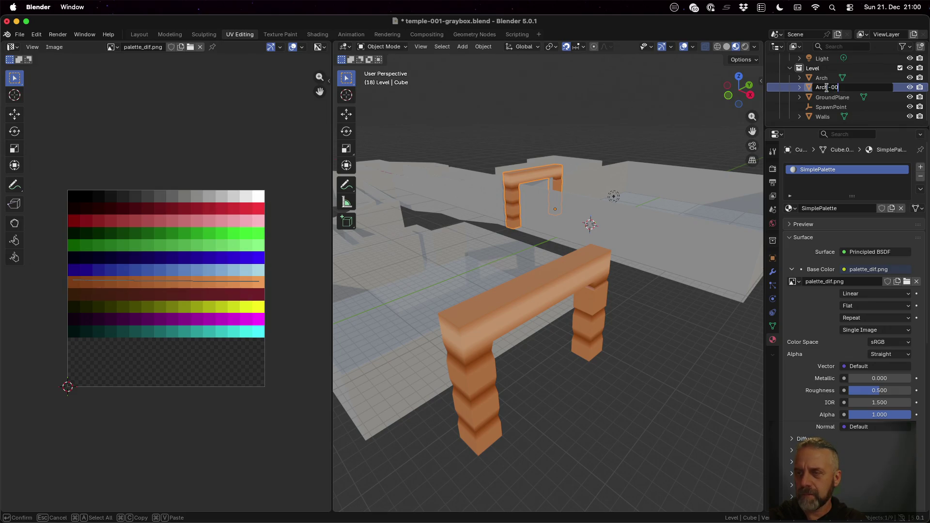
{"action": "type", "text": "1"}
{"action": "key", "text": "Return"}
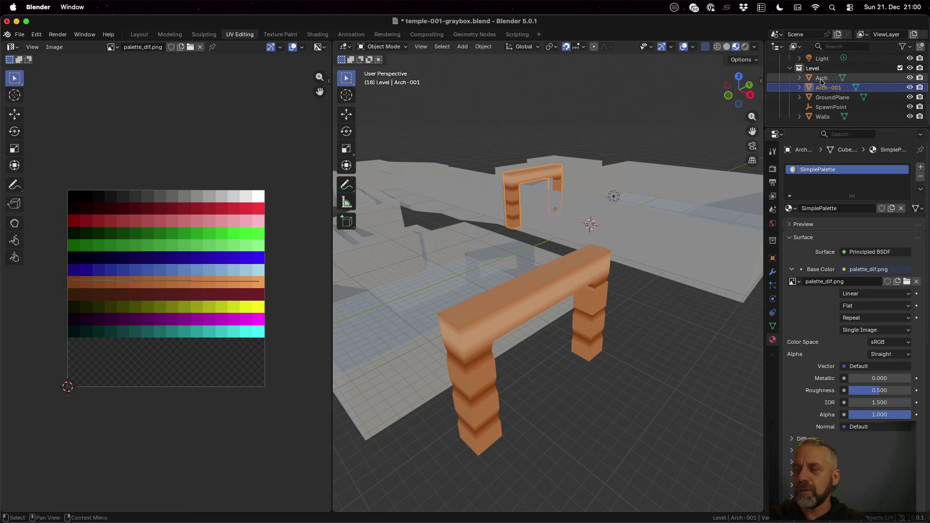
{"action": "left_click", "coordinate": [817, 81]}
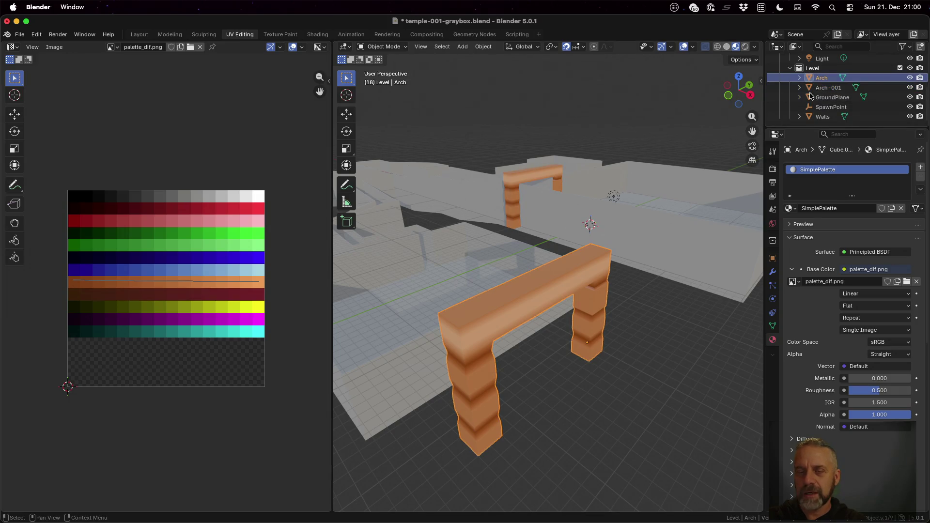
{"action": "key", "text": "Tab"}
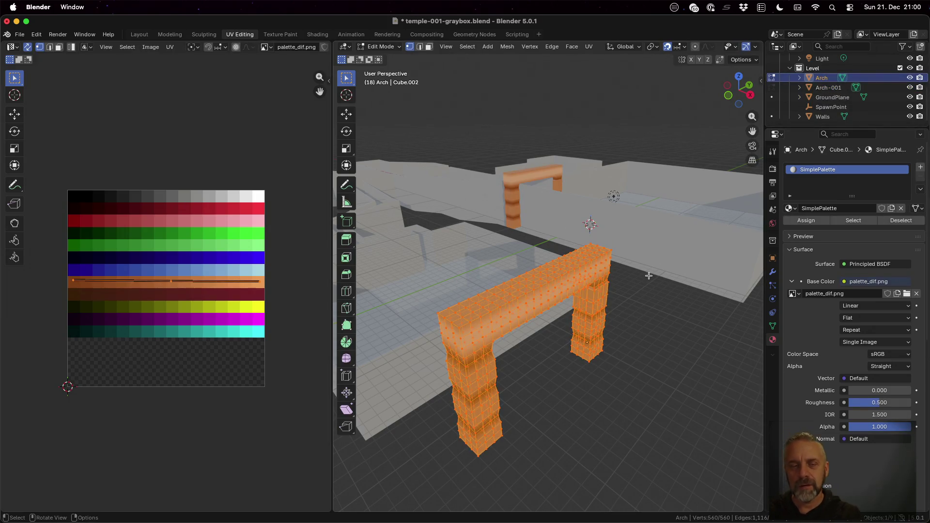
{"action": "mouse_move", "coordinate": [621, 338]}
{"action": "middle_mouse_down"}
{"action": "mouse_move", "coordinate": [558, 295]}
{"action": "mouse_move", "coordinate": [557, 317]}
{"action": "mouse_move", "coordinate": [571, 317]}
{"action": "mouse_move", "coordinate": [554, 315]}
{"action": "middle_mouse_up"}
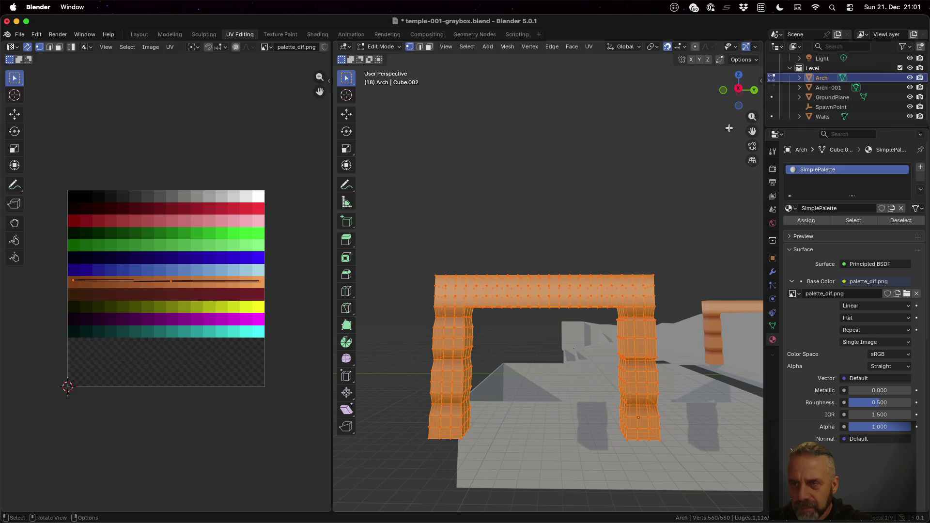
{"action": "left_click", "coordinate": [734, 92]}
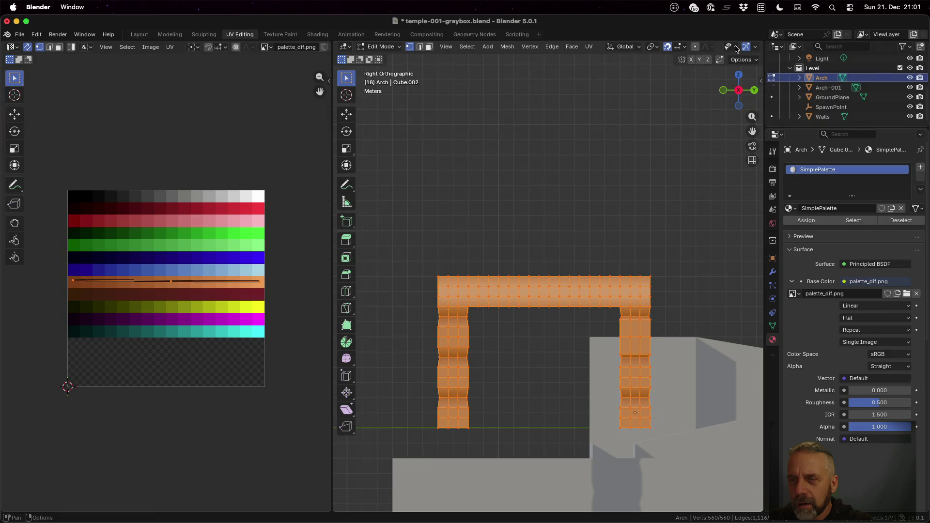
{"action": "left_click", "coordinate": [755, 48]}
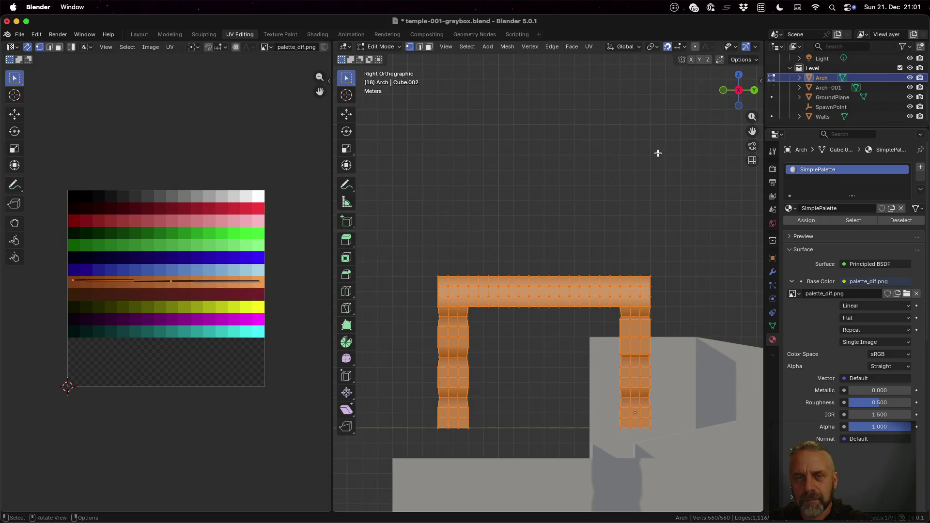
{"action": "mouse_move", "coordinate": [606, 162]}
{"action": "middle_mouse_down"}
{"action": "mouse_move", "coordinate": [619, 162]}
{"action": "mouse_move", "coordinate": [580, 162]}
{"action": "mouse_move", "coordinate": [617, 166]}
{"action": "middle_mouse_up"}
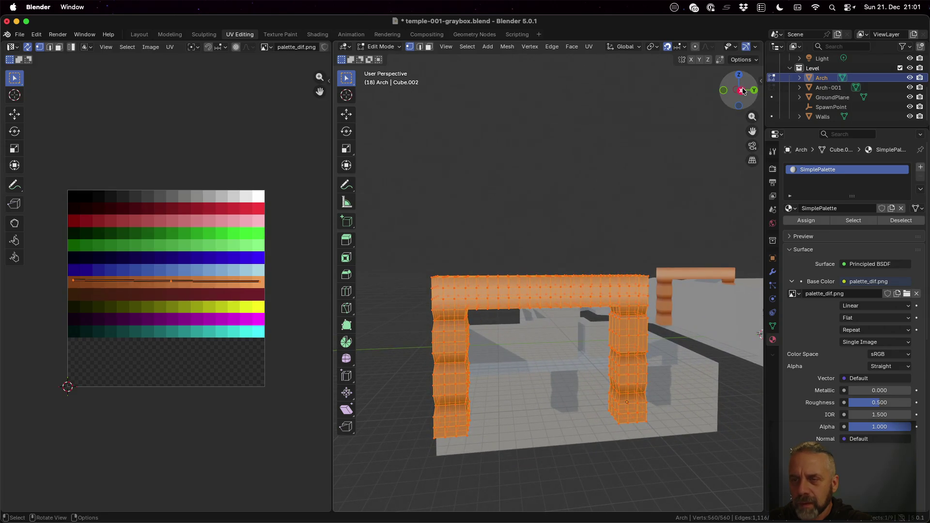
{"action": "left_click", "coordinate": [741, 91]}
{"action": "middle_click_drag", "start_coordinate": [626, 256], "coordinate": [627, 256]}
{"action": "mouse_move", "coordinate": [579, 324]}
{"action": "middle_mouse_down"}
{"action": "mouse_move", "coordinate": [598, 316]}
{"action": "mouse_move", "coordinate": [579, 314]}
{"action": "middle_mouse_up"}
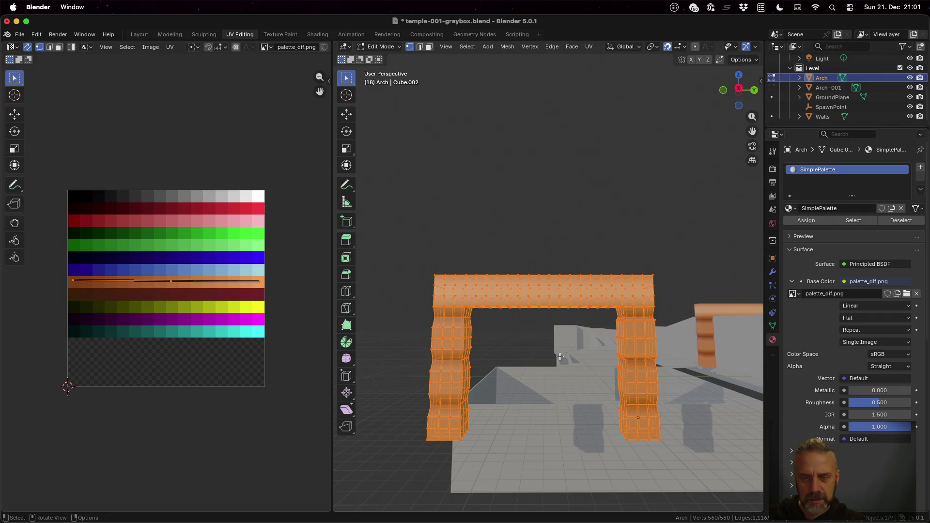
Box-select an upper block of the left leg and stretch it vertically along Z.
{"action": "key", "text": "alt+a"}
{"action": "key", "text": "b"}
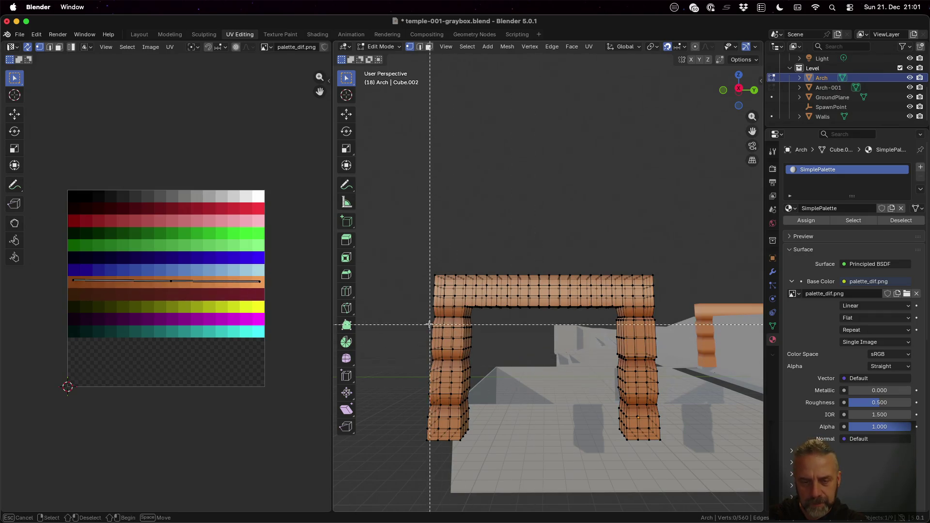
{"action": "left_click_drag", "start_coordinate": [422, 323], "coordinate": [478, 354]}
{"action": "key", "text": "s"}
{"action": "key", "text": "z"}
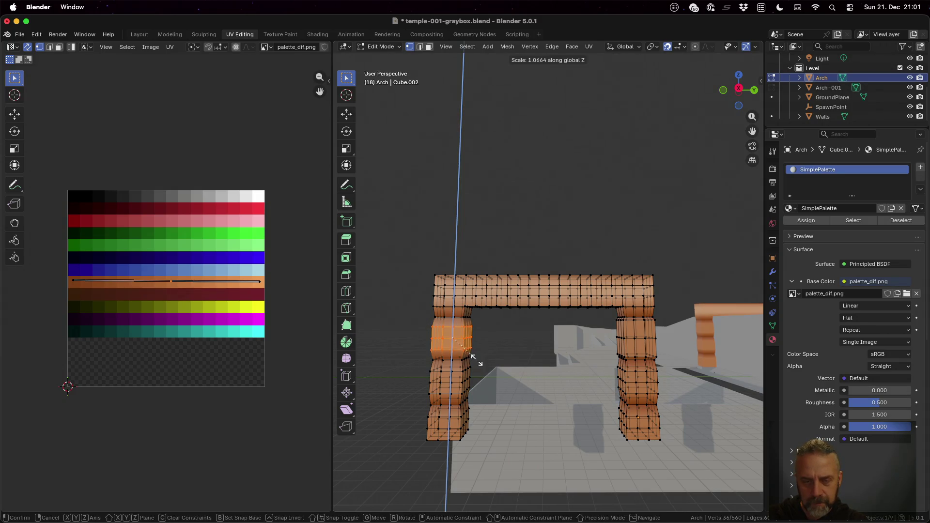
{"action": "left_click", "coordinate": [482, 377]}
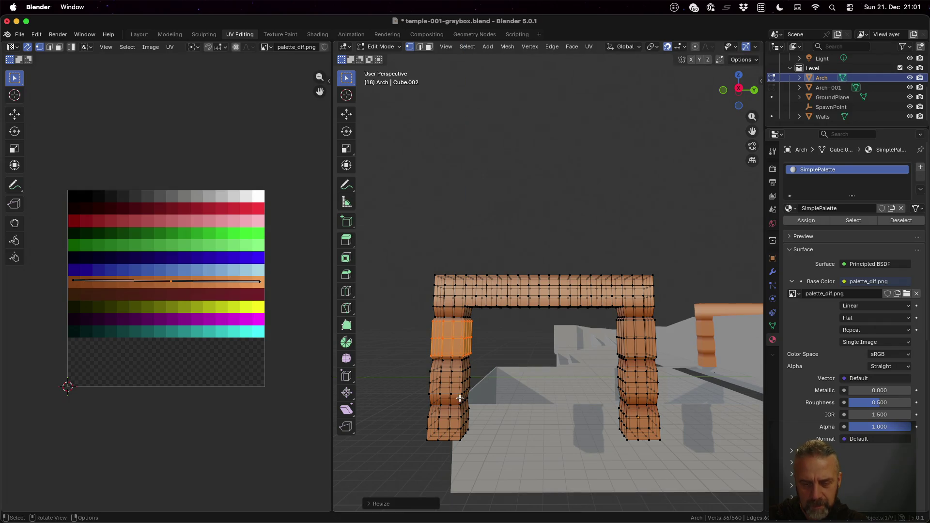
Stretch a lower block of the left pillar taller along Z and orbit to check it.
{"action": "key", "text": "a"}
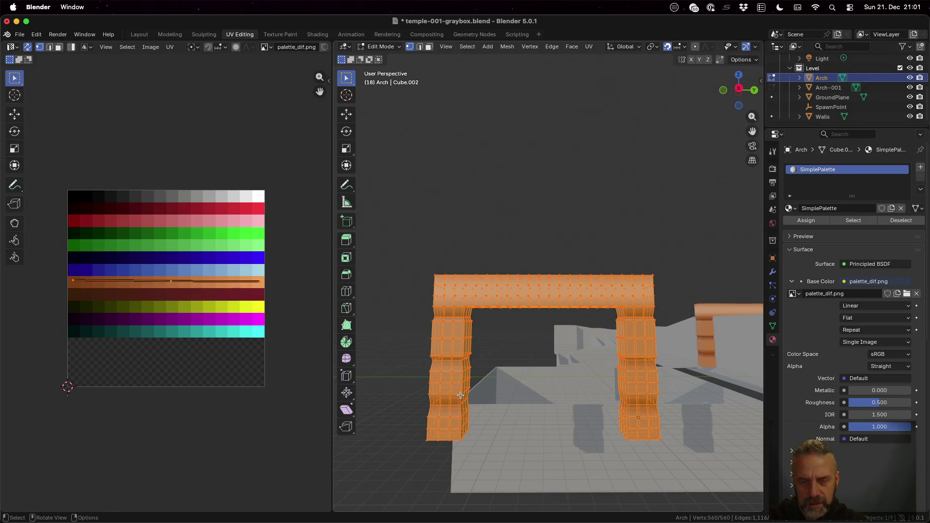
{"action": "key", "text": "alt+a"}
{"action": "key", "text": "b"}
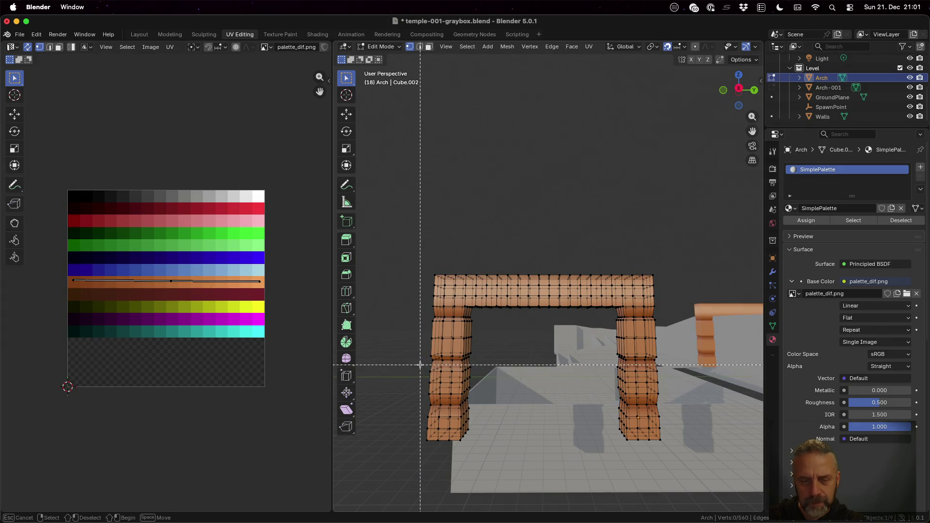
{"action": "left_click_drag", "start_coordinate": [420, 365], "coordinate": [482, 396]}
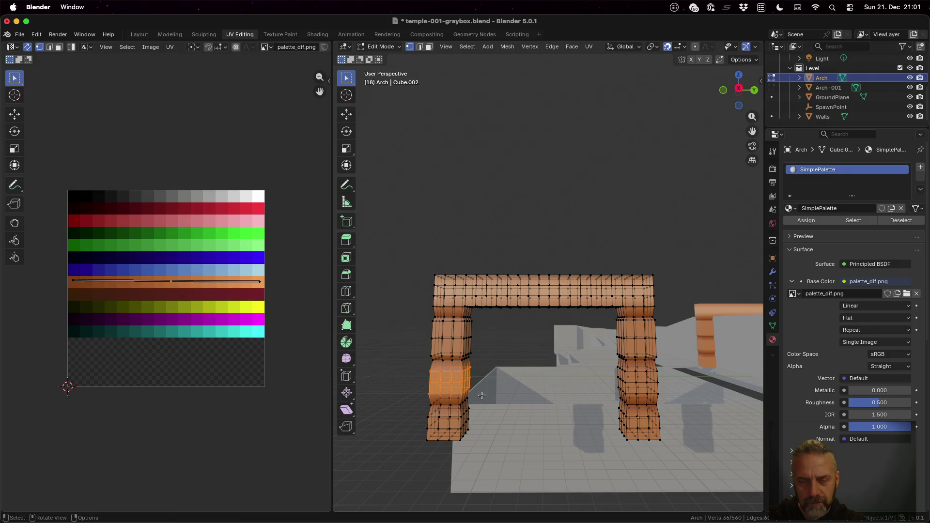
{"action": "key", "text": "s"}
{"action": "key", "text": "z"}
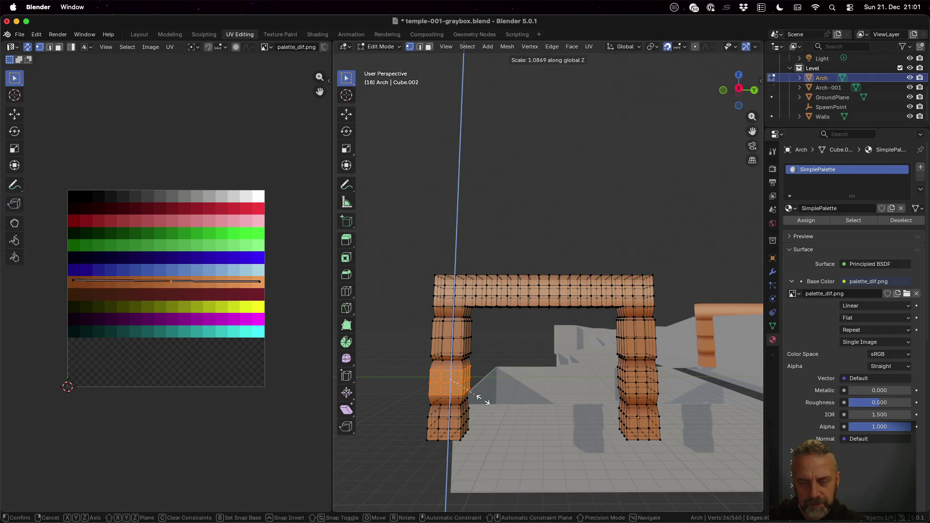
{"action": "left_click", "coordinate": [491, 424]}
{"action": "mouse_move", "coordinate": [484, 375]}
{"action": "middle_mouse_down"}
{"action": "mouse_move", "coordinate": [591, 367]}
{"action": "mouse_move", "coordinate": [595, 358]}
{"action": "middle_mouse_up"}
{"action": "middle_click_drag", "start_coordinate": [613, 412], "coordinate": [520, 412]}
{"action": "left_click", "coordinate": [521, 412]}
Box-select the left pillar's base and stretch it vertically along Z.
{"action": "key", "text": "b"}
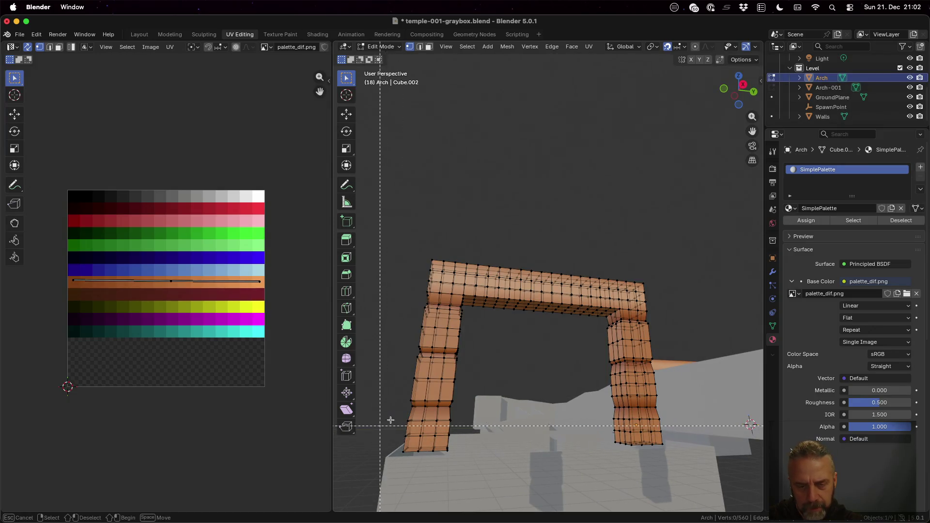
{"action": "mouse_move", "coordinate": [397, 415]}
{"action": "left_mouse_down"}
{"action": "mouse_move", "coordinate": [466, 471]}
{"action": "mouse_move", "coordinate": [469, 462]}
{"action": "left_mouse_up"}
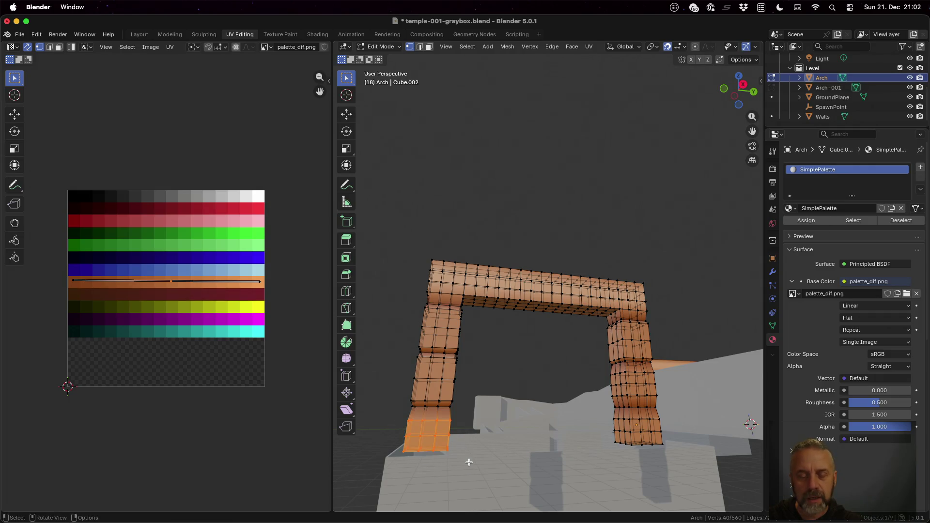
{"action": "key", "text": "s"}
{"action": "key", "text": "z"}
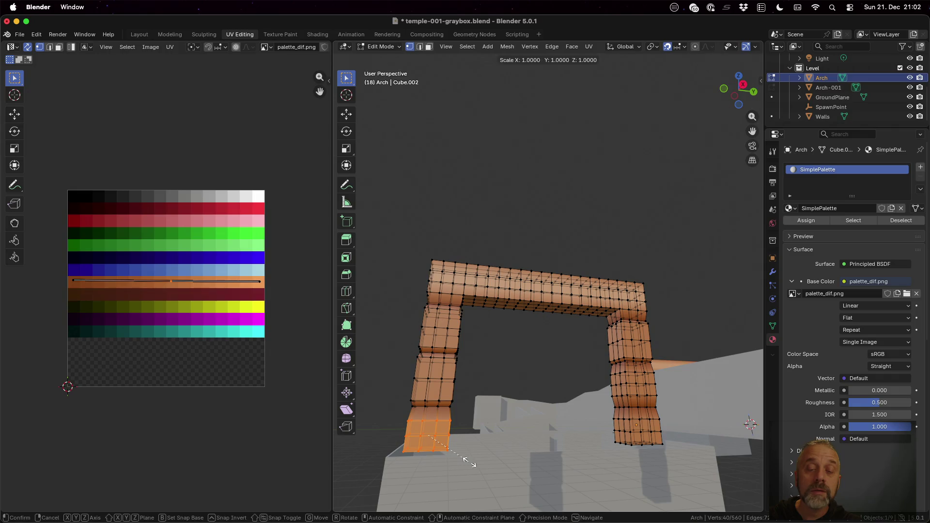
{"action": "left_click", "coordinate": [470, 455]}
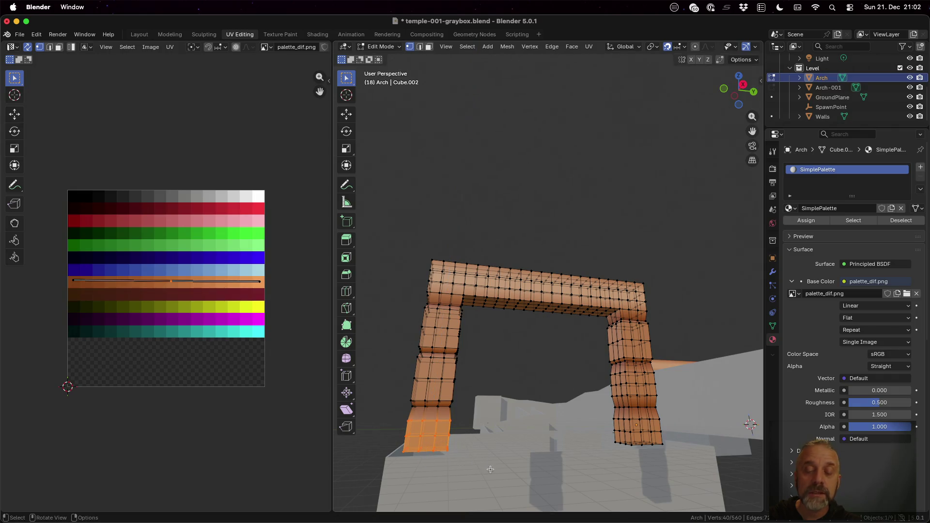
{"action": "left_click", "coordinate": [452, 438]}
Reselect the left pillar's base faces, scale them taller along Z, and check the arch in Object Mode.
{"action": "key", "text": "b"}
{"action": "left_click_drag", "start_coordinate": [401, 416], "coordinate": [458, 440]}
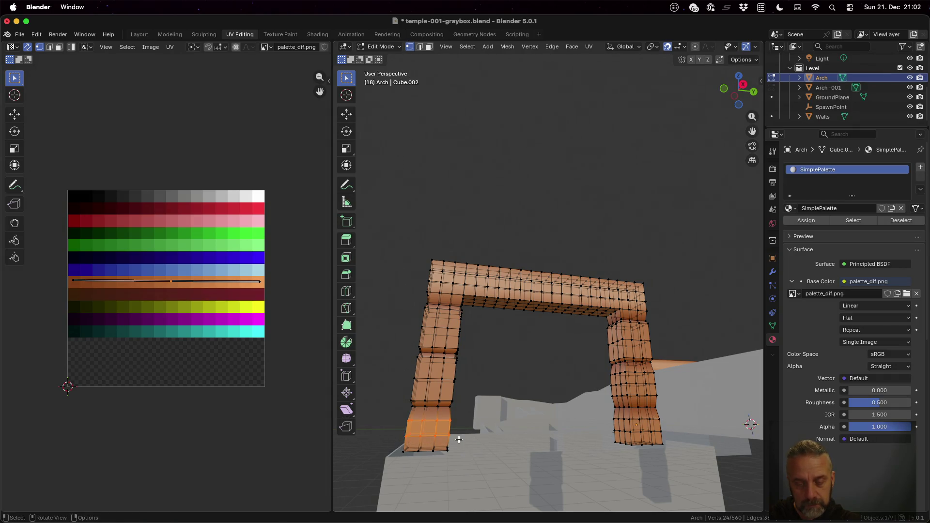
{"action": "key", "text": "s"}
{"action": "key", "text": "z"}
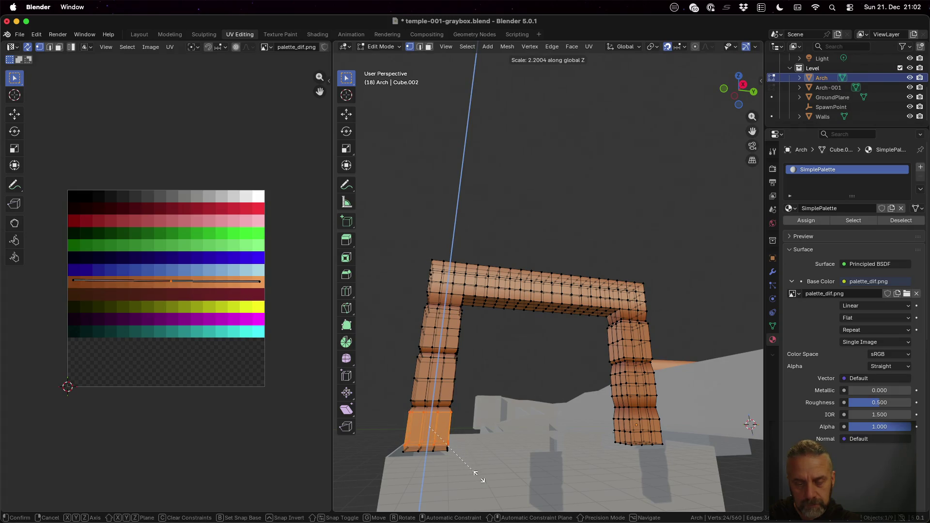
{"action": "left_click", "coordinate": [479, 475]}
{"action": "key", "text": "Tab"}
{"action": "mouse_move", "coordinate": [493, 410]}
{"action": "middle_mouse_down"}
{"action": "mouse_move", "coordinate": [501, 431]}
{"action": "mouse_move", "coordinate": [544, 423]}
{"action": "mouse_move", "coordinate": [646, 432]}
{"action": "middle_mouse_up"}
{"action": "key", "text": "Tab"}
Stretch a ring of faces on the left pillar along Z.
{"action": "middle_click_drag", "start_coordinate": [489, 405], "coordinate": [508, 401]}
{"action": "key", "text": "a"}
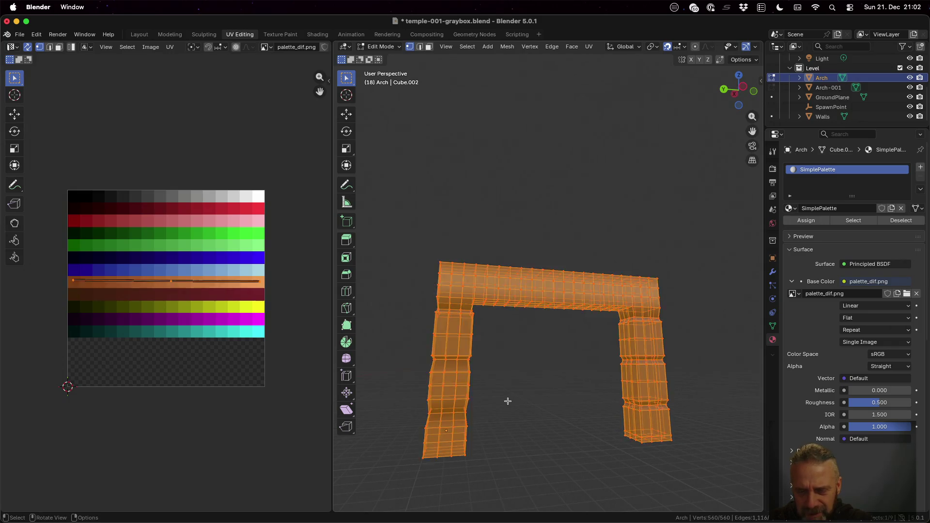
{"action": "key", "text": "alt+a"}
{"action": "key", "text": "b"}
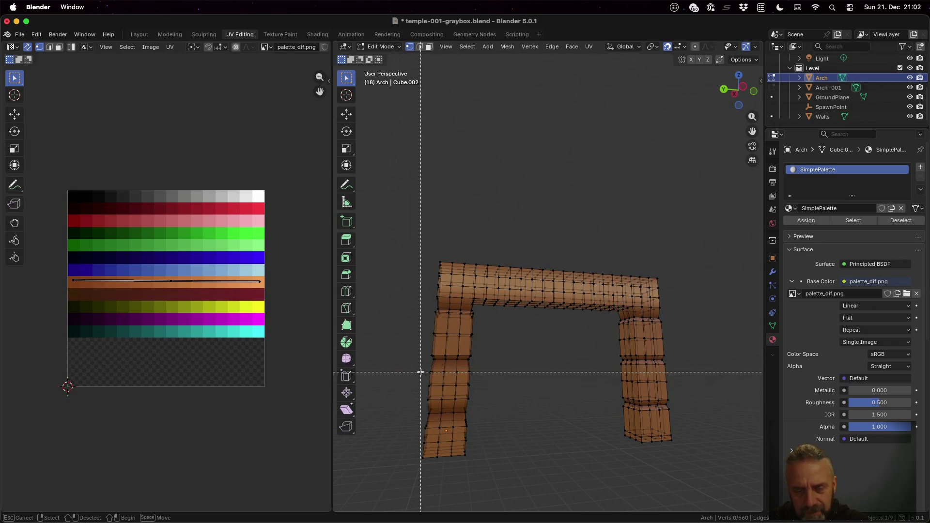
{"action": "left_click_drag", "start_coordinate": [414, 369], "coordinate": [479, 402]}
{"action": "key", "text": "s"}
{"action": "key", "text": "z"}
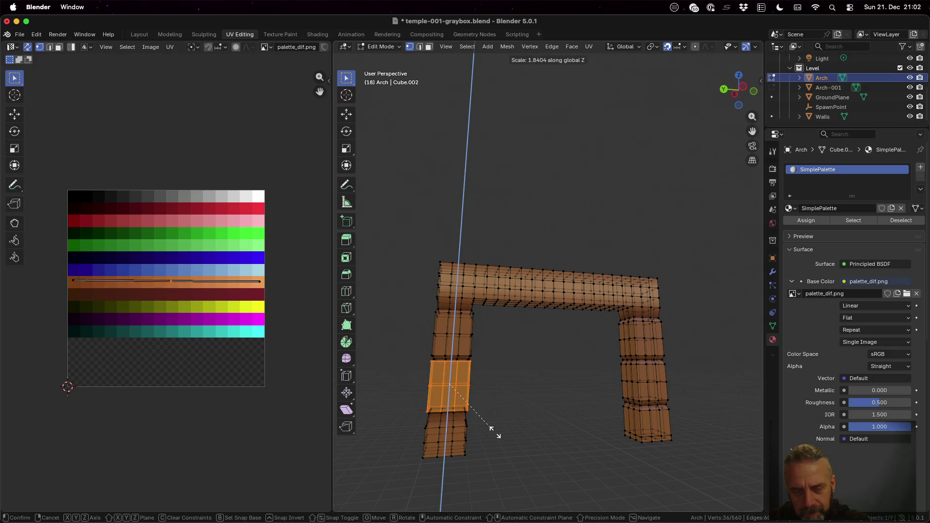
{"action": "left_click", "coordinate": [494, 430]}
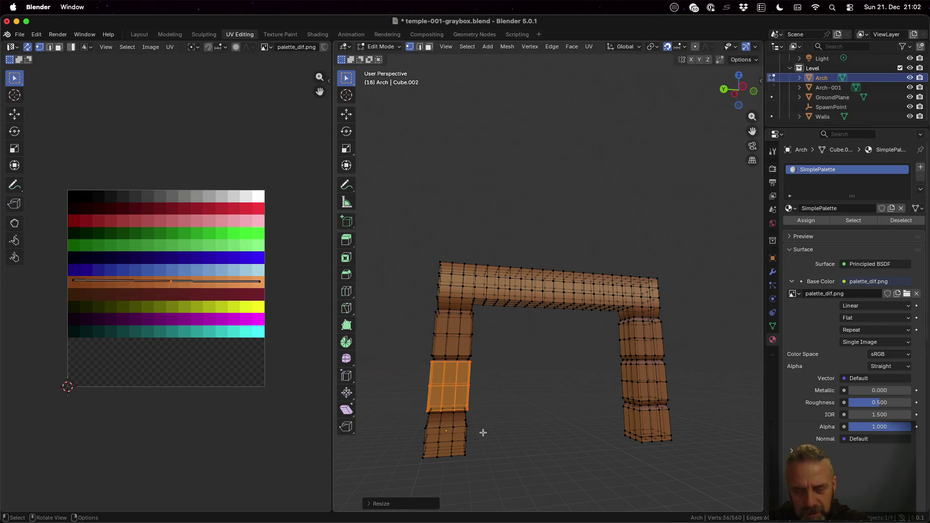
Make the left leg's lowest block taller along Z.
{"action": "key", "text": "a"}
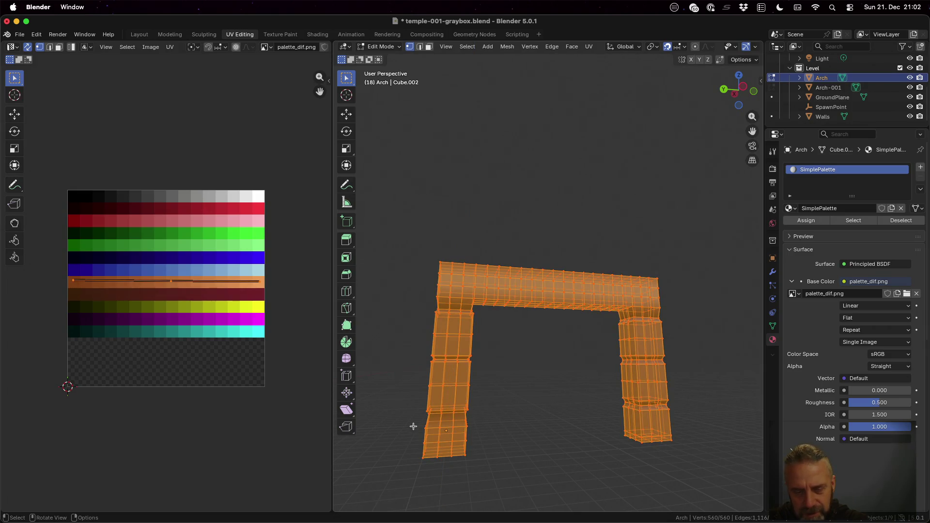
{"action": "key", "text": "alt+a"}
{"action": "key", "text": "b"}
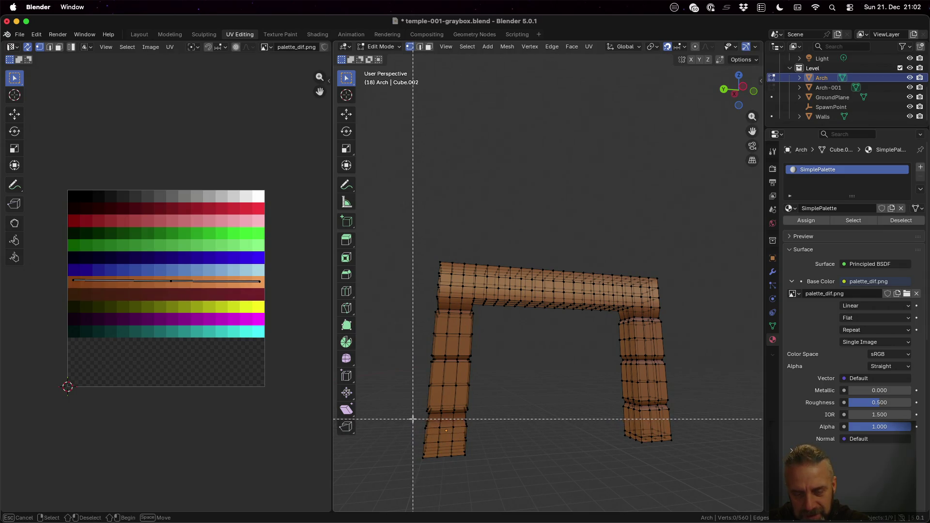
{"action": "left_click_drag", "start_coordinate": [411, 417], "coordinate": [478, 448]}
{"action": "key", "text": "s"}
{"action": "key", "text": "z"}
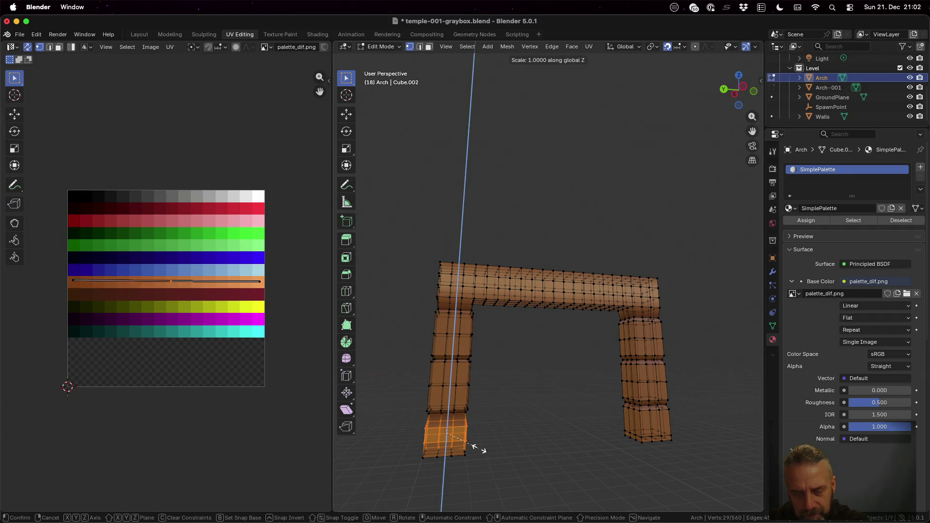
{"action": "left_click", "coordinate": [492, 480]}
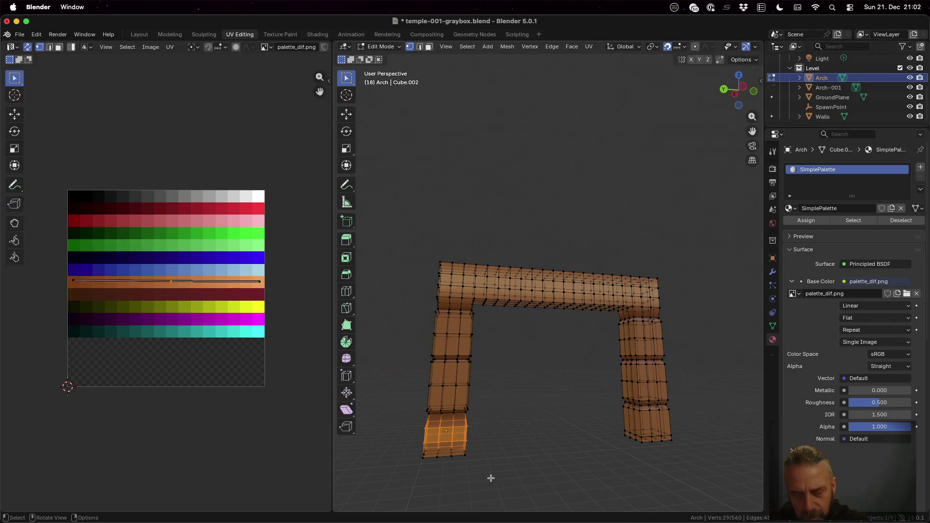
Scale the left pillar's bottom section along Z twice, ending at about 2.31.
{"action": "mouse_move", "coordinate": [501, 439]}
{"action": "middle_mouse_down"}
{"action": "mouse_move", "coordinate": [588, 434]}
{"action": "mouse_move", "coordinate": [557, 431]}
{"action": "middle_mouse_up"}
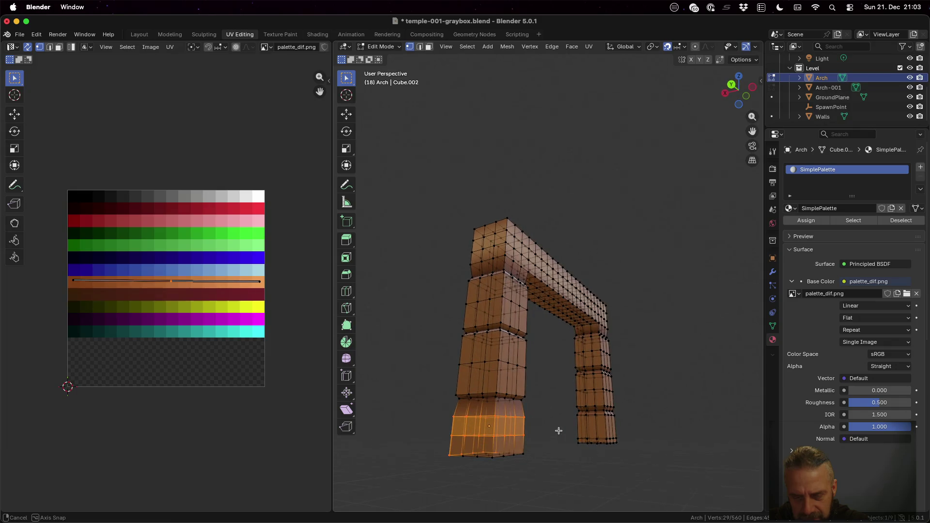
{"action": "key", "text": "a"}
{"action": "key", "text": "alt+a"}
{"action": "key", "text": "b"}
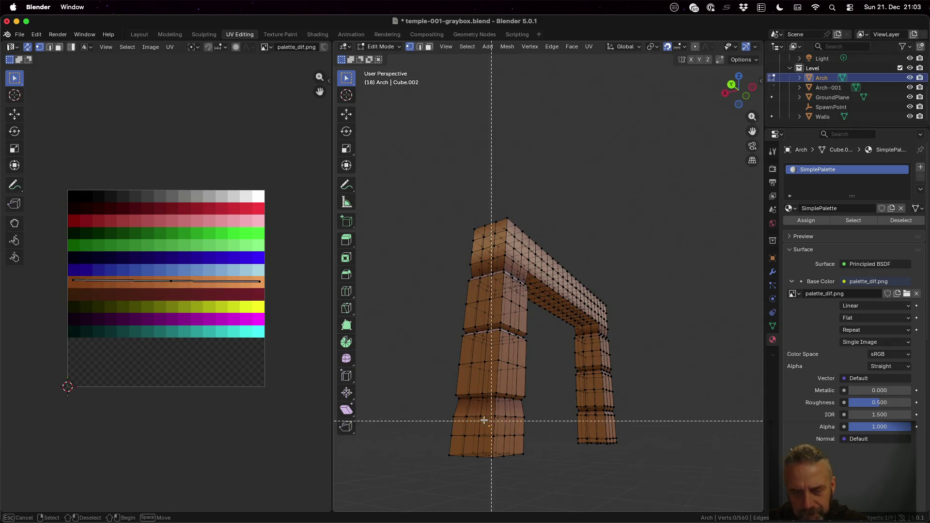
{"action": "mouse_move", "coordinate": [445, 410]}
{"action": "left_mouse_down"}
{"action": "mouse_move", "coordinate": [466, 427]}
{"action": "mouse_move", "coordinate": [544, 442]}
{"action": "left_mouse_up"}
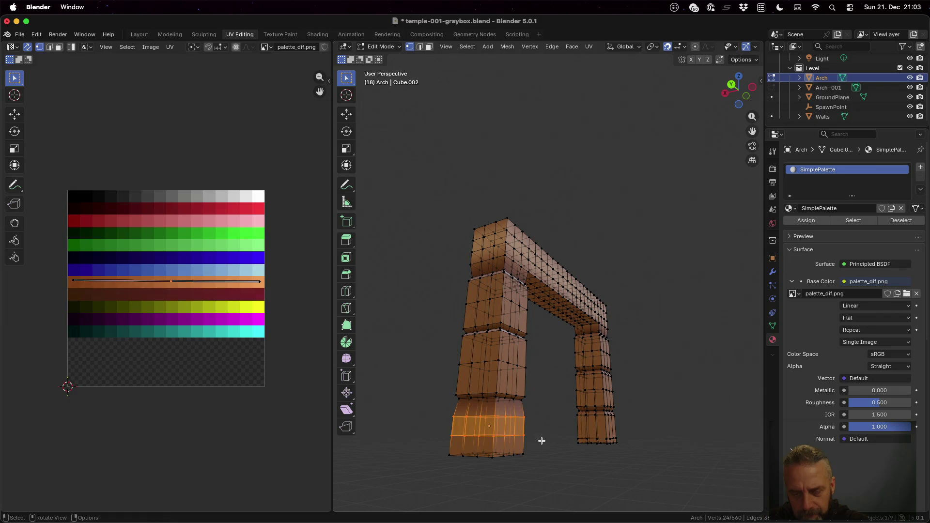
{"action": "key", "text": "s"}
{"action": "key", "text": "z"}
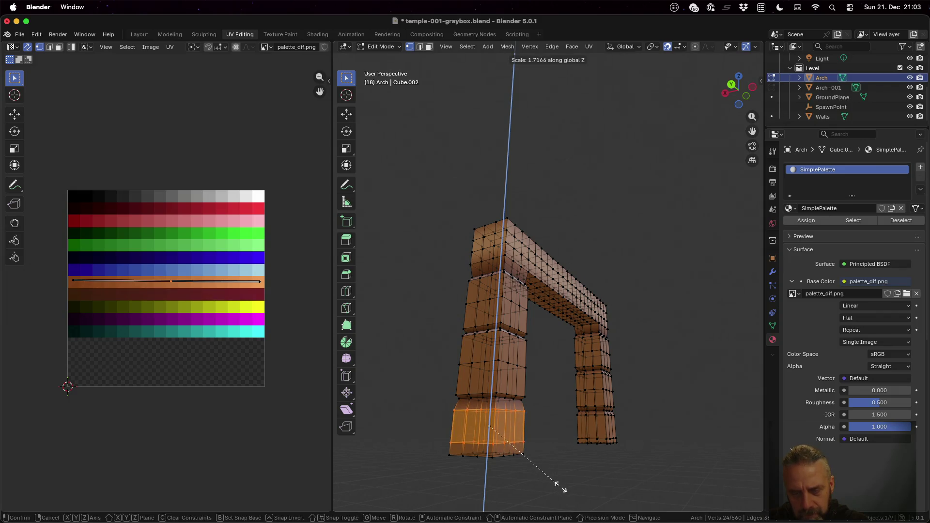
{"action": "left_click", "coordinate": [513, 497]}
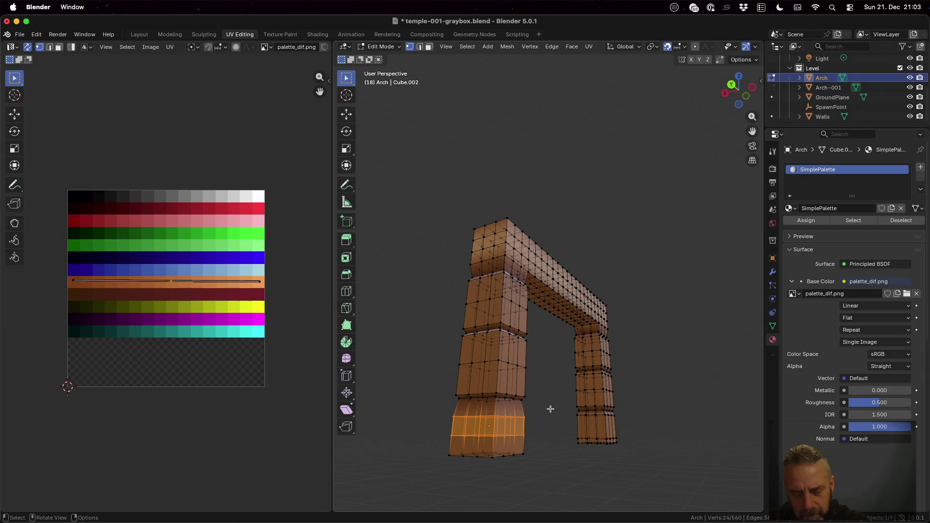
{"action": "key", "text": "s"}
{"action": "key", "text": "z"}
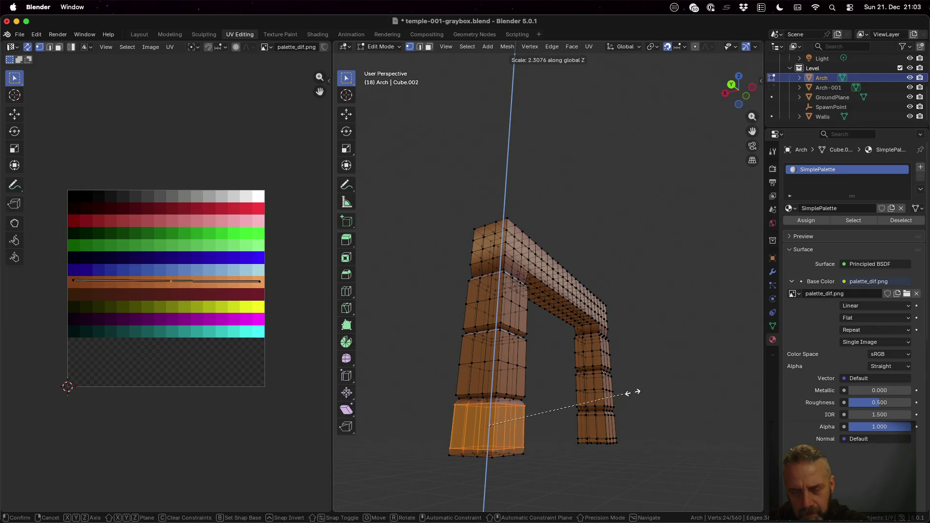
{"action": "left_click", "coordinate": [645, 388]}
Return to Object Mode and view the smoothed arch from the front.
{"action": "mouse_move", "coordinate": [663, 396]}
{"action": "middle_mouse_down"}
{"action": "mouse_move", "coordinate": [571, 394]}
{"action": "mouse_move", "coordinate": [543, 322]}
{"action": "mouse_move", "coordinate": [560, 341]}
{"action": "mouse_move", "coordinate": [499, 310]}
{"action": "mouse_move", "coordinate": [489, 289]}
{"action": "mouse_move", "coordinate": [482, 296]}
{"action": "middle_mouse_up"}
{"action": "key", "text": "Tab"}
{"action": "mouse_move", "coordinate": [520, 340]}
{"action": "middle_mouse_down"}
{"action": "mouse_move", "coordinate": [538, 358]}
{"action": "mouse_move", "coordinate": [751, 379]}
{"action": "mouse_move", "coordinate": [712, 343]}
{"action": "middle_mouse_up"}
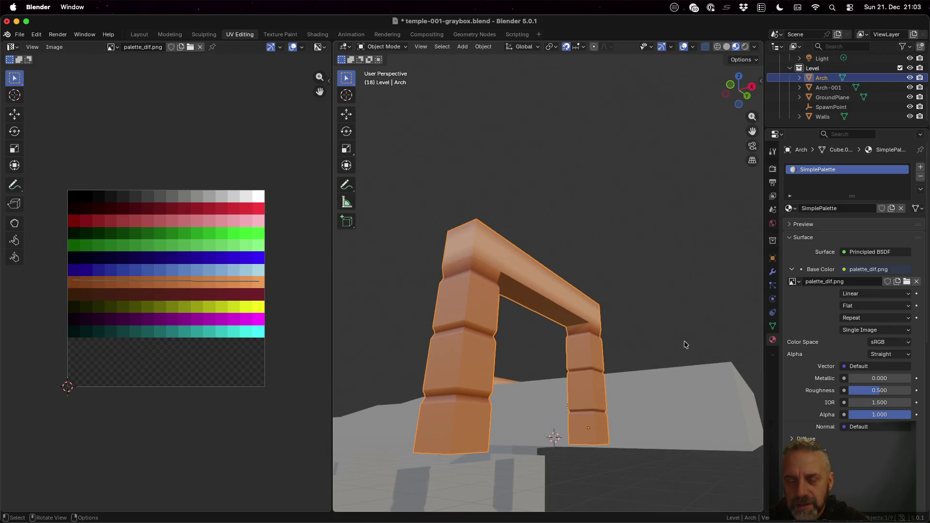
Enter Edit Mode in face-select mode with X-ray off and a wider 3D view.
{"action": "key", "text": "Tab"}
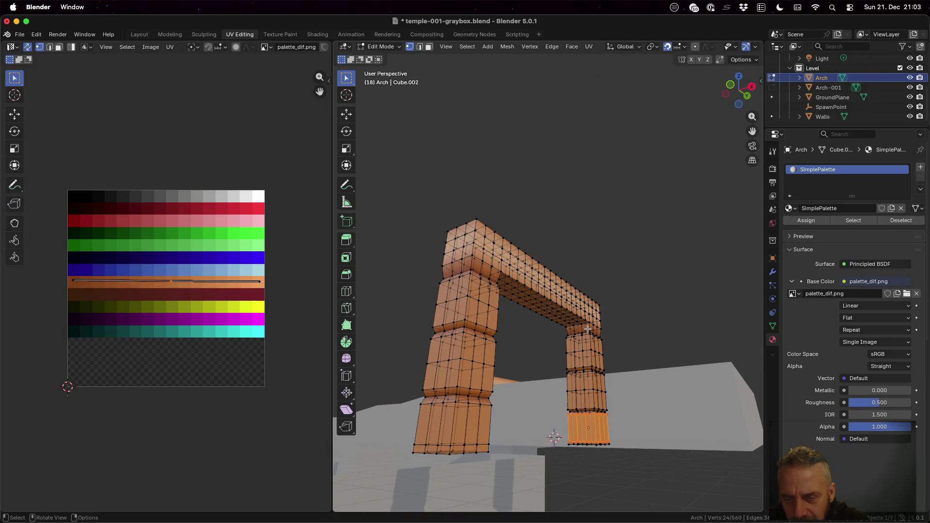
{"action": "left_click", "coordinate": [588, 329]}
{"action": "key", "text": "3"}
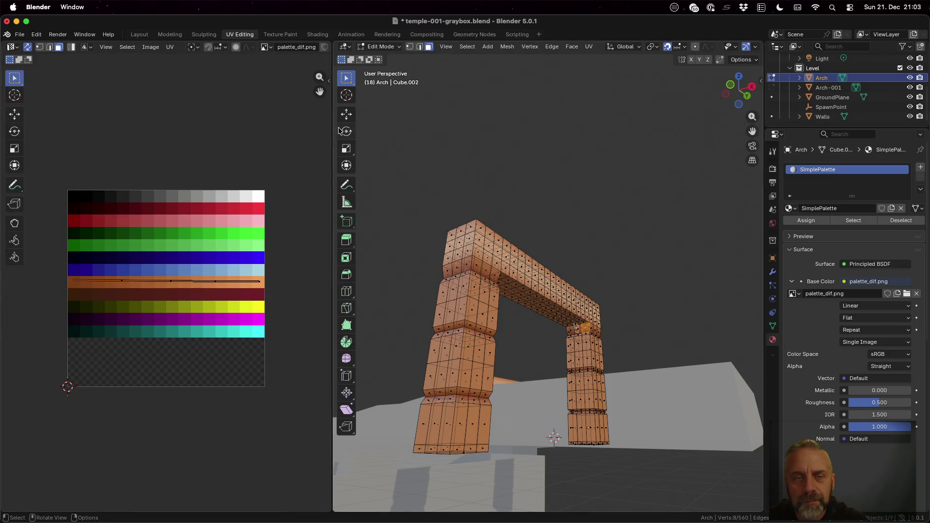
{"action": "left_click_drag", "start_coordinate": [333, 130], "coordinate": [241, 128]}
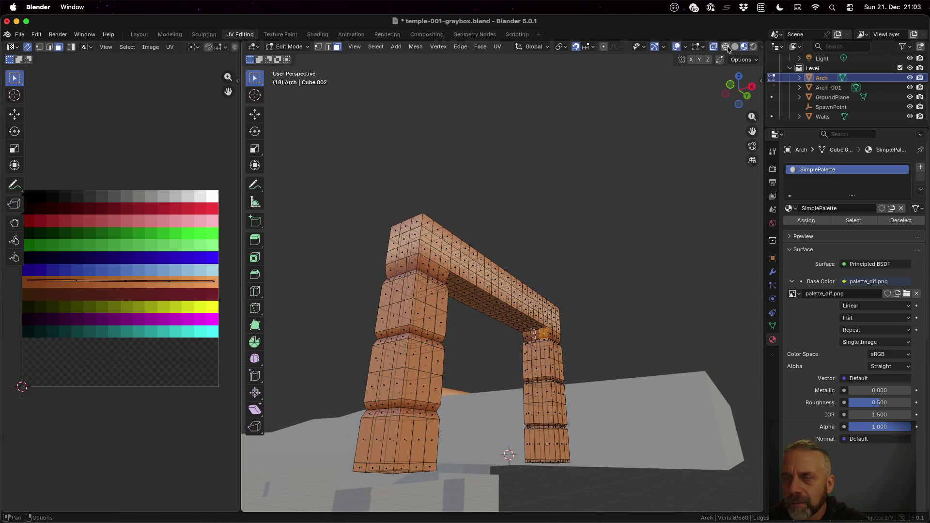
{"action": "left_click", "coordinate": [711, 47]}
Squash the UVs of three faces atop the right leg flat vertically (S Y 0), then return to Object Mode.
{"action": "left_click", "coordinate": [537, 335]}
{"action": "left_click", "coordinate": [546, 336], "text": "shift"}
{"action": "left_click", "coordinate": [526, 336], "text": "shift"}
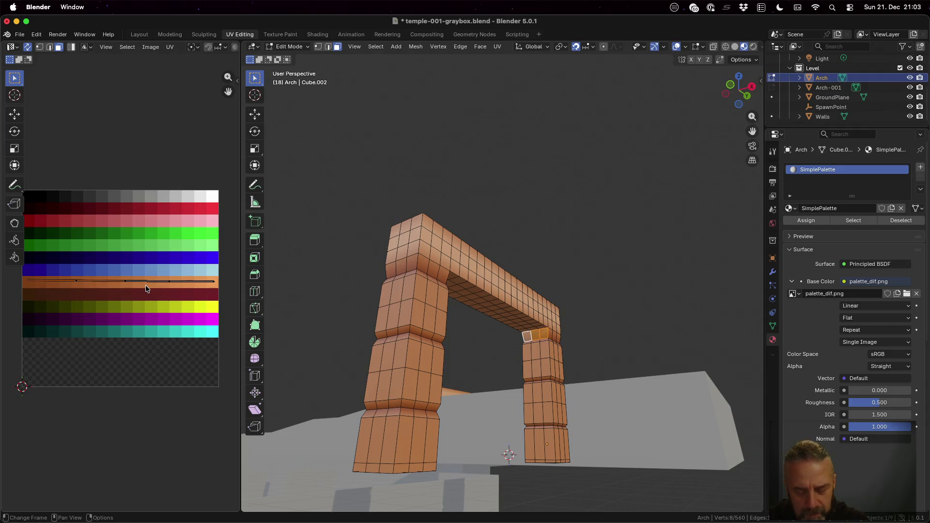
{"action": "type", "text": "sy0"}
{"action": "key", "text": "Return"}
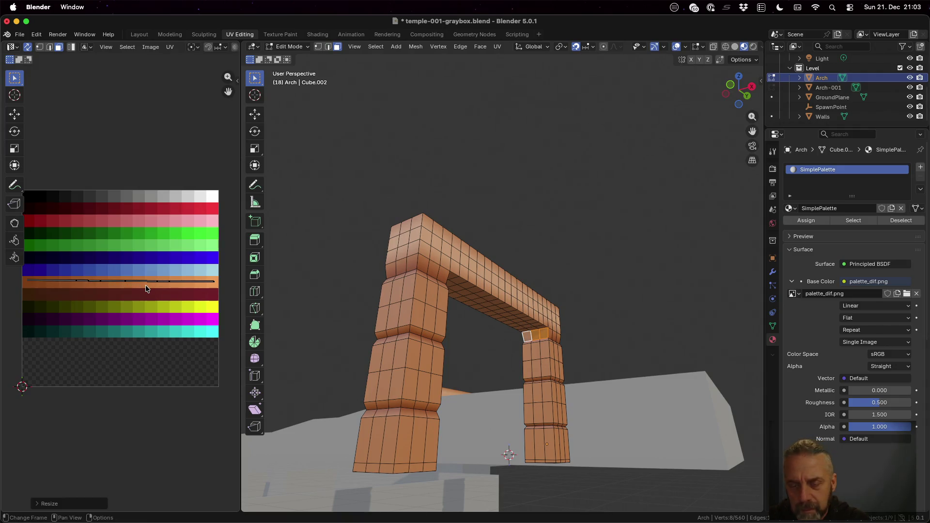
{"action": "key", "text": "Tab"}
{"action": "mouse_move", "coordinate": [522, 335]}
{"action": "middle_mouse_down"}
{"action": "mouse_move", "coordinate": [547, 339]}
{"action": "mouse_move", "coordinate": [536, 350]}
{"action": "mouse_move", "coordinate": [546, 332]}
{"action": "mouse_move", "coordinate": [618, 333]}
{"action": "mouse_move", "coordinate": [691, 279]}
{"action": "mouse_move", "coordinate": [494, 347]}
{"action": "mouse_move", "coordinate": [544, 338]}
{"action": "middle_mouse_up"}
Enter Edit Mode and select the faces under the arch beam.
{"action": "scroll", "coordinate": [543, 338], "scroll_direction": "up", "scroll_amount": 3}
{"action": "scroll", "coordinate": [544, 337], "scroll_direction": "down", "scroll_amount": 1}
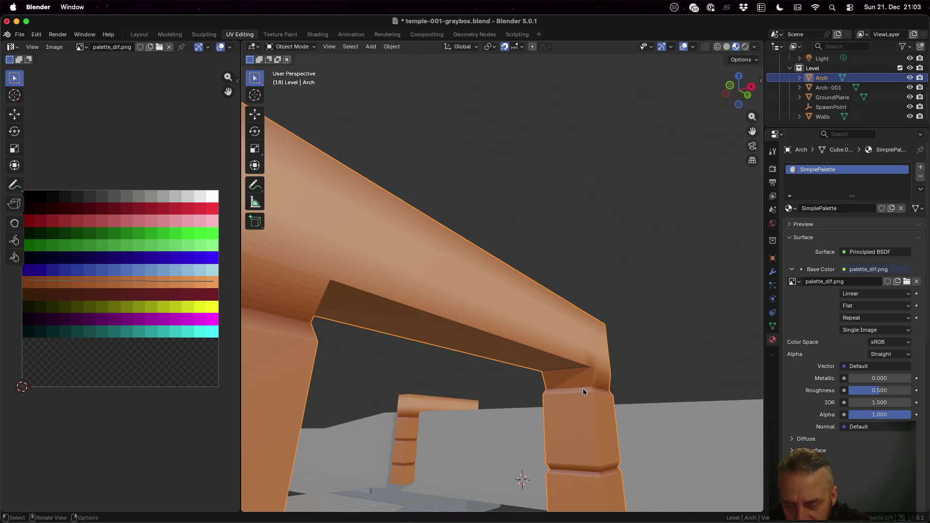
{"action": "scroll", "coordinate": [583, 392], "scroll_direction": "up", "scroll_amount": 3}
{"action": "scroll", "coordinate": [657, 437], "scroll_direction": "down", "scroll_amount": 1}
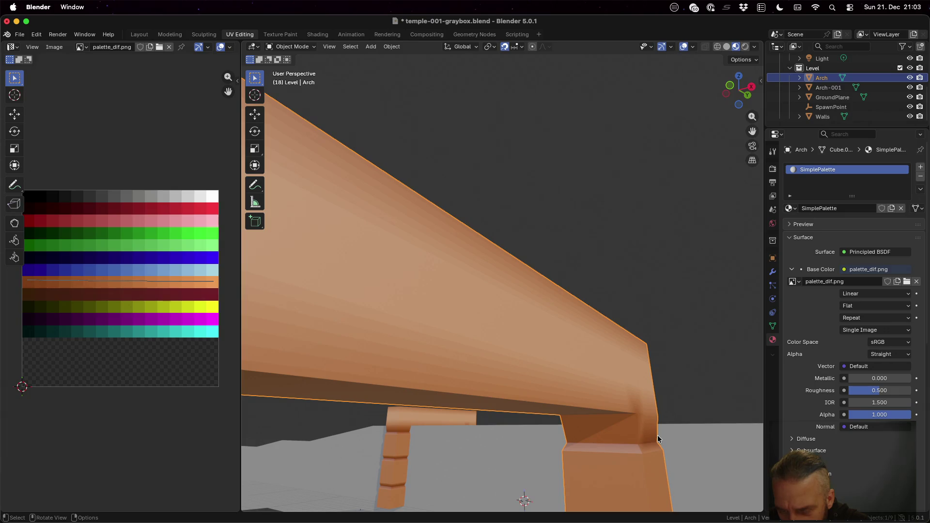
{"action": "key", "text": "Tab"}
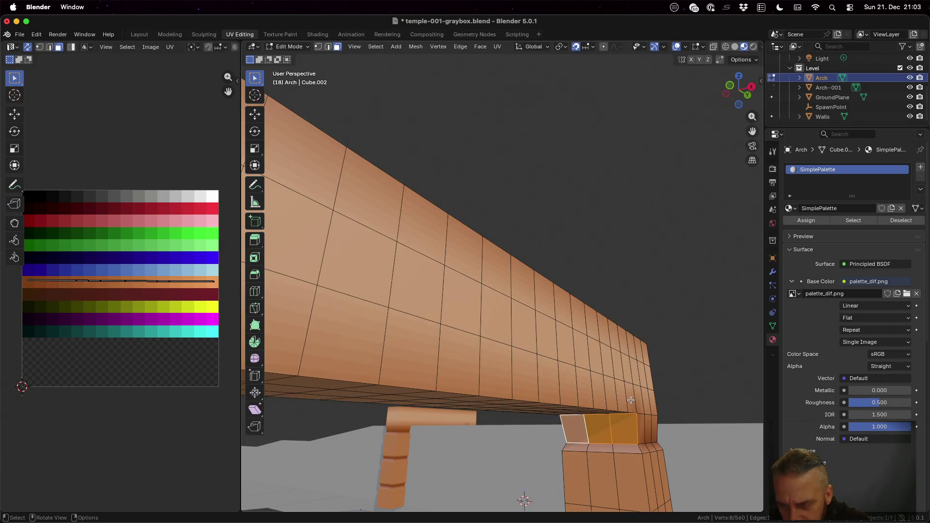
{"action": "left_click", "coordinate": [635, 404]}
{"action": "left_click", "coordinate": [638, 423]}
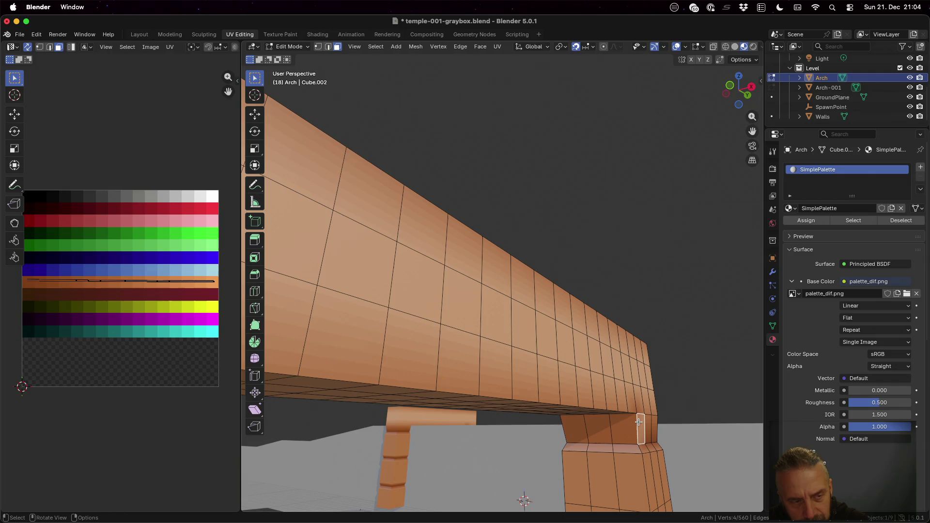
Widen the UV editor and move the selected face's UVs onto the orange strip.
{"action": "scroll", "coordinate": [177, 313], "scroll_direction": "up", "scroll_amount": 3}
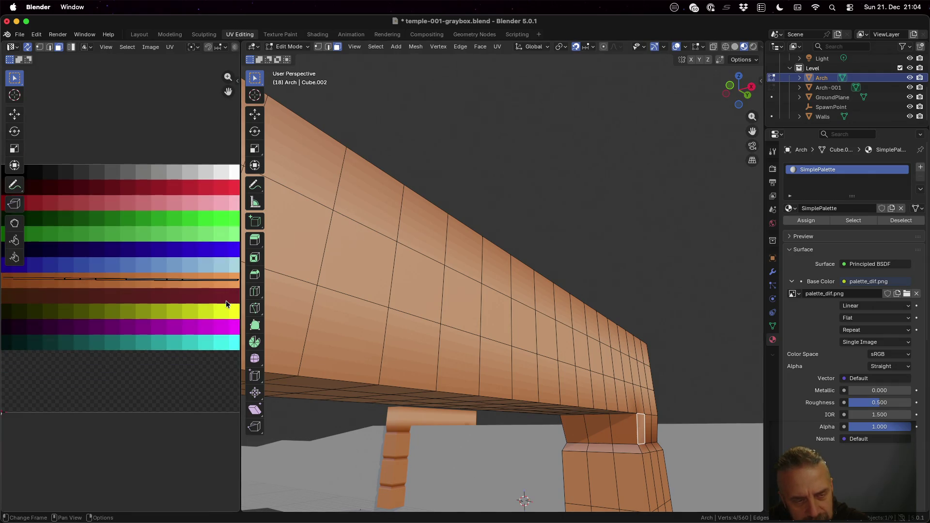
{"action": "left_click_drag", "start_coordinate": [242, 299], "coordinate": [473, 299]}
{"action": "scroll", "coordinate": [319, 307], "scroll_direction": "up", "scroll_amount": 2}
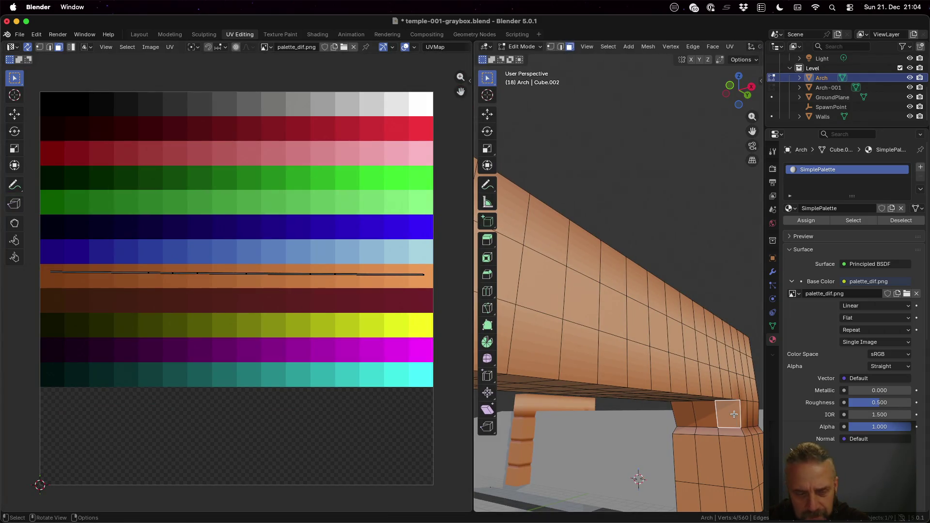
{"action": "key", "text": "g"}
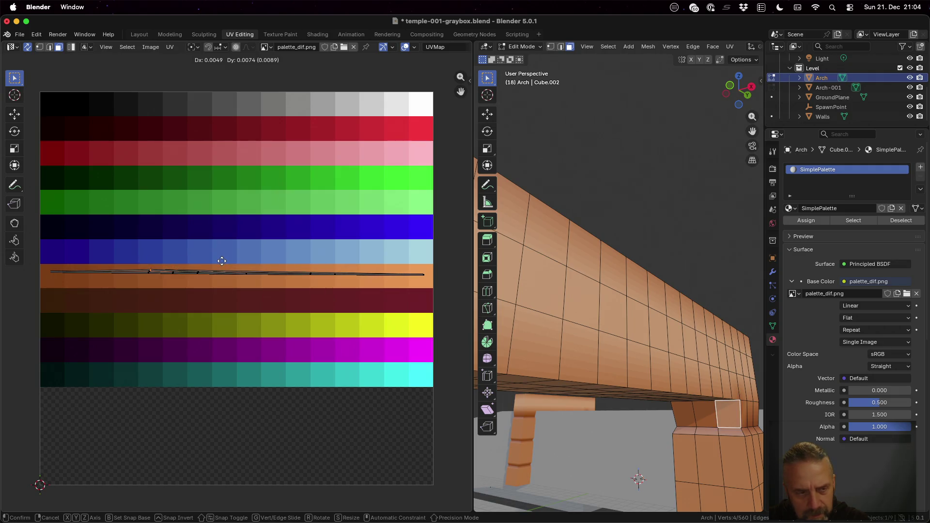
{"action": "left_click", "coordinate": [222, 265]}
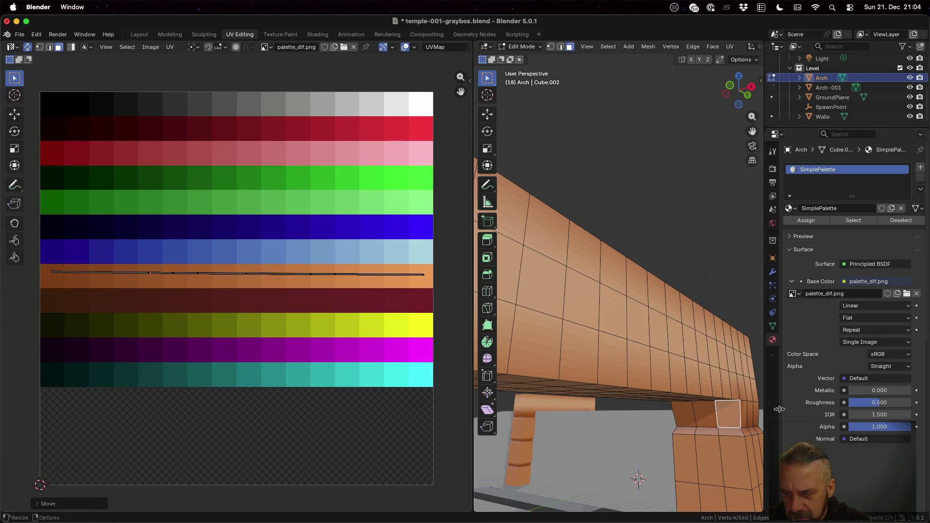
Move the thin beam-corner face's UVs onto the orange strip too.
{"action": "left_click", "coordinate": [733, 386]}
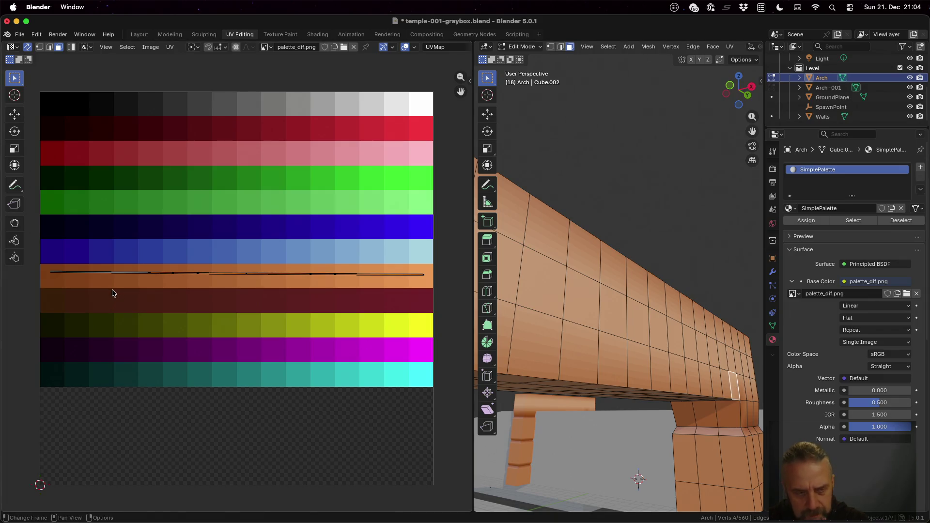
{"action": "key", "text": "g"}
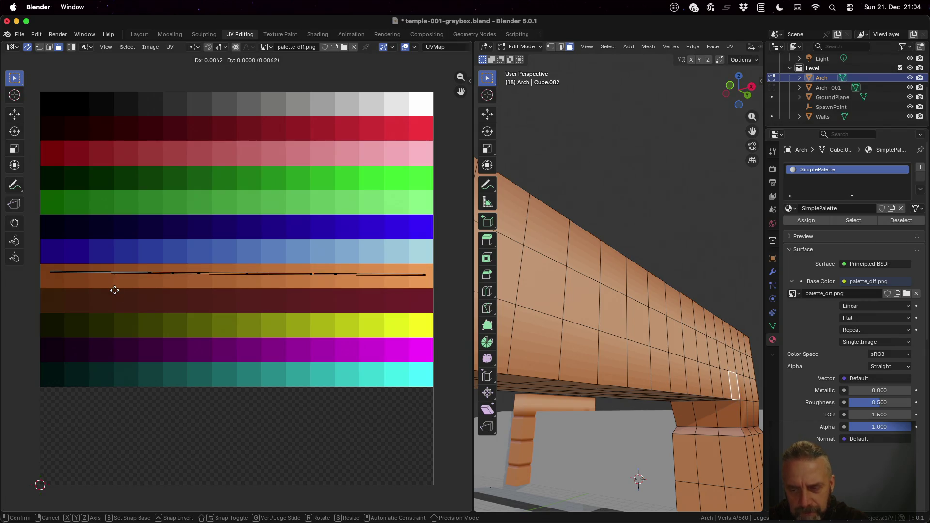
{"action": "left_click", "coordinate": [114, 290]}
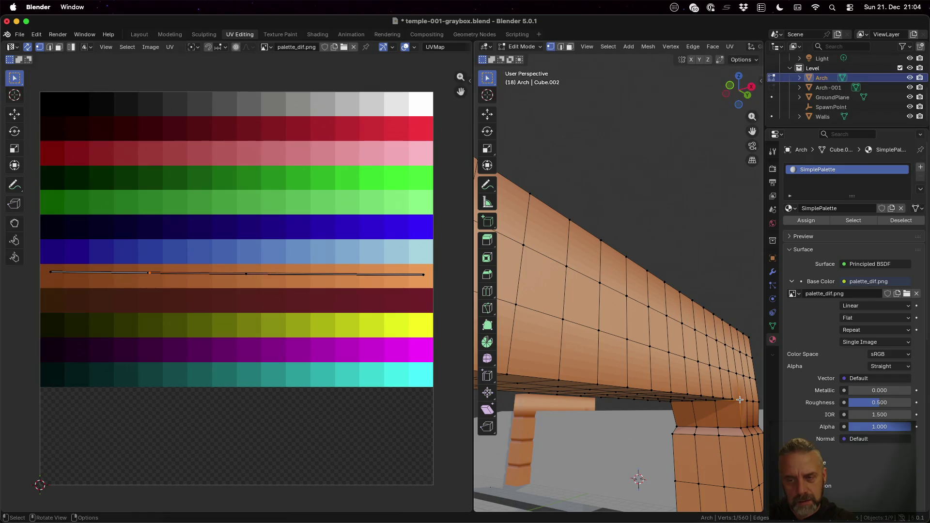
Reposition a stray UV vertex and orbit to view the beam's end.
{"action": "key", "text": "g"}
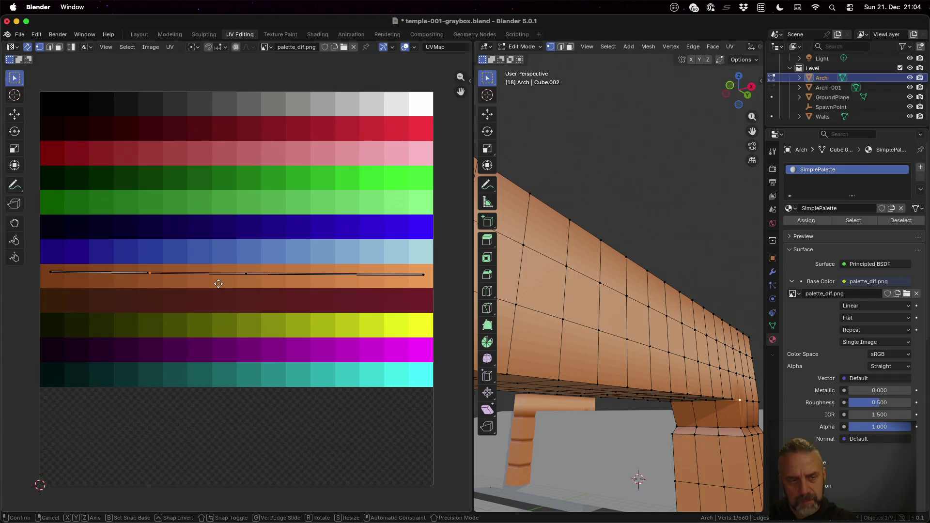
{"action": "left_click", "coordinate": [26, 286]}
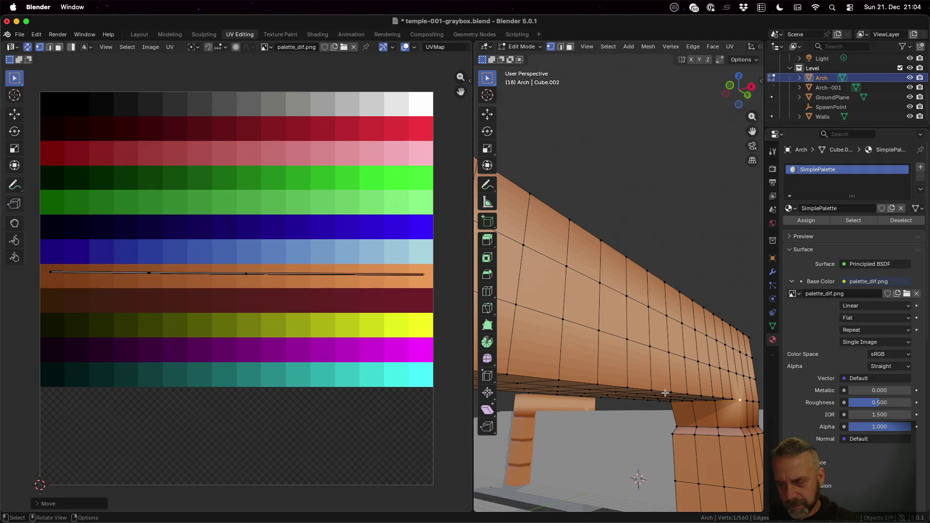
{"action": "mouse_move", "coordinate": [682, 394]}
{"action": "middle_mouse_down"}
{"action": "mouse_move", "coordinate": [711, 397]}
{"action": "mouse_move", "coordinate": [677, 348]}
{"action": "mouse_move", "coordinate": [684, 383]}
{"action": "mouse_move", "coordinate": [691, 368]}
{"action": "middle_mouse_up"}
{"action": "scroll", "coordinate": [678, 347], "scroll_direction": "up", "scroll_amount": 2}
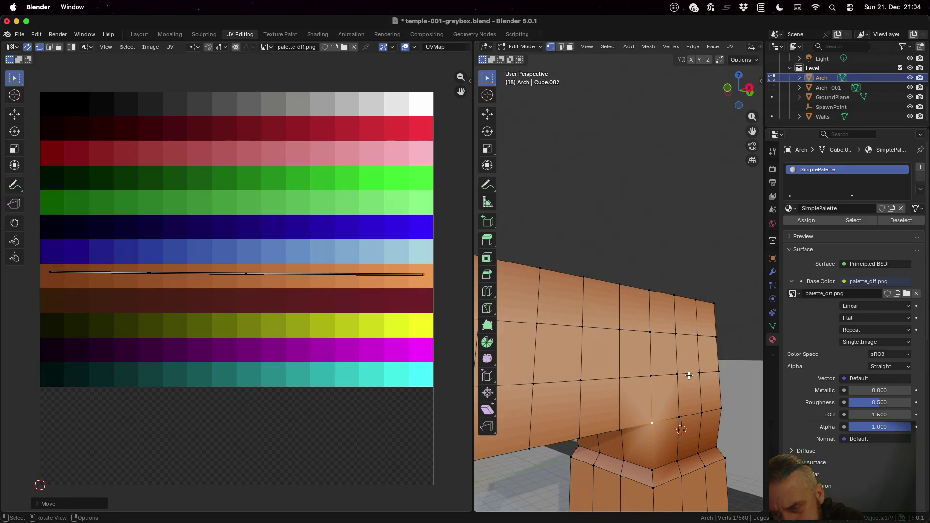
Widen the UVs of three beam-end faces about 1.55 times and shift them along the orange strip.
{"action": "key", "text": "3"}
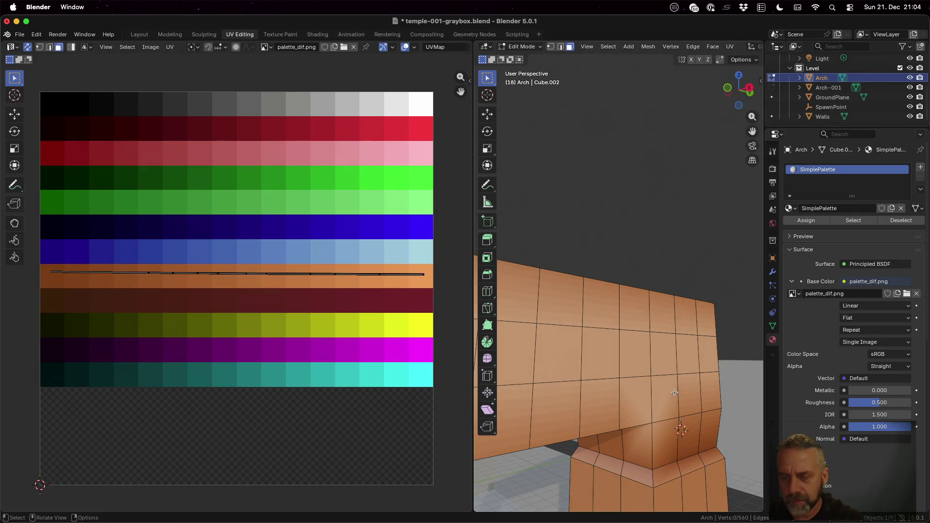
{"action": "left_click", "coordinate": [668, 395]}
{"action": "left_click", "coordinate": [686, 393], "text": "shift"}
{"action": "left_click", "coordinate": [707, 392], "text": "shift"}
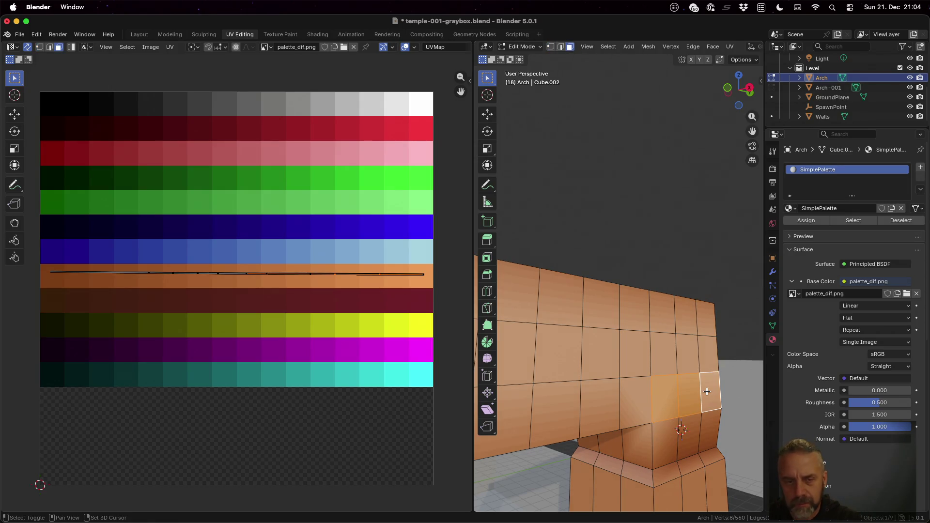
{"action": "key", "text": "g"}
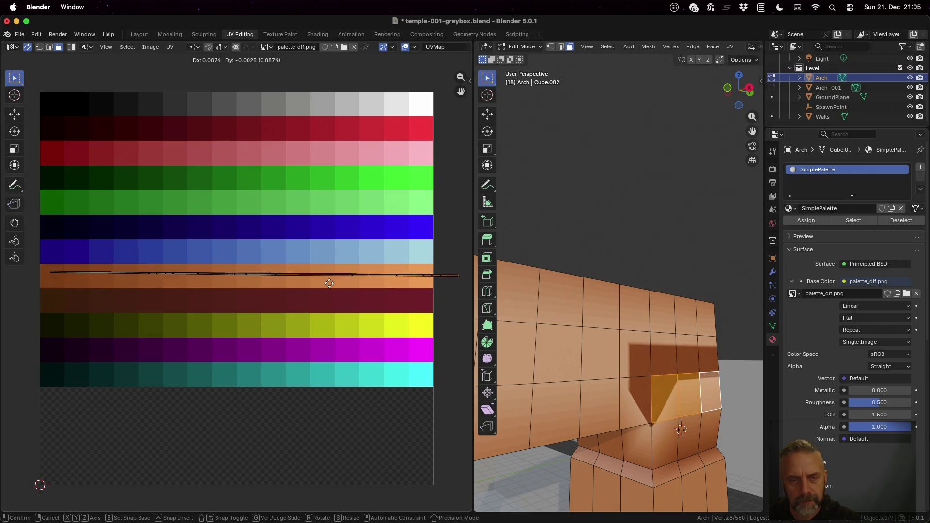
{"action": "key", "text": "s"}
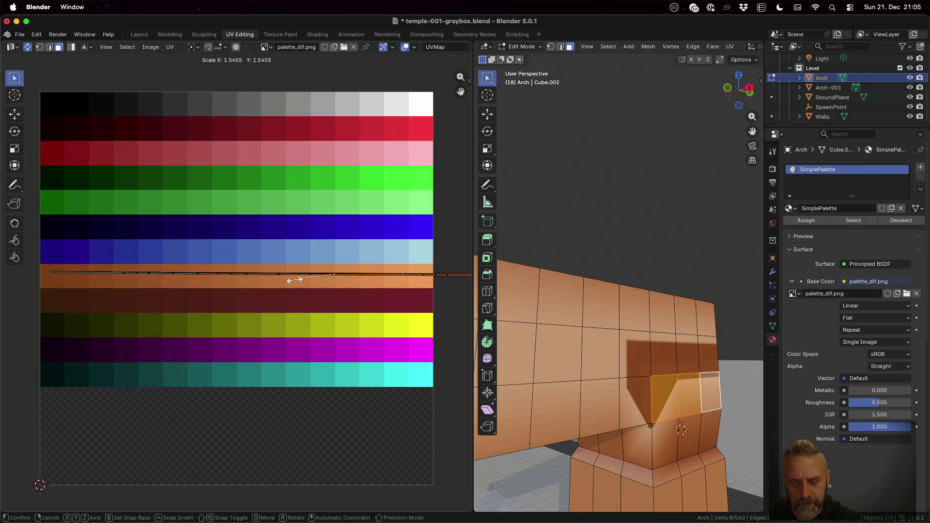
{"action": "left_click", "coordinate": [294, 280]}
{"action": "key", "text": "g"}
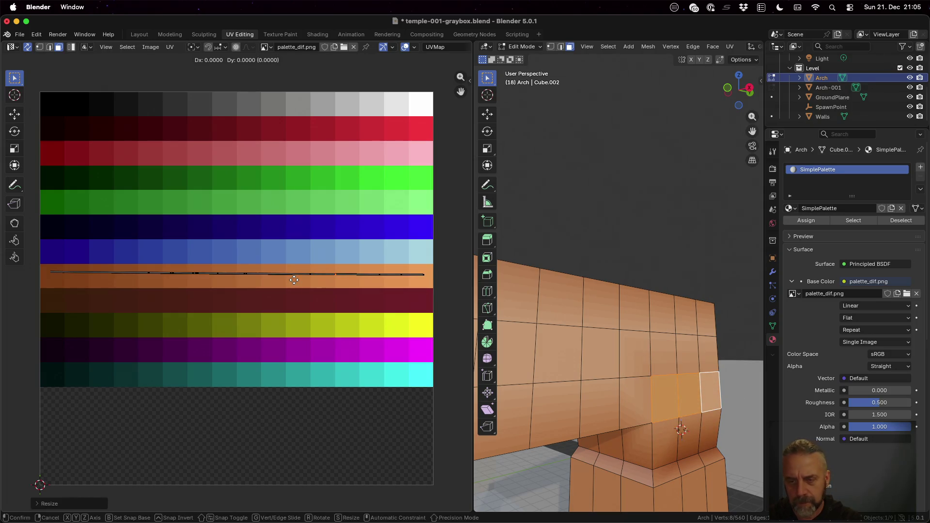
{"action": "left_click", "coordinate": [383, 283]}
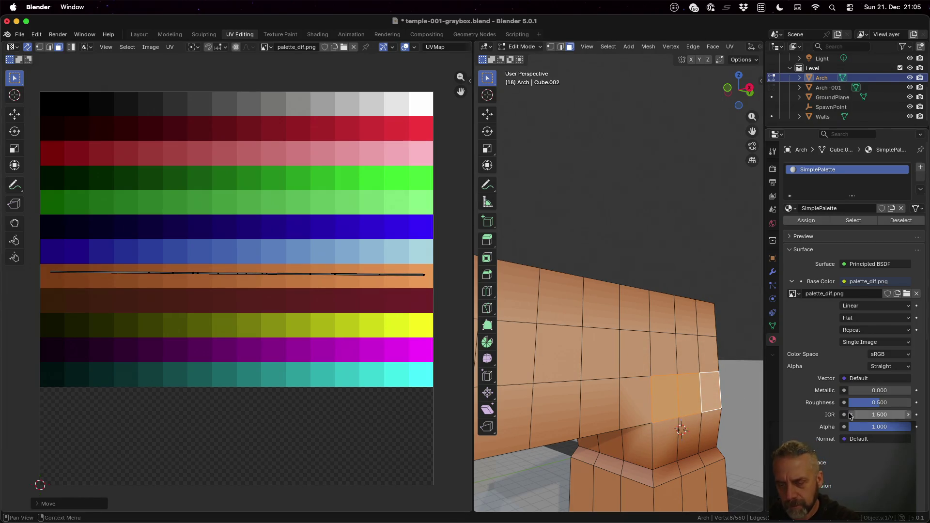
Return to Object Mode and orbit to check the arch's texture.
{"action": "key", "text": "Tab"}
{"action": "scroll", "coordinate": [707, 389], "scroll_direction": "up", "scroll_amount": 4}
{"action": "mouse_move", "coordinate": [659, 372]}
{"action": "middle_mouse_down"}
{"action": "mouse_move", "coordinate": [711, 389]}
{"action": "mouse_move", "coordinate": [670, 402]}
{"action": "middle_mouse_up"}
{"action": "scroll", "coordinate": [696, 399], "scroll_direction": "up", "scroll_amount": 2}
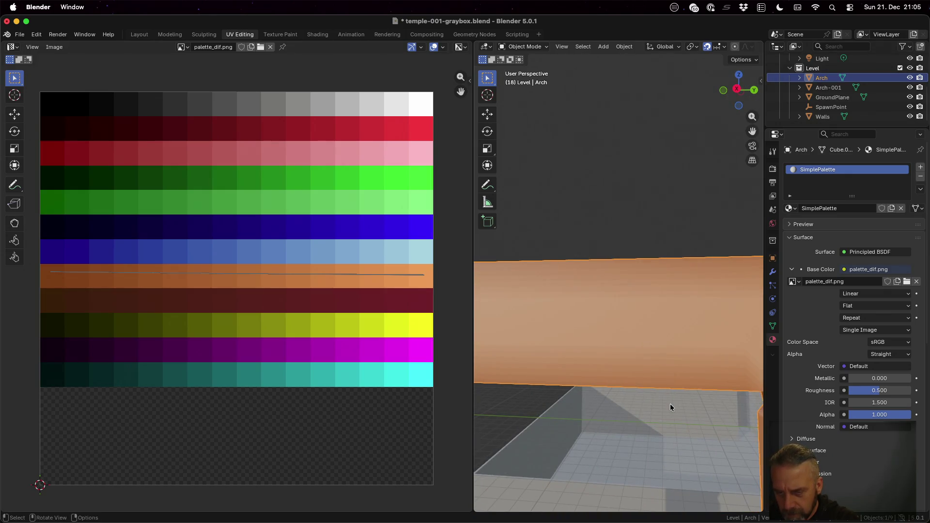
Orbit around the retextured arch, then save temple-001-graybox.blend.
{"action": "scroll", "coordinate": [673, 340], "scroll_direction": "down", "scroll_amount": 5}
{"action": "mouse_move", "coordinate": [694, 355]}
{"action": "middle_mouse_down"}
{"action": "mouse_move", "coordinate": [566, 371]}
{"action": "mouse_move", "coordinate": [743, 348]}
{"action": "mouse_move", "coordinate": [590, 349]}
{"action": "mouse_move", "coordinate": [543, 403]}
{"action": "mouse_move", "coordinate": [562, 292]}
{"action": "mouse_move", "coordinate": [633, 326]}
{"action": "mouse_move", "coordinate": [689, 272]}
{"action": "mouse_move", "coordinate": [623, 375]}
{"action": "mouse_move", "coordinate": [631, 321]}
{"action": "mouse_move", "coordinate": [694, 313]}
{"action": "mouse_move", "coordinate": [691, 349]}
{"action": "mouse_move", "coordinate": [649, 359]}
{"action": "mouse_move", "coordinate": [527, 344]}
{"action": "mouse_move", "coordinate": [511, 333]}
{"action": "mouse_move", "coordinate": [731, 338]}
{"action": "mouse_move", "coordinate": [711, 343]}
{"action": "middle_mouse_up"}
{"action": "mouse_move", "coordinate": [619, 338]}
{"action": "middle_mouse_down"}
{"action": "mouse_move", "coordinate": [649, 341]}
{"action": "mouse_move", "coordinate": [605, 342]}
{"action": "middle_mouse_up"}
{"action": "mouse_move", "coordinate": [369, 340]}
{"action": "middle_mouse_down"}
{"action": "mouse_move", "coordinate": [466, 331]}
{"action": "mouse_move", "coordinate": [363, 334]}
{"action": "middle_mouse_up"}
{"action": "key", "text": "ctrl+s"}
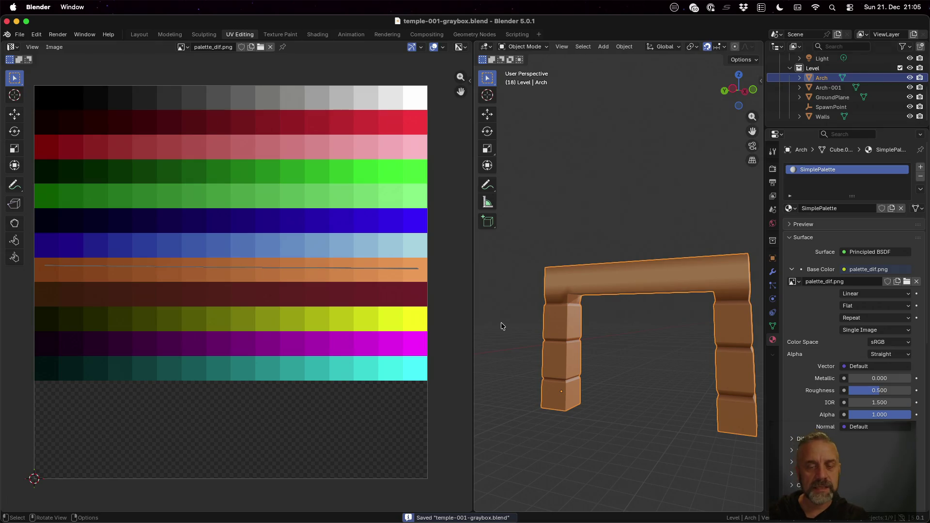
{"action": "scroll", "coordinate": [683, 336], "scroll_direction": "down", "scroll_amount": 4}
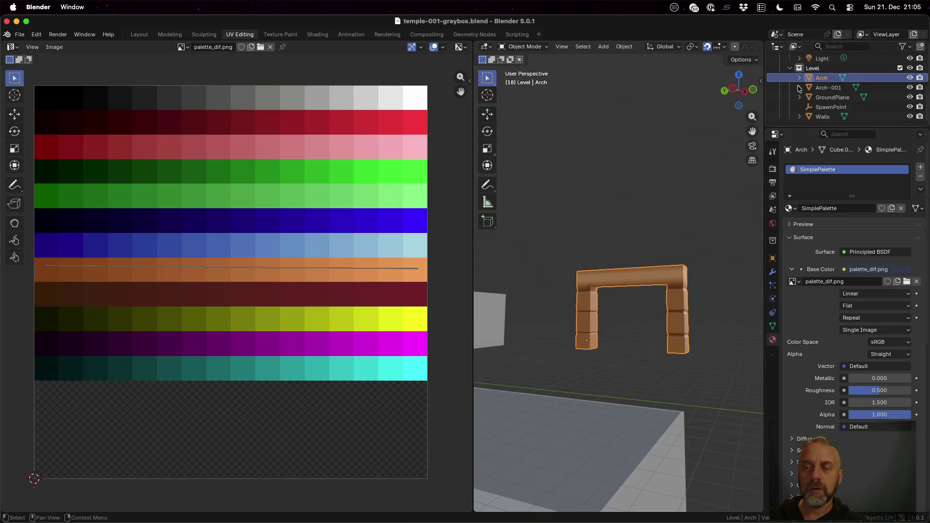
Create a new collection named Props and move Arch into it.
{"action": "left_click_drag", "start_coordinate": [812, 125], "coordinate": [813, 275]}
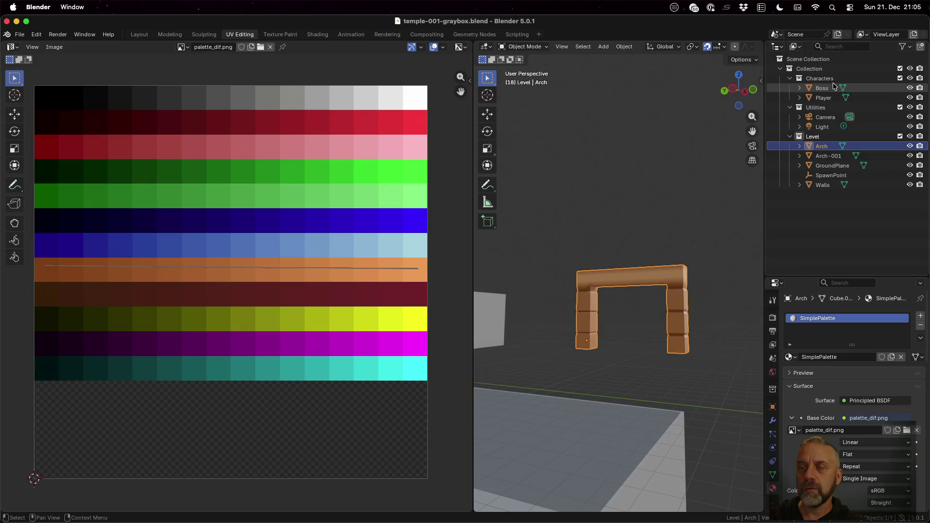
{"action": "left_click", "coordinate": [812, 69]}
{"action": "right_click", "coordinate": [812, 70]}
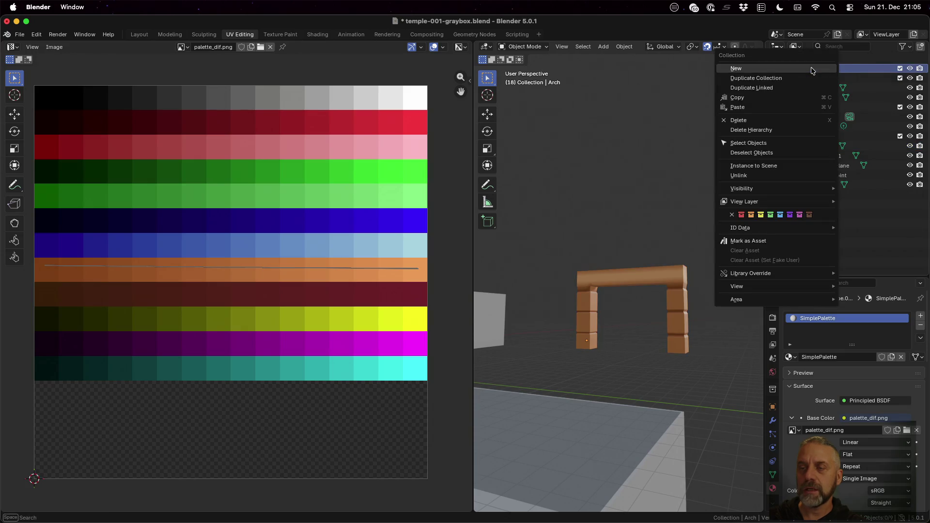
{"action": "left_click", "coordinate": [812, 70]}
{"action": "double_click", "coordinate": [811, 194]}
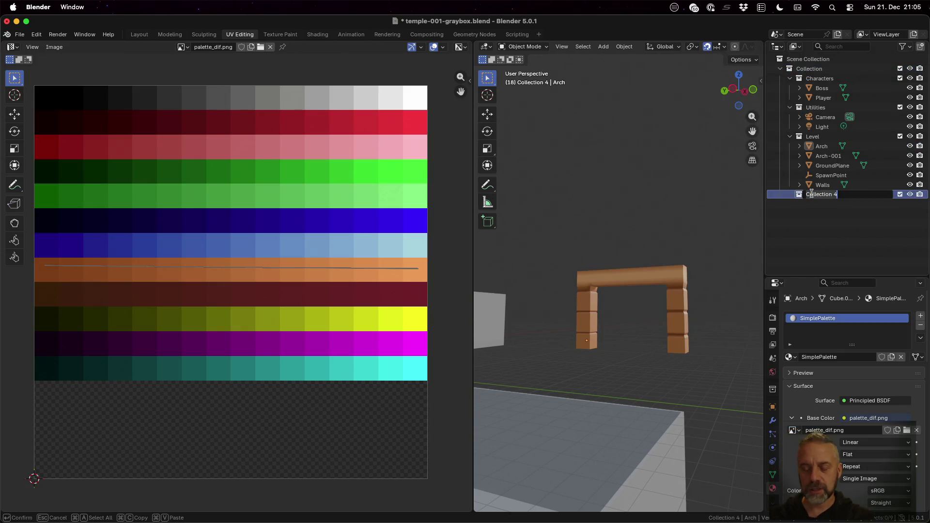
{"action": "type", "text": "Props"}
{"action": "key", "text": "Return"}
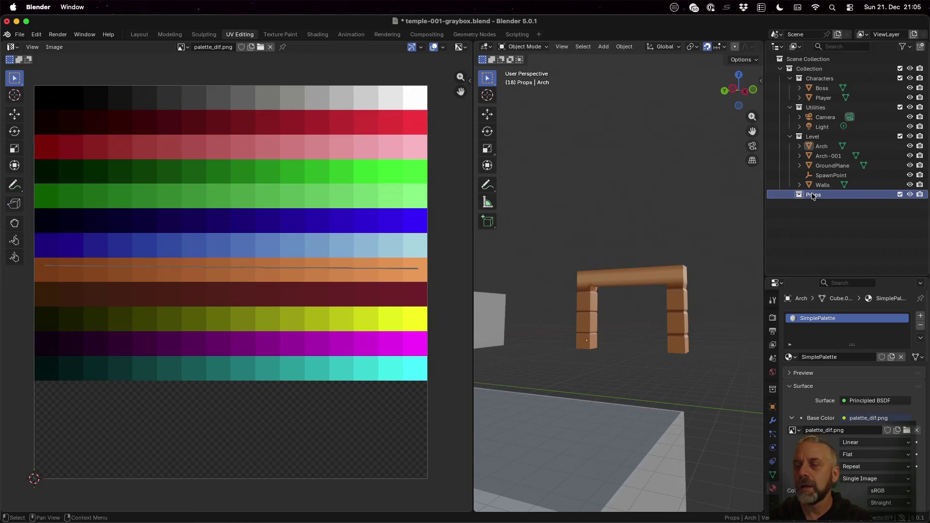
{"action": "left_click_drag", "start_coordinate": [822, 148], "coordinate": [811, 198]}
Make the Level collection active, look over the level from above, and save.
{"action": "left_click", "coordinate": [819, 136]}
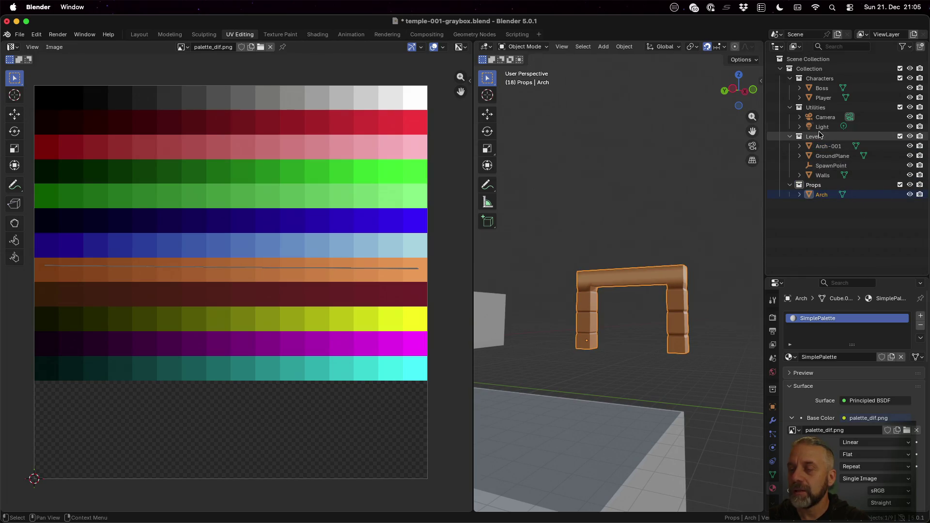
{"action": "scroll", "coordinate": [551, 277], "scroll_direction": "down", "scroll_amount": 5}
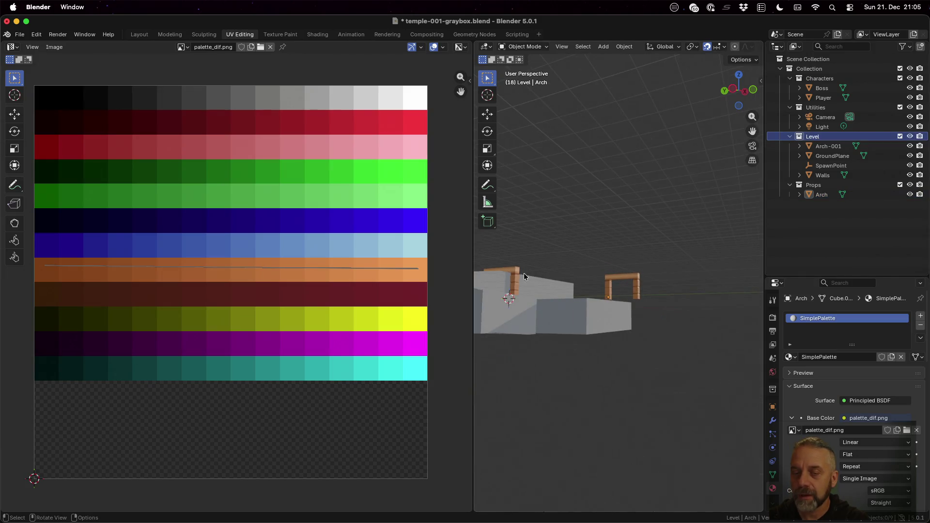
{"action": "mouse_move", "coordinate": [508, 271]}
{"action": "middle_mouse_down"}
{"action": "mouse_move", "coordinate": [568, 372]}
{"action": "mouse_move", "coordinate": [564, 382]}
{"action": "middle_mouse_up"}
{"action": "scroll", "coordinate": [564, 385], "scroll_direction": "down", "scroll_amount": 2}
{"action": "left_click", "coordinate": [909, 184]}
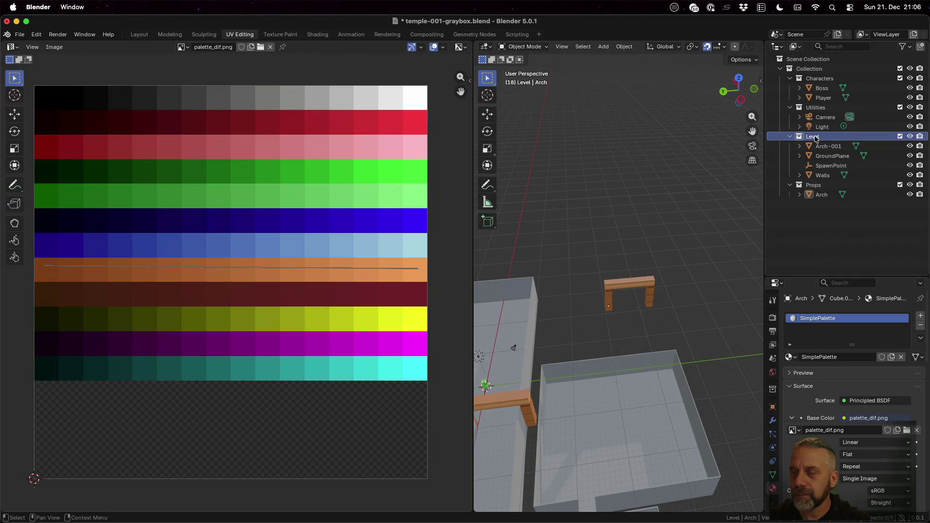
{"action": "key", "text": "super+s"}
Export the scene as glTF 2.0 to temple-001-graybox.glb, then switch to Godot.
{"action": "left_click", "coordinate": [20, 36]}
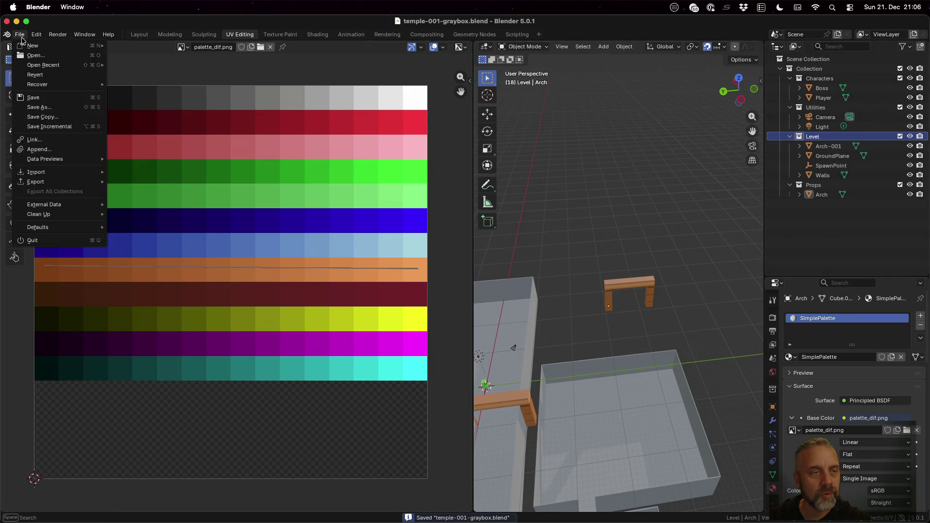
{"action": "mouse_move", "coordinate": [66, 184]}
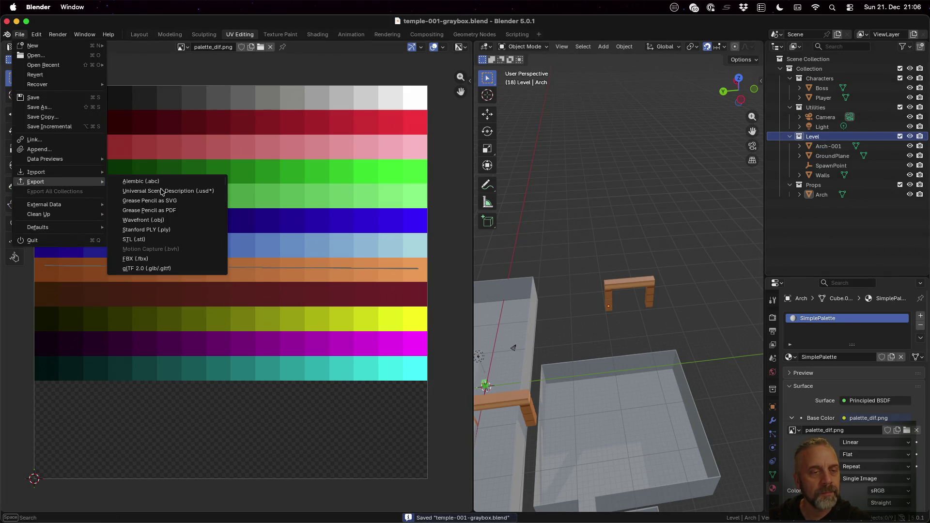
{"action": "left_click", "coordinate": [175, 267]}
{"action": "left_click", "coordinate": [553, 262]}
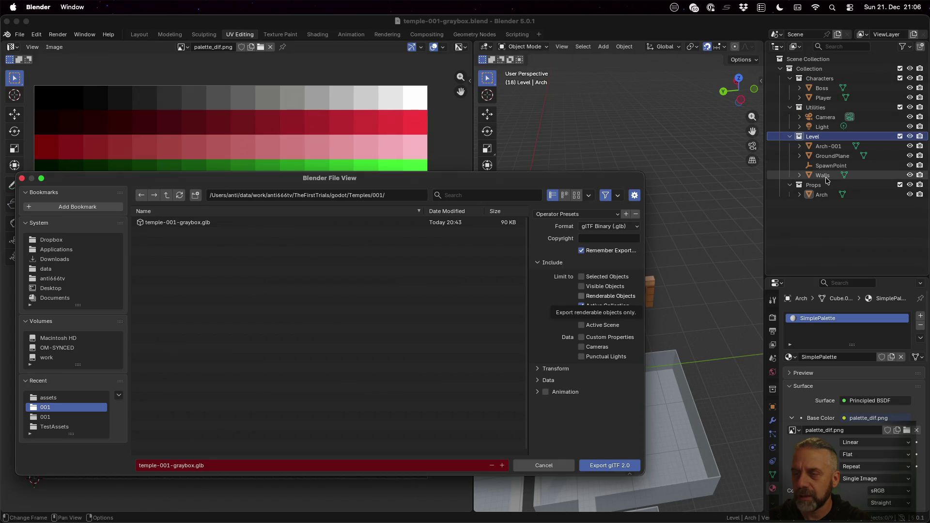
{"action": "left_click", "coordinate": [618, 462]}
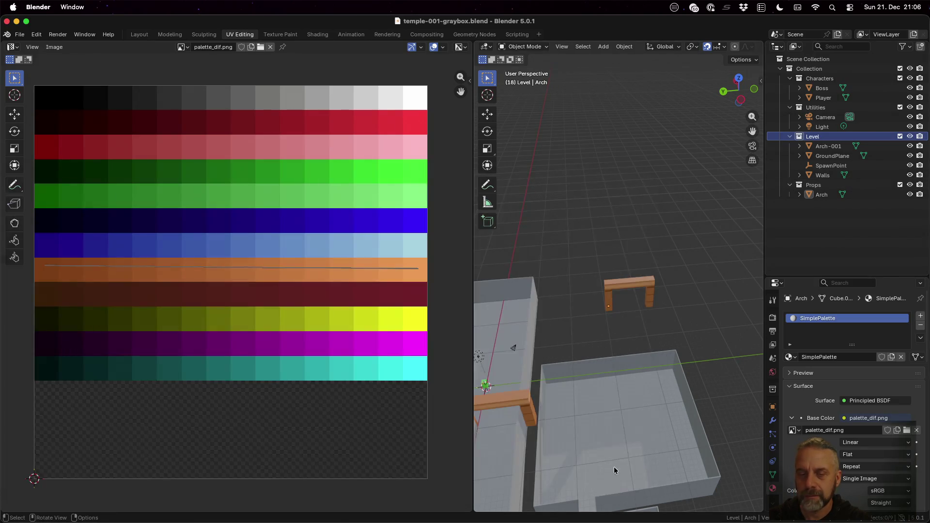
{"action": "key", "text": "super+Tab"}
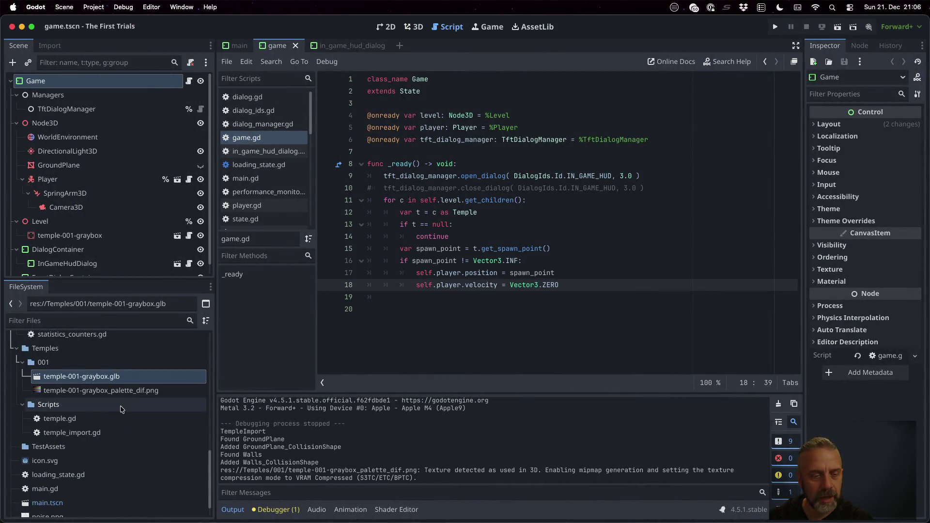
Inspect the imported palette texture, run the level, check a collision shape, then stop the game.
{"action": "left_click", "coordinate": [108, 393]}
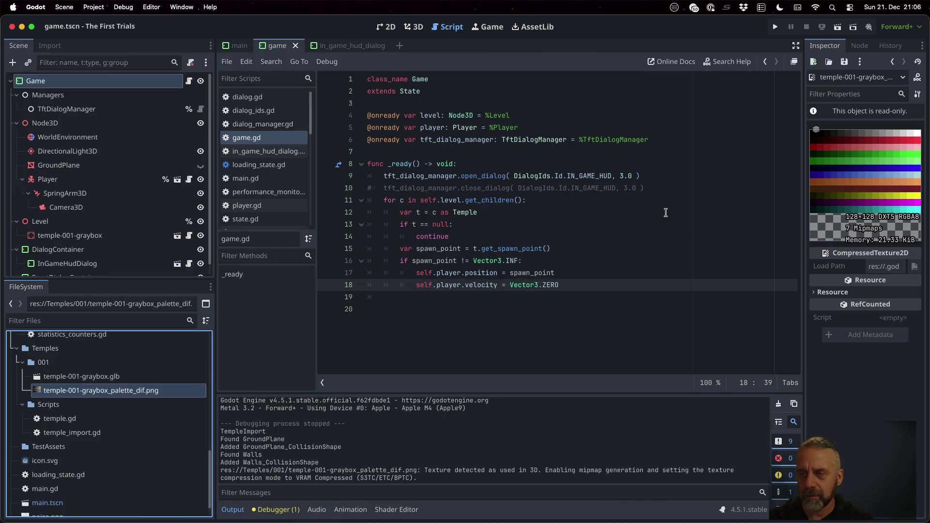
{"action": "left_click", "coordinate": [774, 27]}
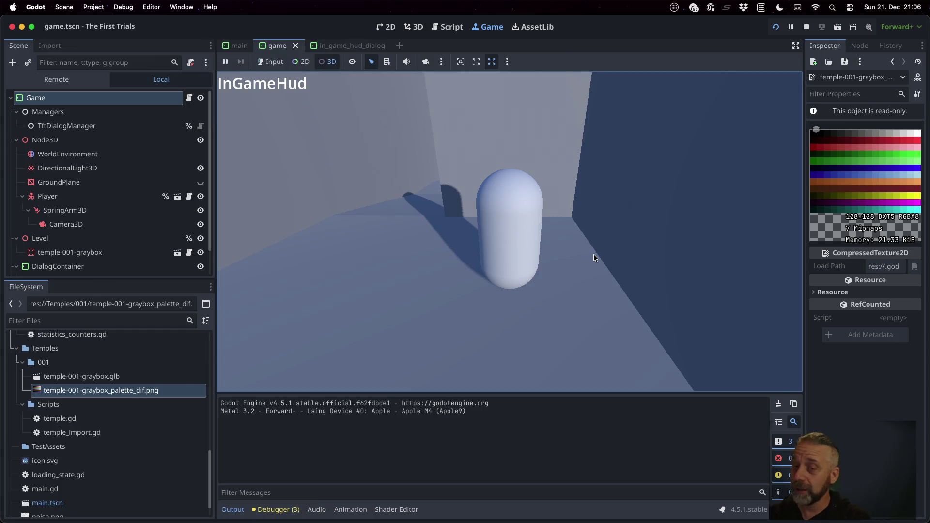
{"action": "left_click", "coordinate": [585, 248]}
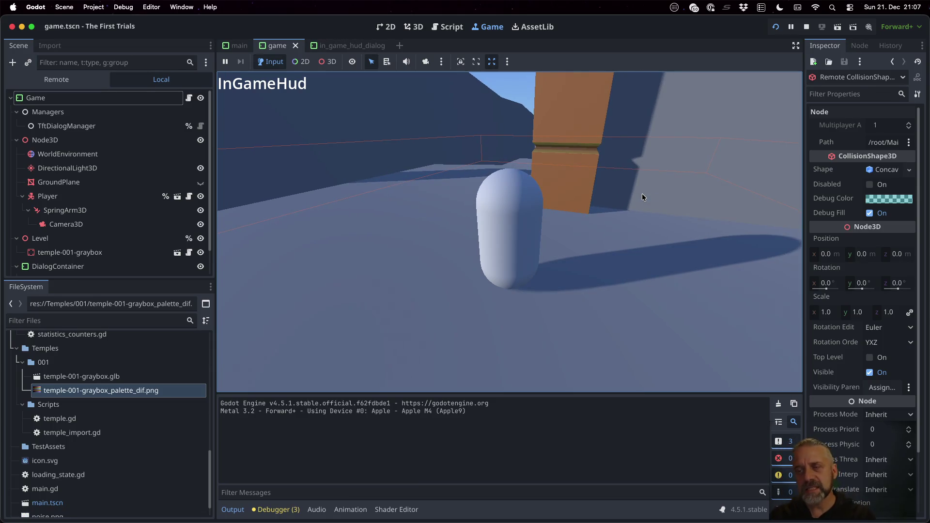
{"action": "left_click", "coordinate": [807, 24]}
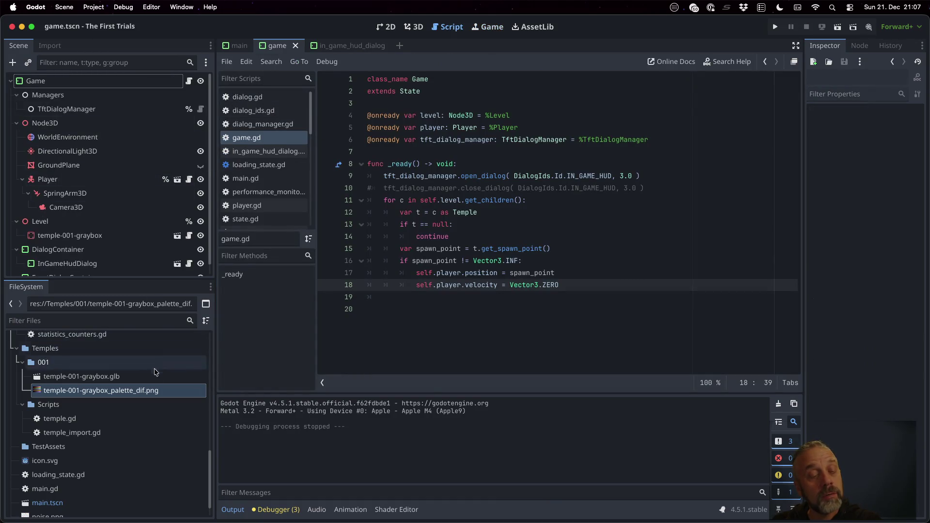
Make the temple-001-graybox node local and select its Cube child.
{"action": "mouse_move", "coordinate": [156, 387]}
{"action": "scroll", "coordinate": [140, 238], "scroll_direction": "down", "scroll_amount": 1}
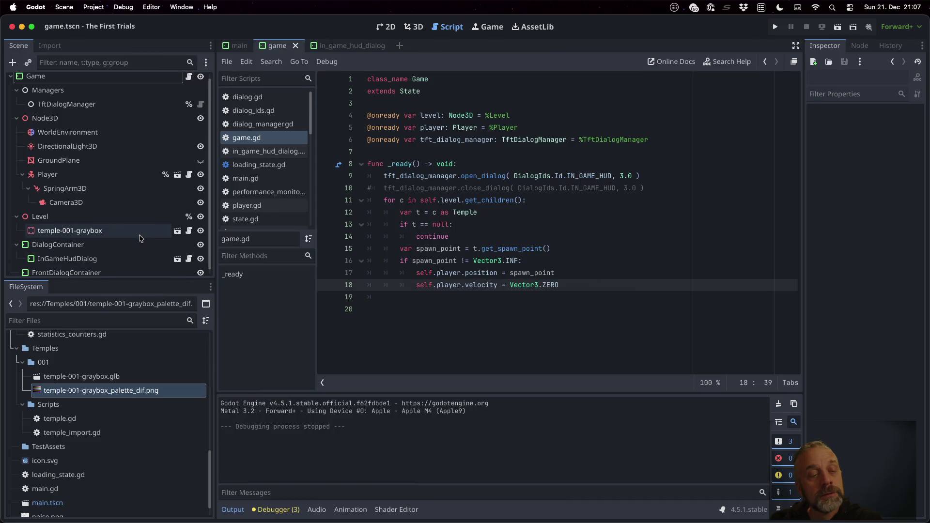
{"action": "right_click", "coordinate": [124, 237]}
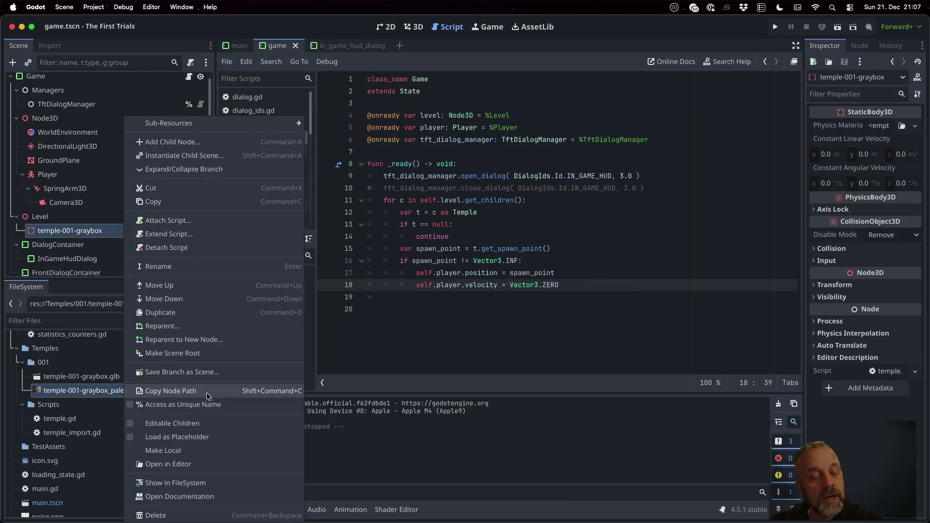
{"action": "left_click", "coordinate": [246, 449]}
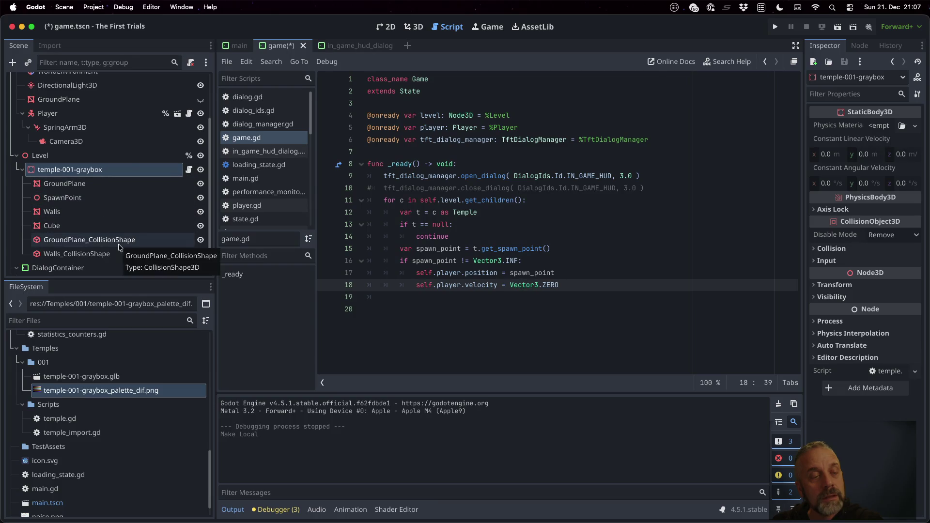
{"action": "left_click", "coordinate": [115, 227]}
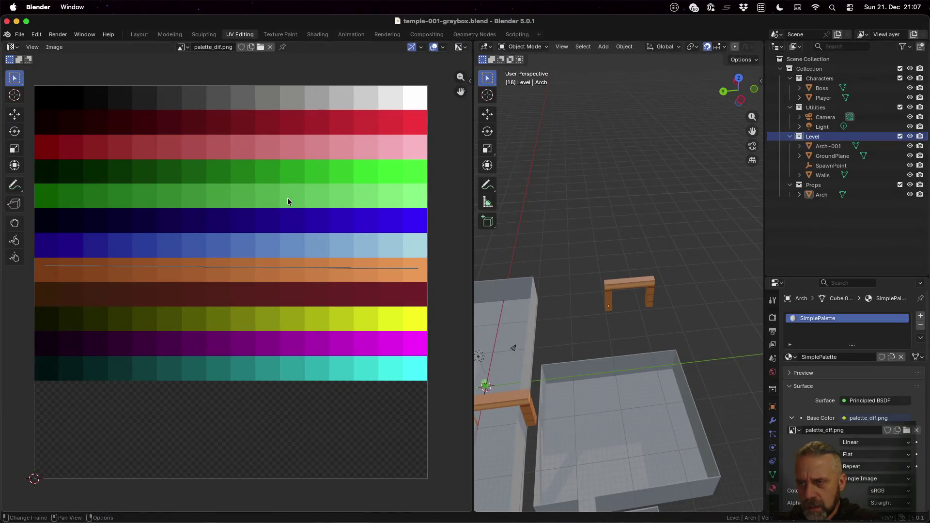
Rename the Cube.002 mesh data under Arch-001.
{"action": "left_click", "coordinate": [799, 146]}
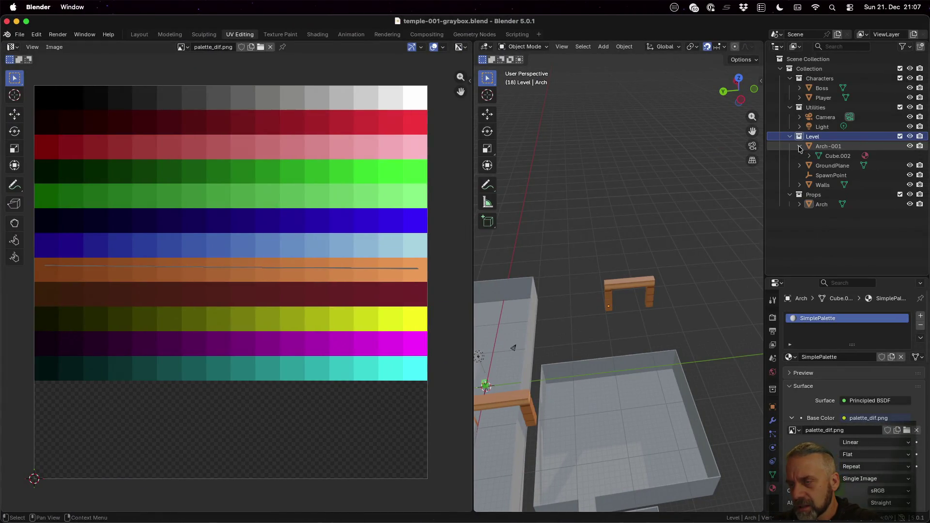
{"action": "double_click", "coordinate": [844, 156]}
{"action": "type", "text": "Arch-00"}
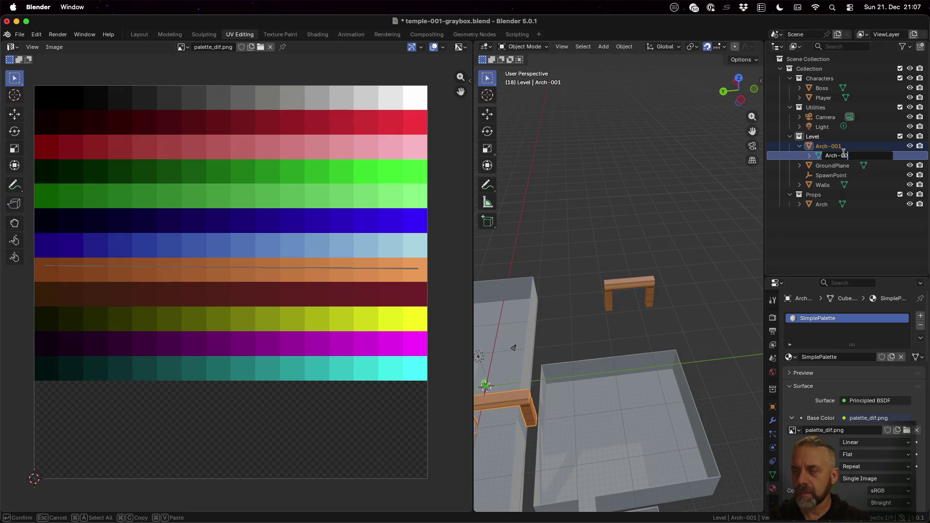
{"action": "type", "text": "1"}
{"action": "key", "text": "Return"}
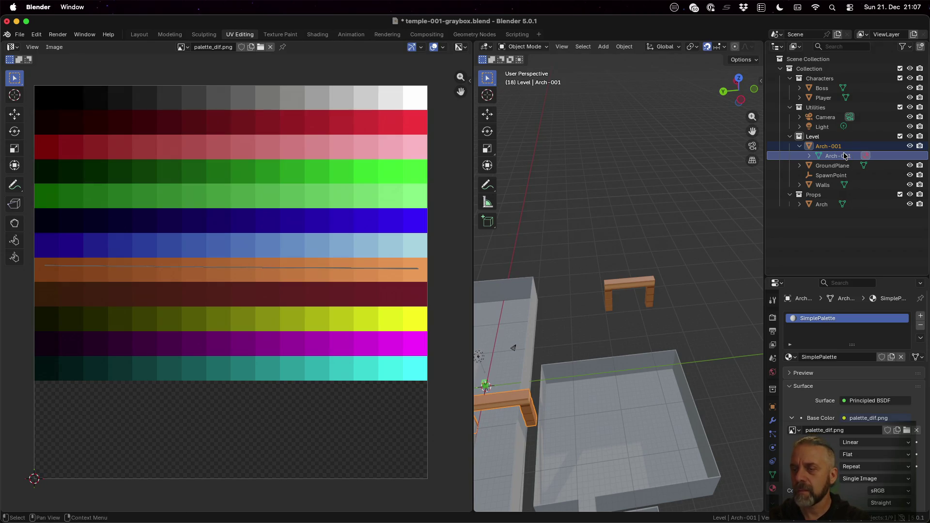
Rename the Props arch's mesh data to Arch and save the file.
{"action": "left_click", "coordinate": [809, 155]}
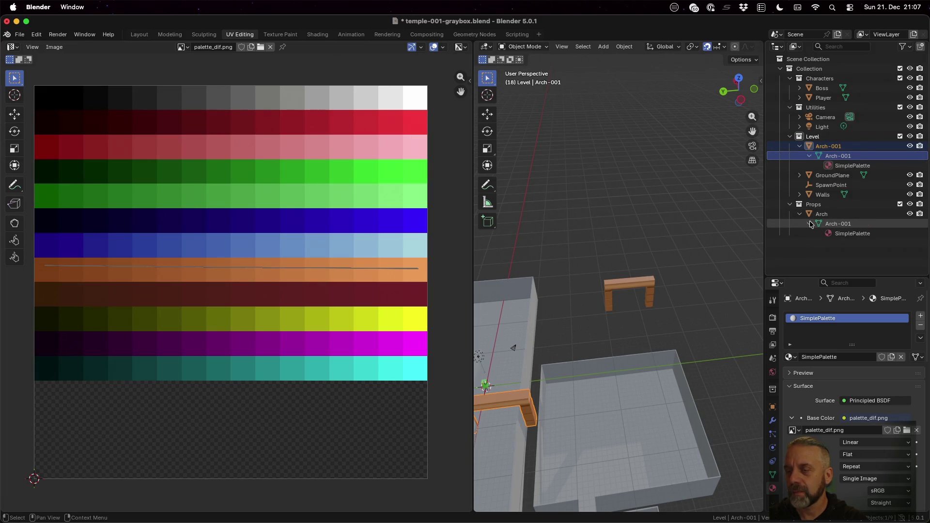
{"action": "double_click", "coordinate": [840, 225]}
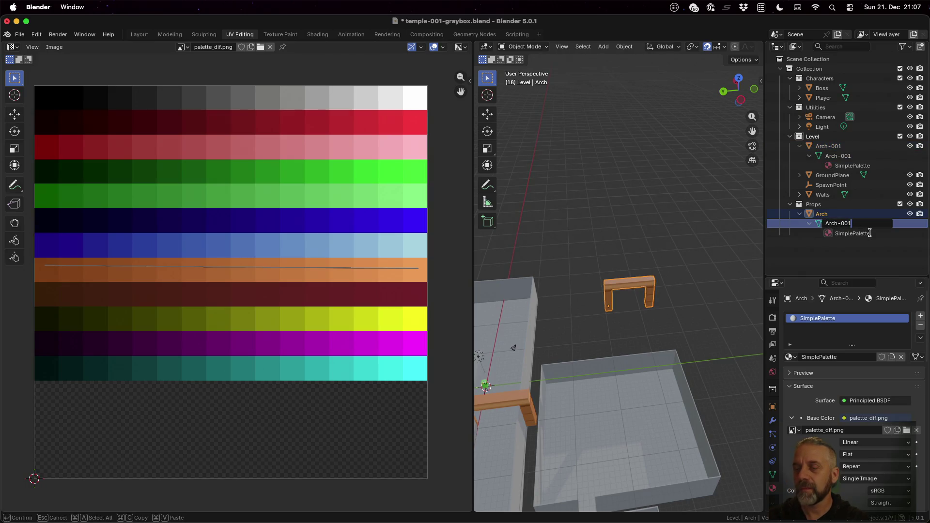
{"action": "key", "text": "Delete"}
{"action": "key", "text": "Delete"}
{"action": "key", "text": "Delete"}
{"action": "key", "text": "Return"}
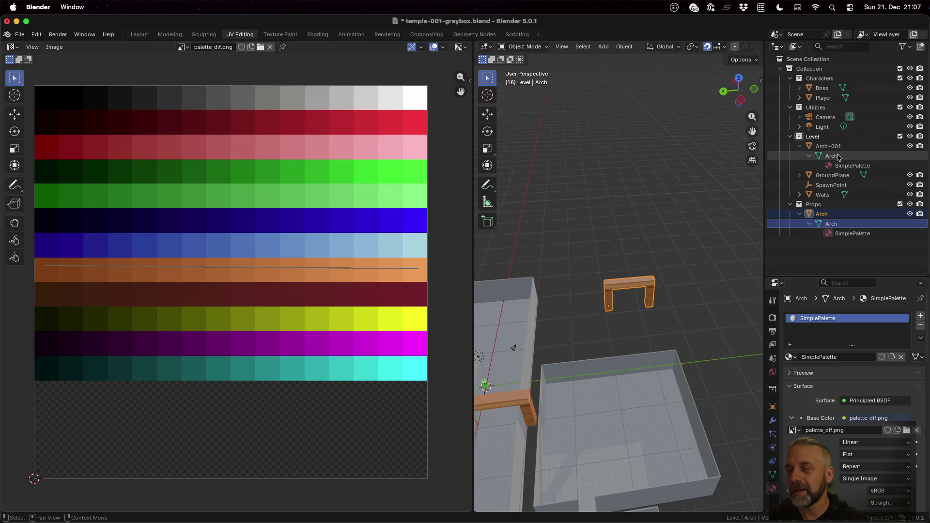
{"action": "key", "text": "super+s"}
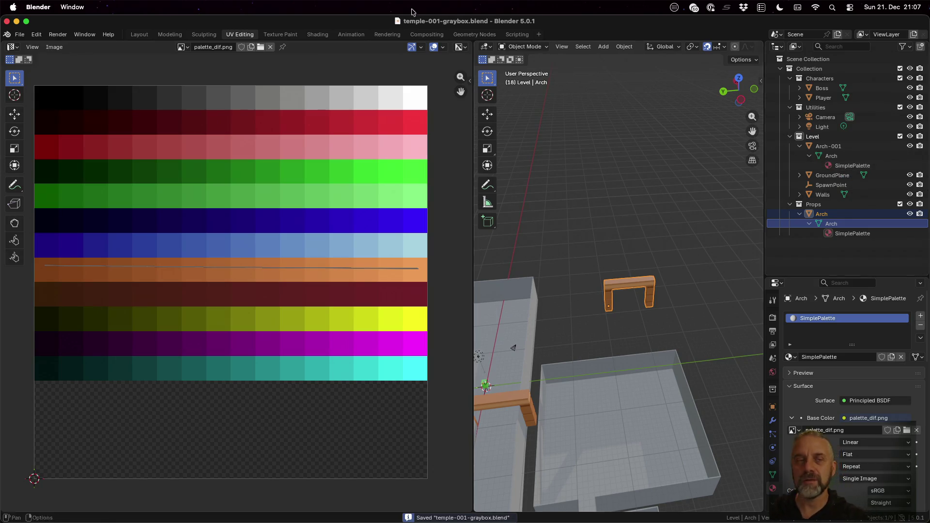
Switch the palette_dif.png texture interpolation to Closest for crisp pixels.
{"action": "left_click", "coordinate": [812, 136]}
{"action": "left_click_drag", "start_coordinate": [845, 277], "coordinate": [845, 196]}
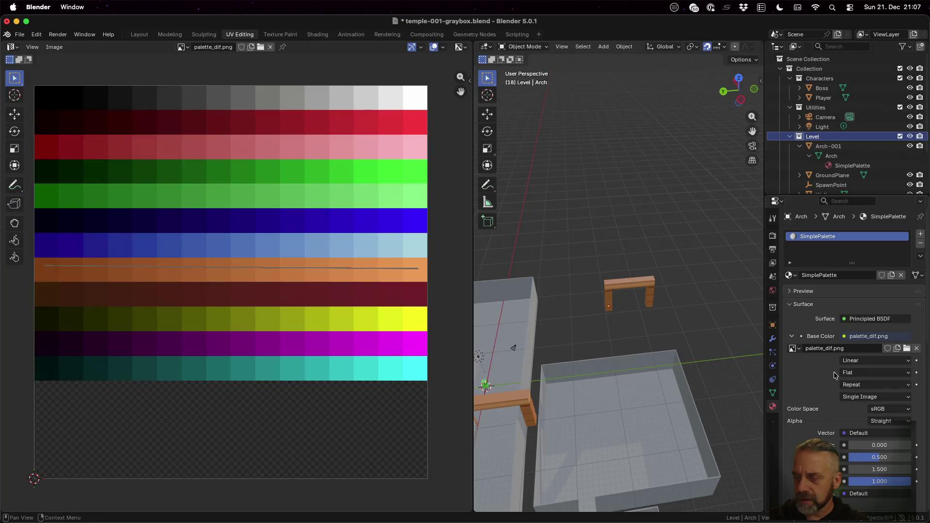
{"action": "scroll", "coordinate": [834, 375], "scroll_direction": "down", "scroll_amount": 4}
{"action": "scroll", "coordinate": [826, 334], "scroll_direction": "down", "scroll_amount": 3}
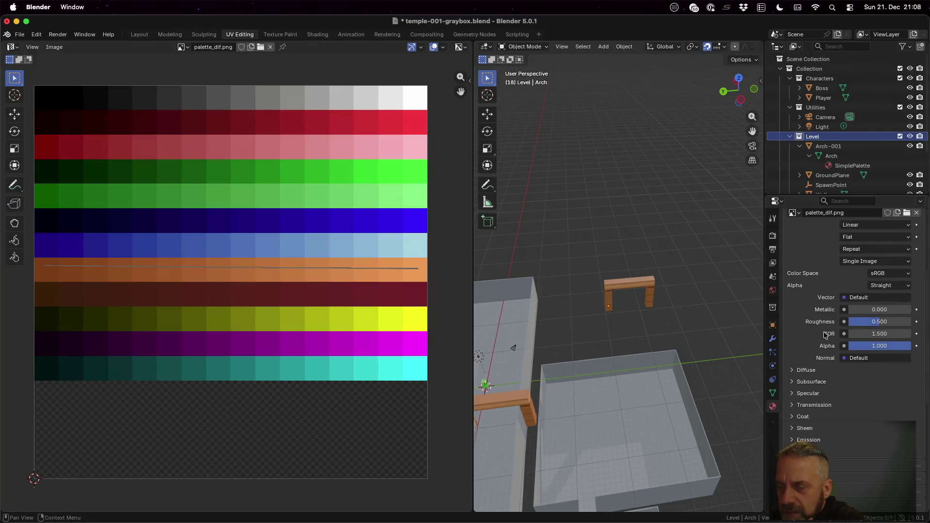
{"action": "left_click", "coordinate": [862, 224]}
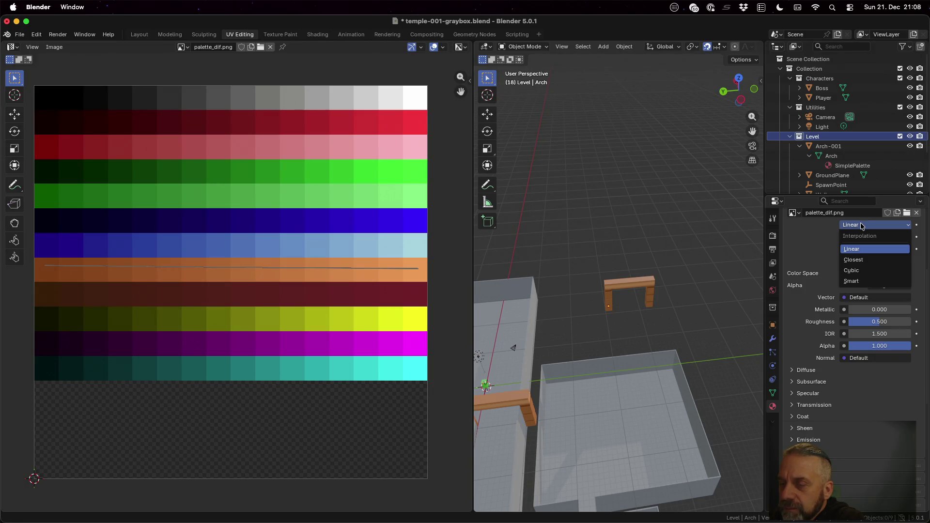
{"action": "left_click", "coordinate": [852, 260]}
Compare Smart and Cubic interpolation on the arch, then return to Closest.
{"action": "scroll", "coordinate": [652, 292], "scroll_direction": "up", "scroll_amount": 6}
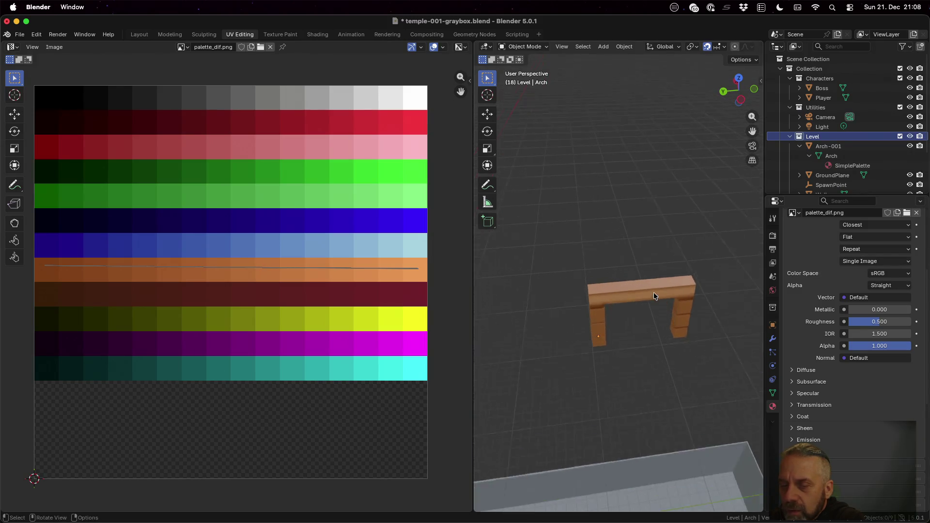
{"action": "mouse_move", "coordinate": [655, 295]}
{"action": "middle_mouse_down"}
{"action": "mouse_move", "coordinate": [661, 338]}
{"action": "mouse_move", "coordinate": [633, 270]}
{"action": "mouse_move", "coordinate": [668, 284]}
{"action": "middle_mouse_up"}
{"action": "scroll", "coordinate": [667, 285], "scroll_direction": "up", "scroll_amount": 5}
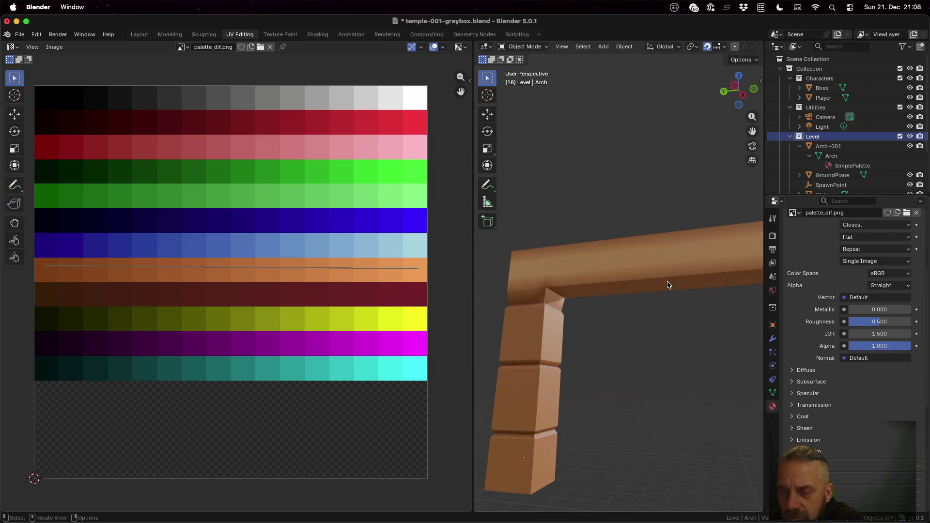
{"action": "left_click", "coordinate": [868, 225]}
{"action": "left_click", "coordinate": [859, 280]}
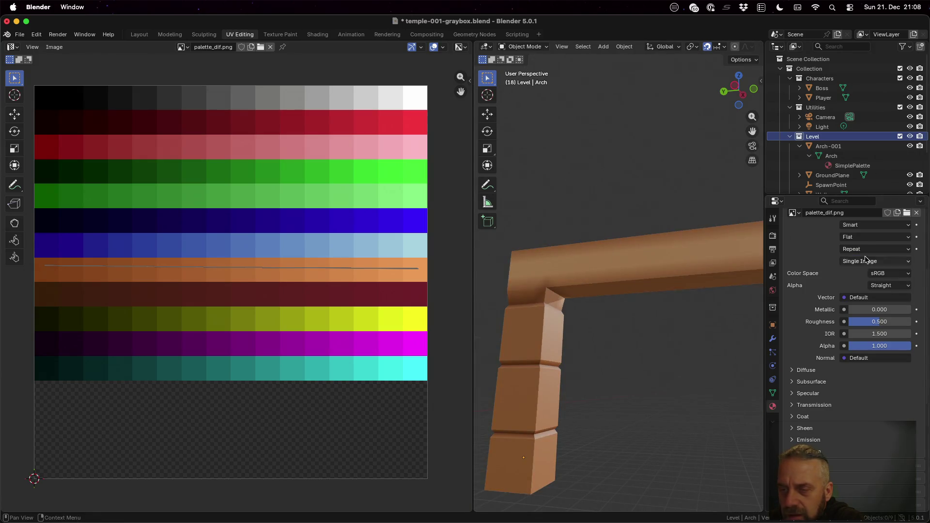
{"action": "left_click", "coordinate": [866, 228]}
{"action": "left_click", "coordinate": [866, 270]}
{"action": "left_click", "coordinate": [865, 225]}
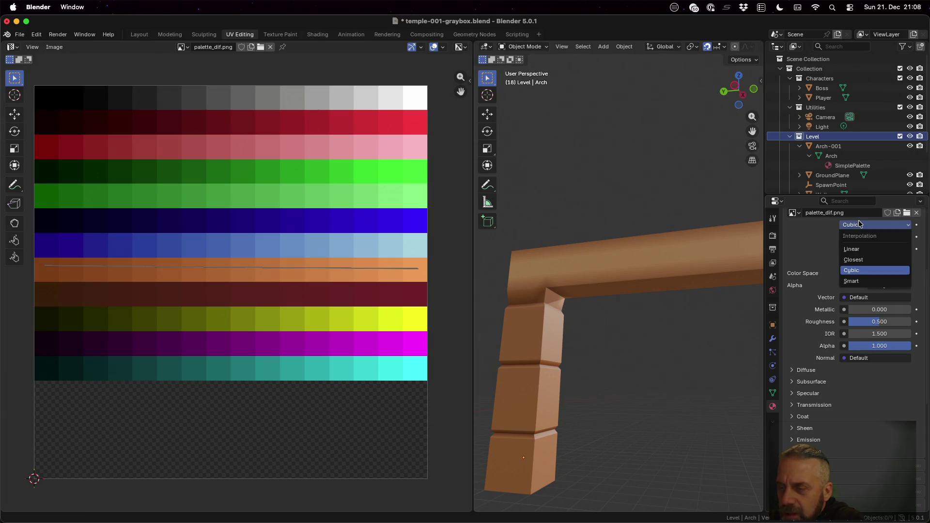
{"action": "left_click", "coordinate": [860, 246]}
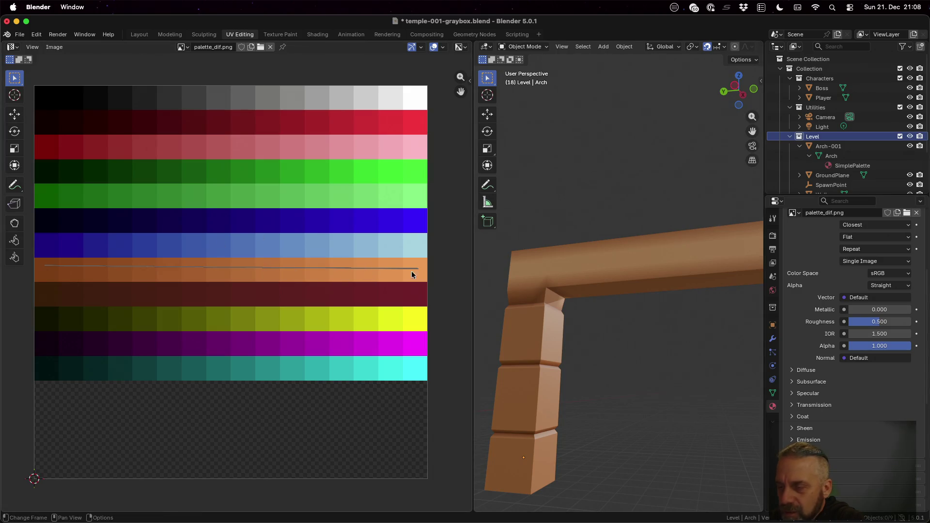
Keep the texture extension on Repeat and the image source on Single Image.
{"action": "left_click", "coordinate": [894, 249]}
{"action": "left_click", "coordinate": [894, 251]}
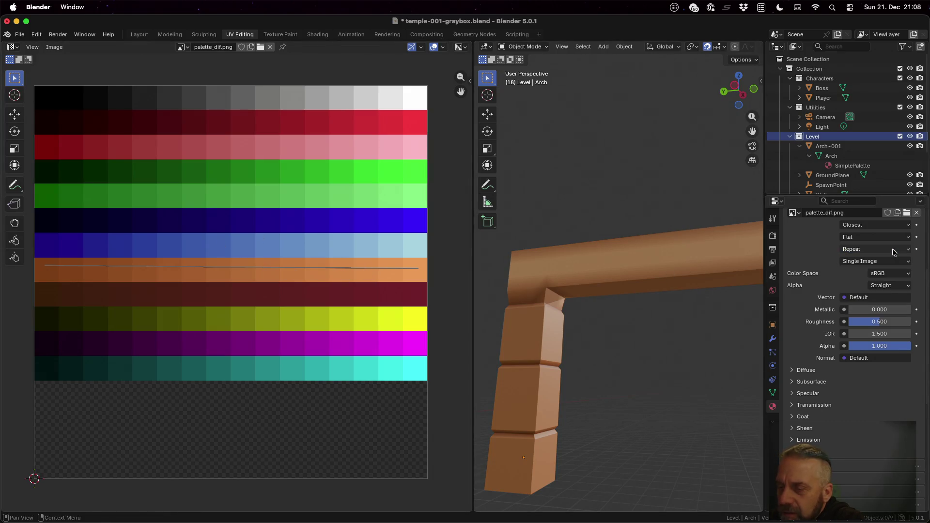
{"action": "left_click", "coordinate": [891, 262]}
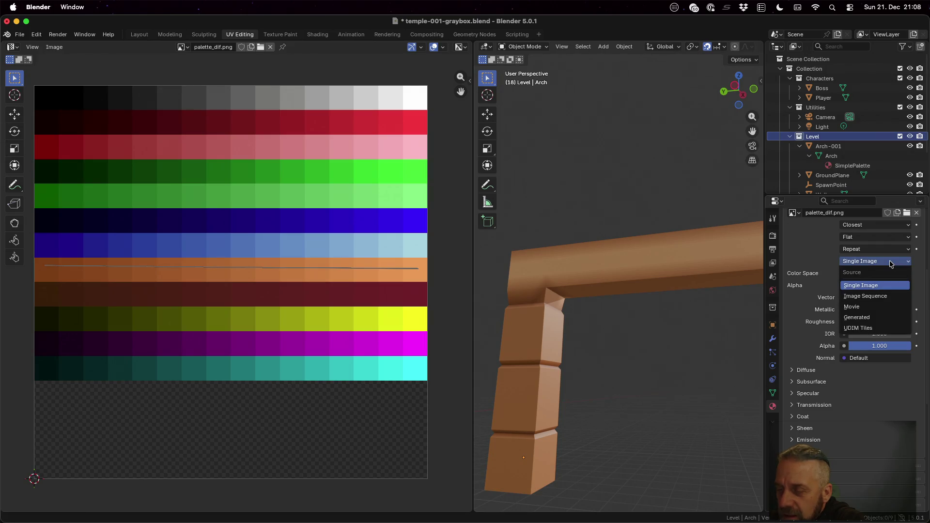
{"action": "left_click", "coordinate": [890, 263]}
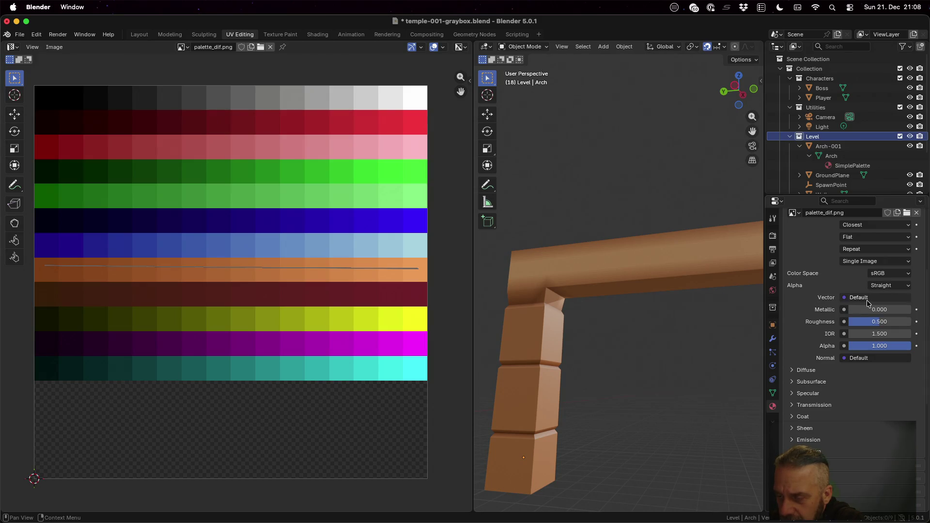
Expand the Diffuse section and scroll through the Principled BSDF settings.
{"action": "left_click", "coordinate": [795, 371]}
{"action": "scroll", "coordinate": [803, 365], "scroll_direction": "down", "scroll_amount": 3}
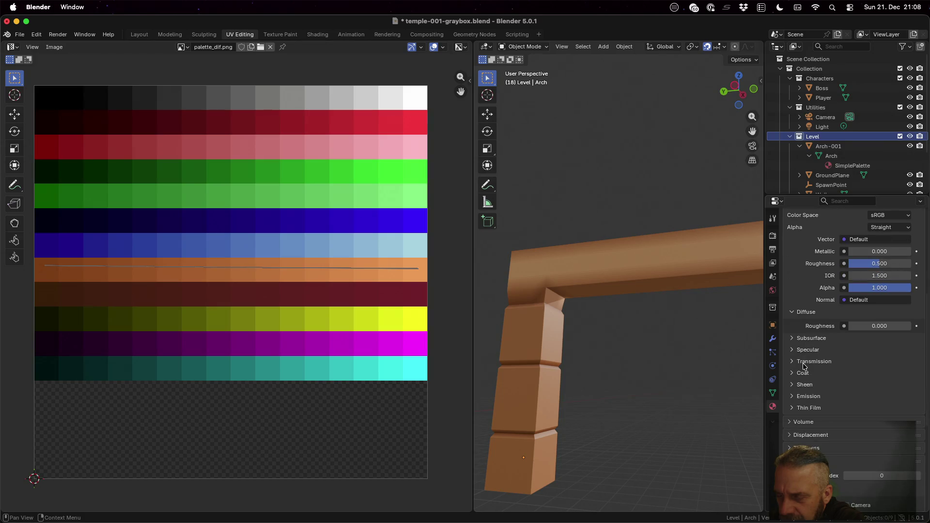
{"action": "scroll", "coordinate": [803, 366], "scroll_direction": "up", "scroll_amount": 1}
{"action": "scroll", "coordinate": [801, 363], "scroll_direction": "up", "scroll_amount": 4}
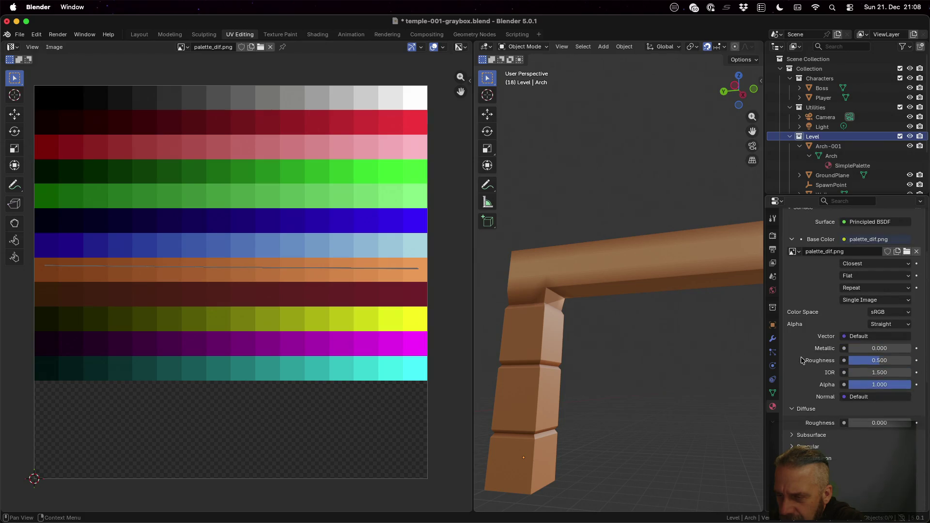
{"action": "scroll", "coordinate": [802, 361], "scroll_direction": "up", "scroll_amount": 2}
{"action": "scroll", "coordinate": [802, 361], "scroll_direction": "down", "scroll_amount": 3}
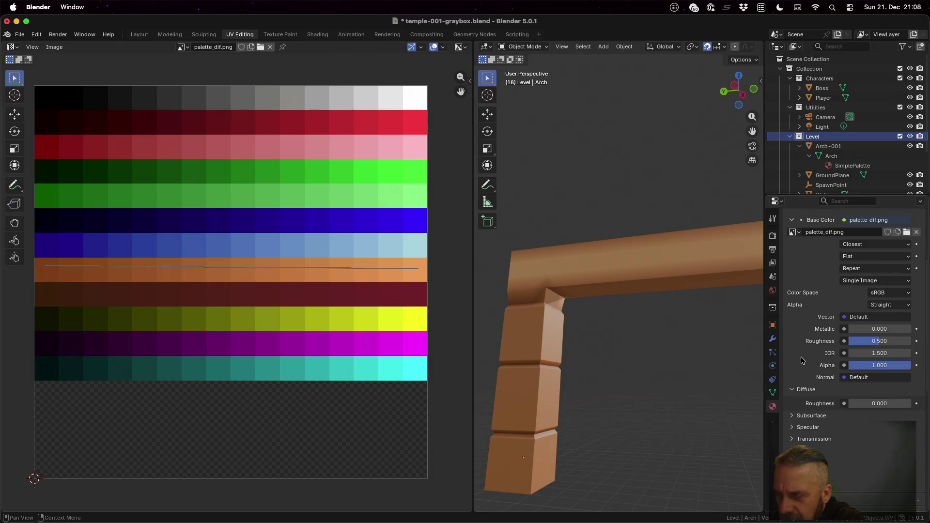
{"action": "scroll", "coordinate": [802, 360], "scroll_direction": "up", "scroll_amount": 3}
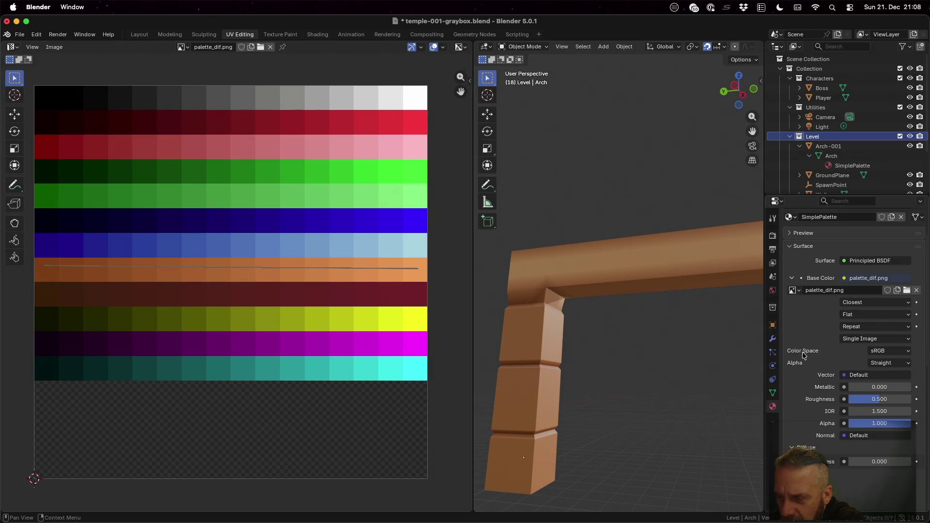
{"action": "scroll", "coordinate": [822, 337], "scroll_direction": "down", "scroll_amount": 2}
Save the blend file and re-export it as temple-001-graybox.glb in glTF 2.0 format.
{"action": "key", "text": "super+s"}
{"action": "left_click", "coordinate": [20, 35]}
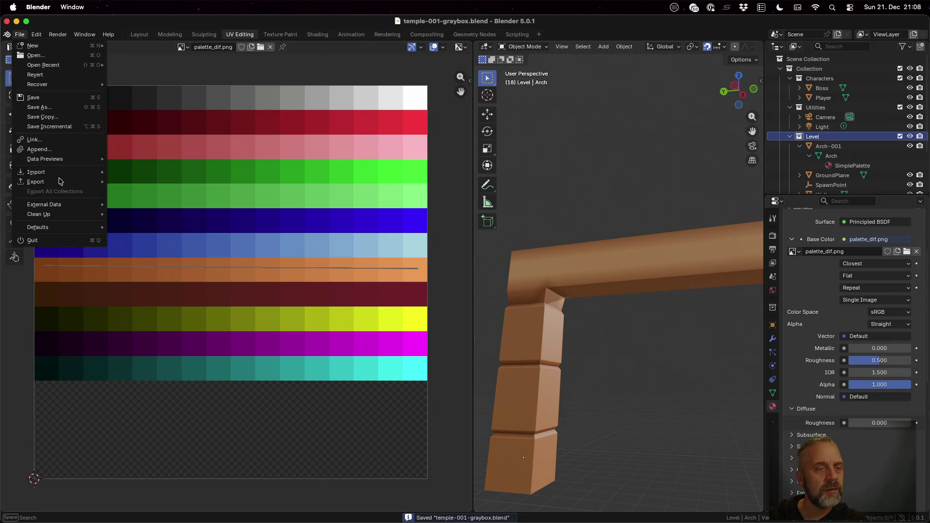
{"action": "mouse_move", "coordinate": [60, 182]}
{"action": "left_click", "coordinate": [186, 267]}
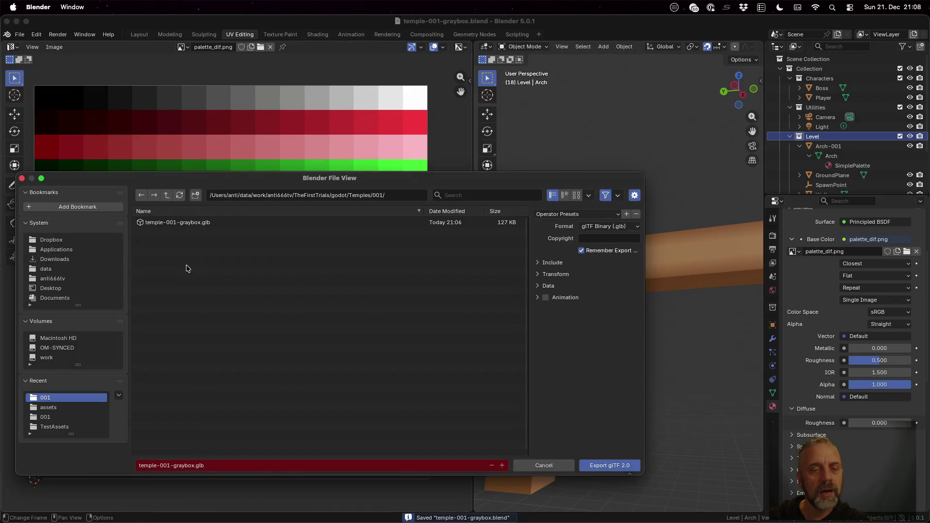
{"action": "left_click", "coordinate": [611, 465]}
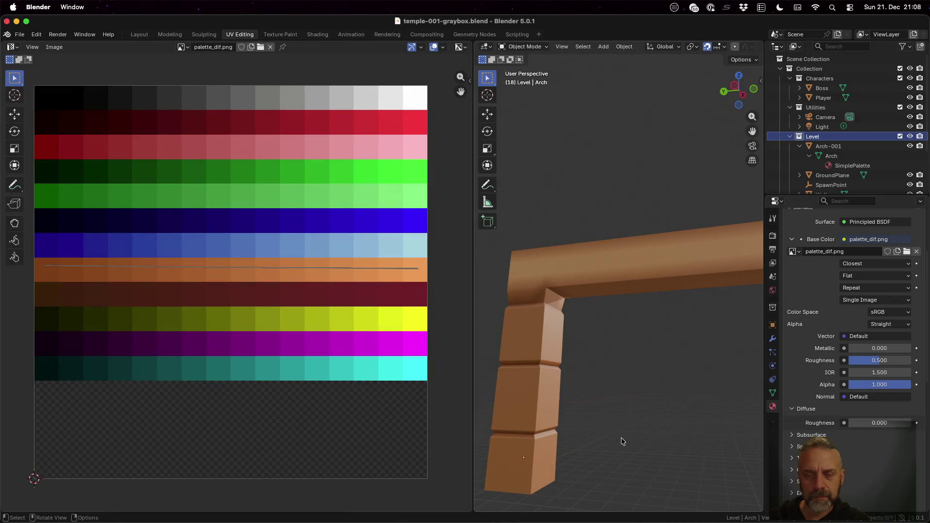
{"action": "key", "text": "super+Tab"}
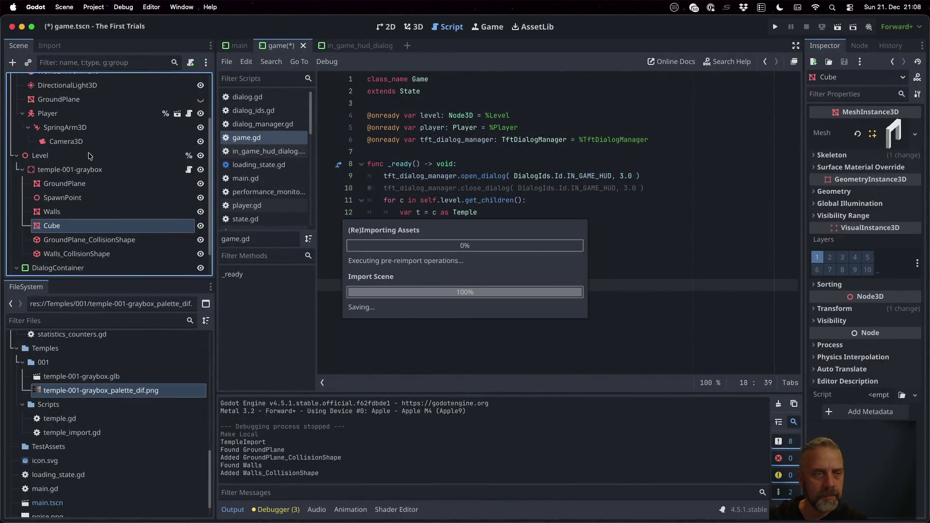
Delete the old temple-001-graybox node and drag temple-001-graybox.glb onto Level as a child.
{"action": "left_click", "coordinate": [65, 169]}
{"action": "key", "text": "Delete"}
{"action": "key", "text": "Return"}
{"action": "left_click_drag", "start_coordinate": [117, 380], "coordinate": [55, 221]}
{"action": "double_click", "coordinate": [87, 235]}
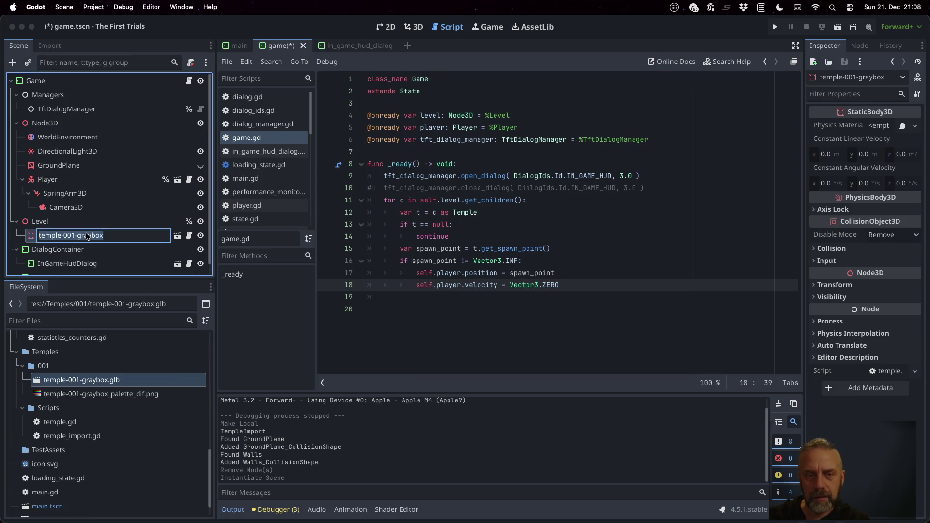
{"action": "key", "text": "Escape"}
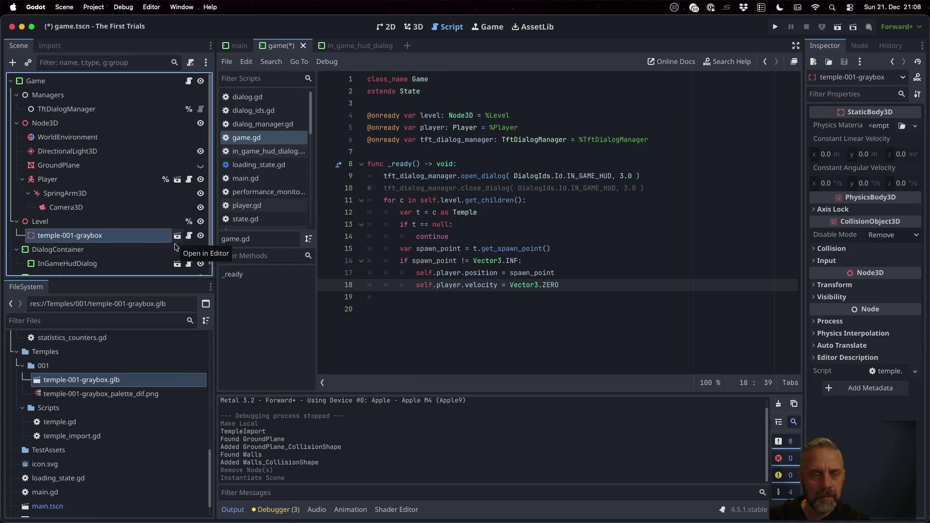
{"action": "double_click", "coordinate": [144, 378]}
Preview the Arch mesh's SimplePalette material, close the import settings, and save game.tscn.
{"action": "scroll", "coordinate": [546, 238], "scroll_direction": "up", "scroll_amount": 5}
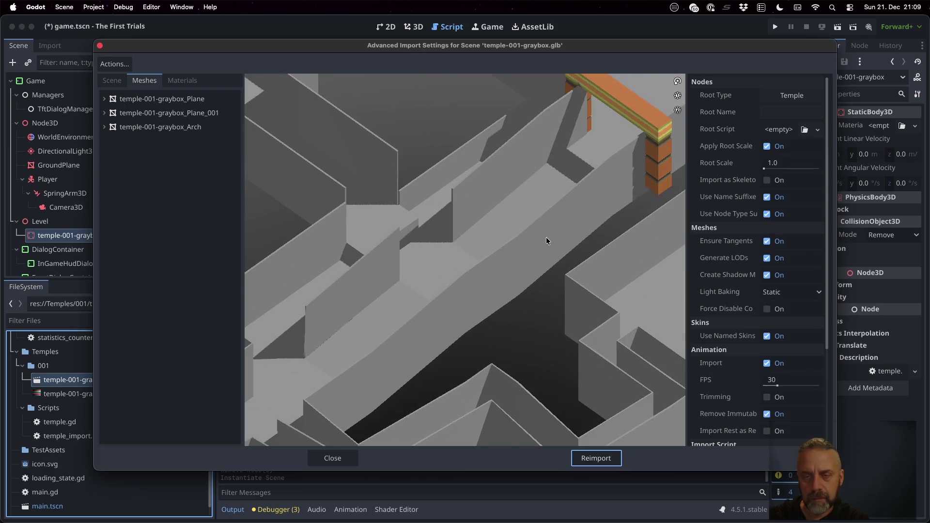
{"action": "mouse_move", "coordinate": [655, 120]}
{"action": "left_mouse_down"}
{"action": "mouse_move", "coordinate": [655, 141]}
{"action": "mouse_move", "coordinate": [640, 126]}
{"action": "mouse_move", "coordinate": [648, 121]}
{"action": "left_mouse_up"}
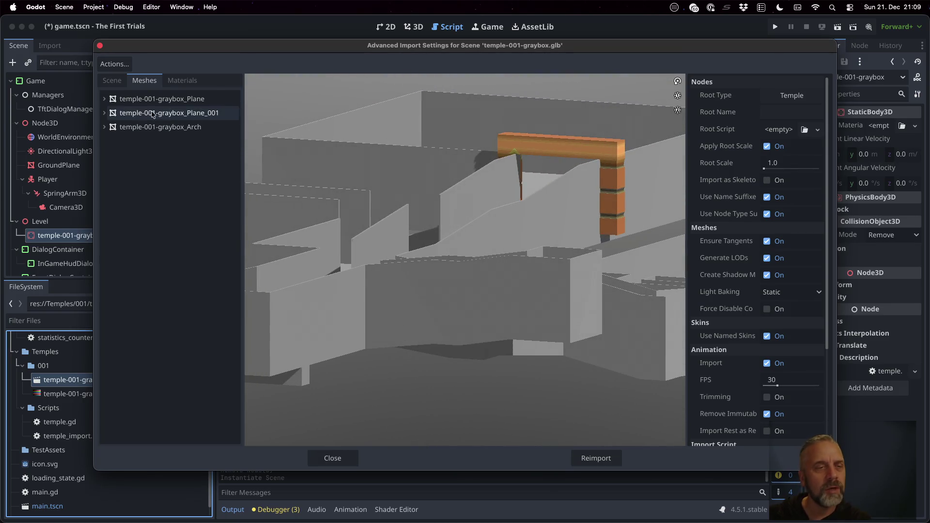
{"action": "left_click", "coordinate": [105, 127]}
{"action": "left_click", "coordinate": [140, 141]}
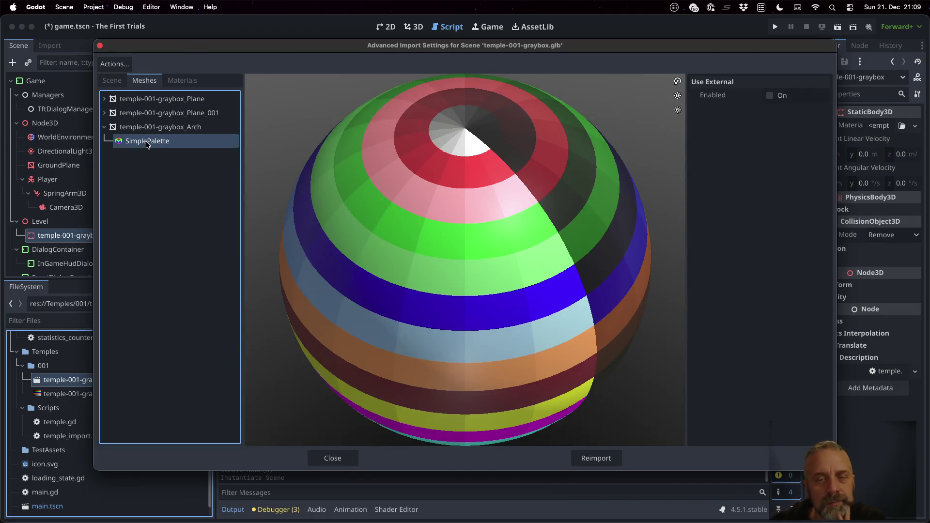
{"action": "mouse_move", "coordinate": [569, 285]}
{"action": "left_mouse_down"}
{"action": "mouse_move", "coordinate": [422, 216]}
{"action": "mouse_move", "coordinate": [398, 181]}
{"action": "mouse_move", "coordinate": [415, 139]}
{"action": "mouse_move", "coordinate": [501, 144]}
{"action": "mouse_move", "coordinate": [583, 228]}
{"action": "mouse_move", "coordinate": [528, 196]}
{"action": "mouse_move", "coordinate": [511, 204]}
{"action": "left_mouse_up"}
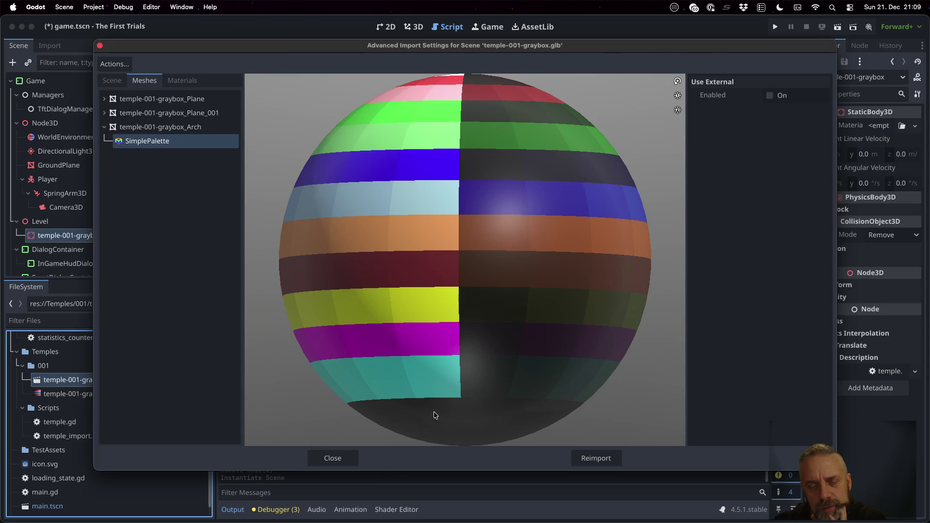
{"action": "left_click", "coordinate": [357, 456]}
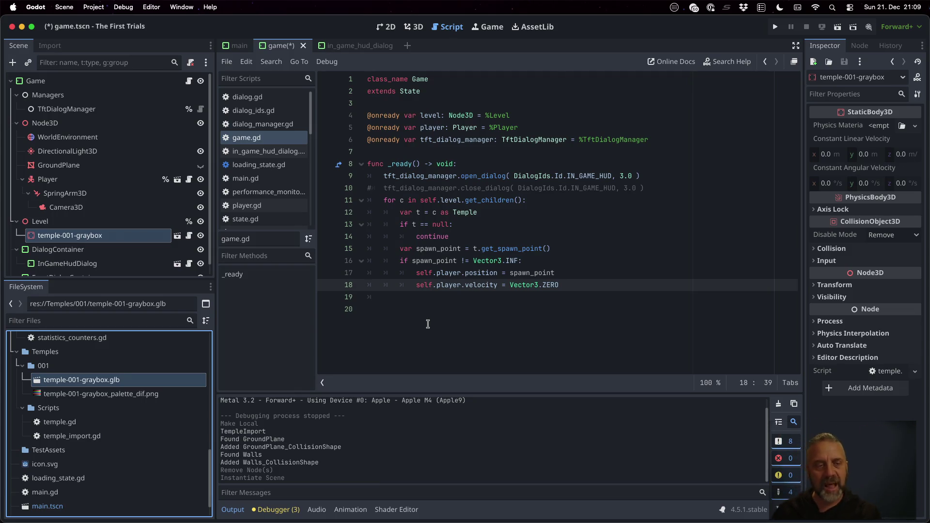
{"action": "key", "text": "super+s"}
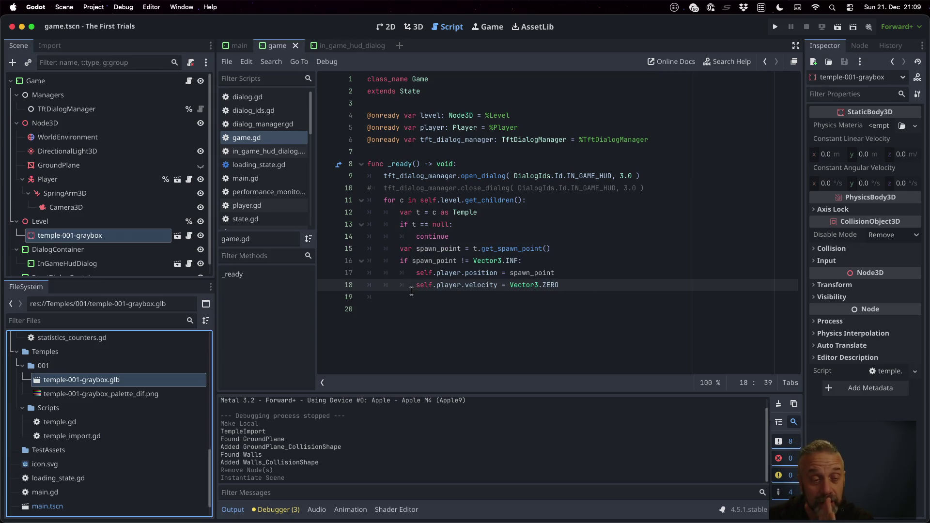
{"action": "right_click", "coordinate": [139, 234]}
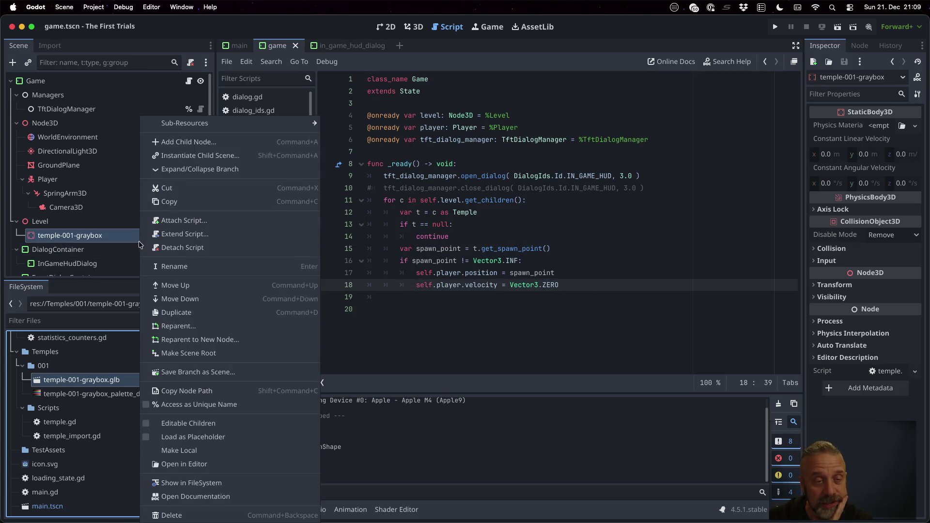
Make the graybox instance local, hide its Walls mesh, and run the current scene.
{"action": "left_click", "coordinate": [224, 450]}
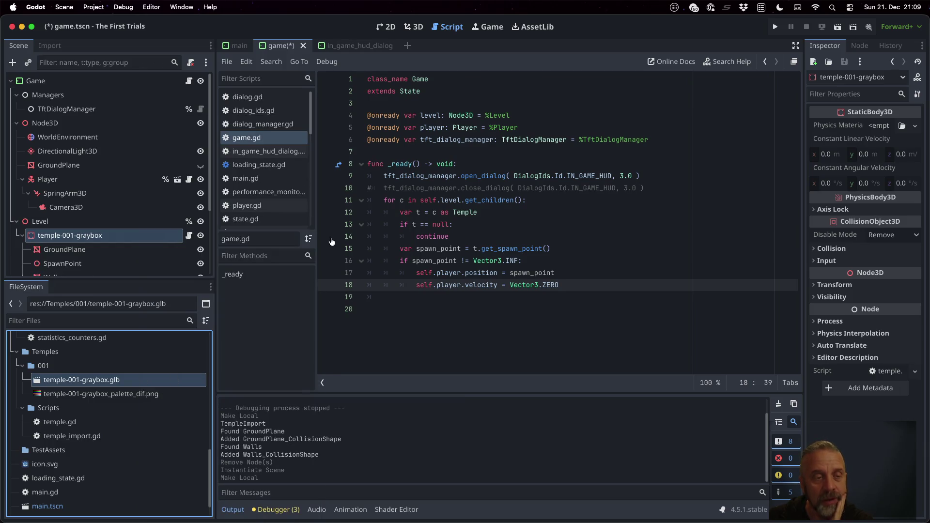
{"action": "scroll", "coordinate": [131, 240], "scroll_direction": "down", "scroll_amount": 4}
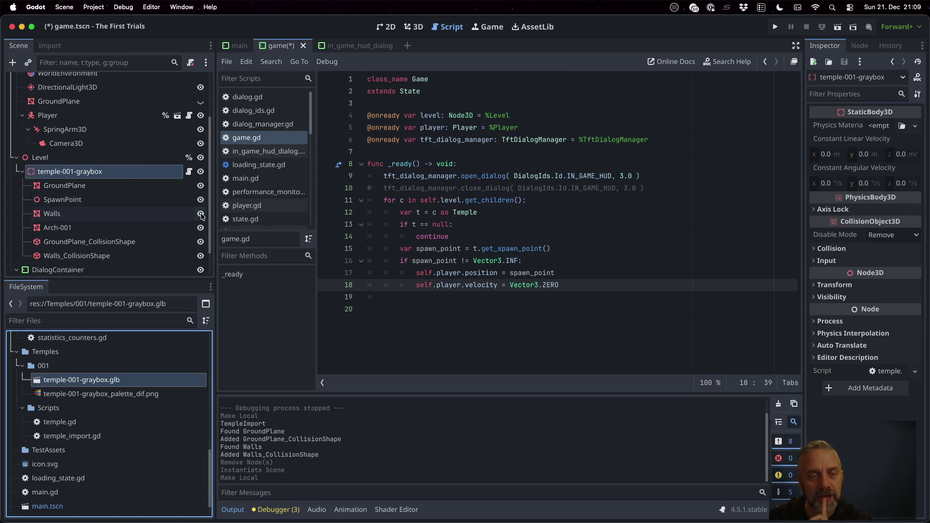
{"action": "left_click", "coordinate": [200, 214]}
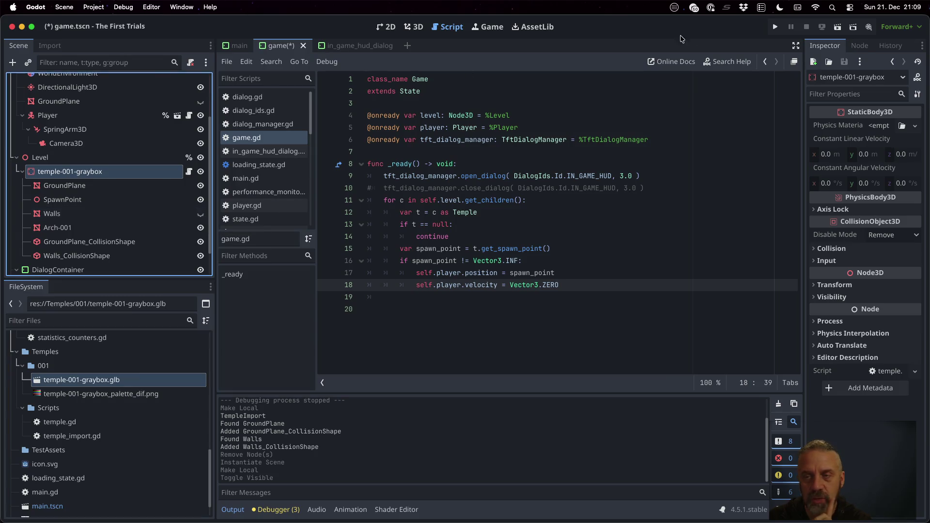
{"action": "left_click", "coordinate": [776, 28]}
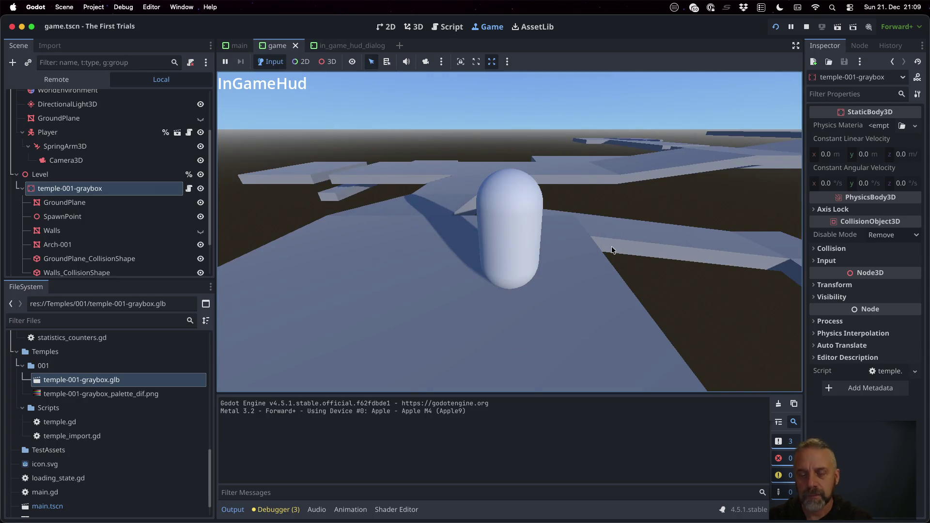
Walk the player toward, under and past the arch, then turn and back away.
{"action": "key", "text": "w"}
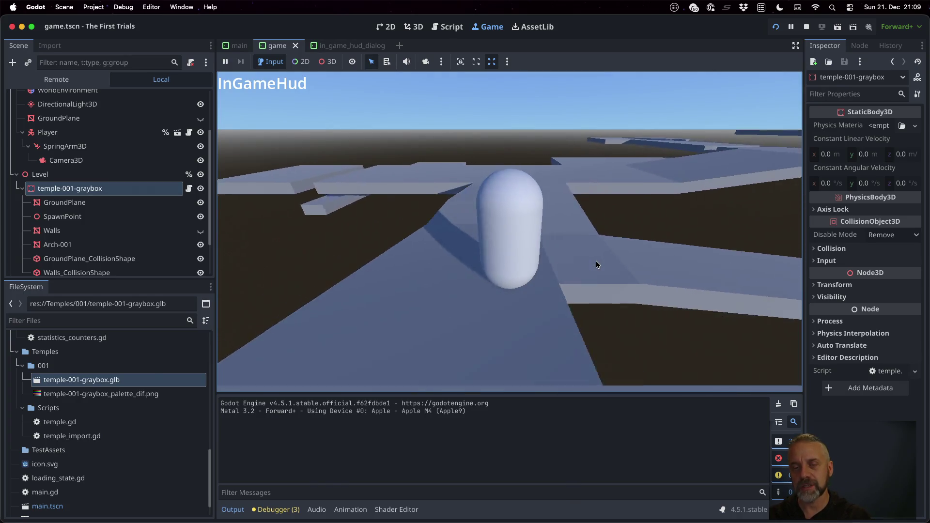
{"action": "key", "text": "w"}
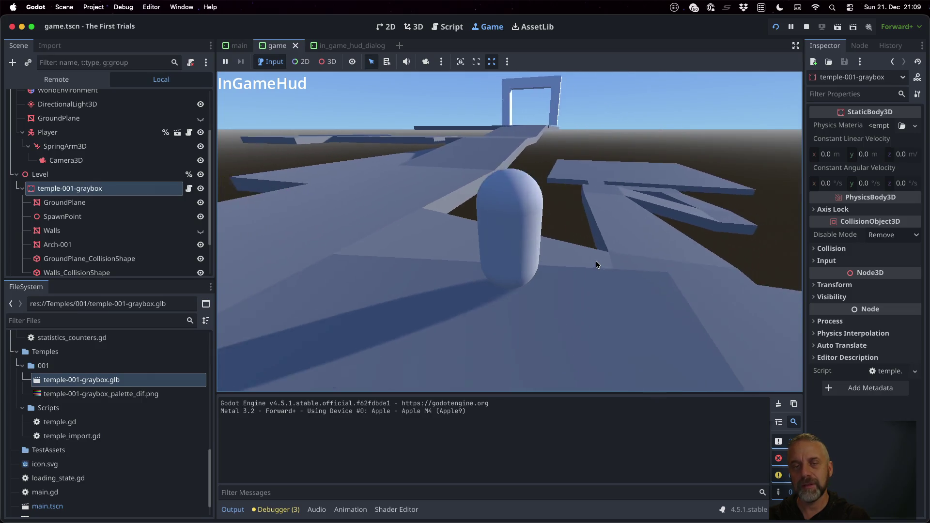
{"action": "key", "text": "w"}
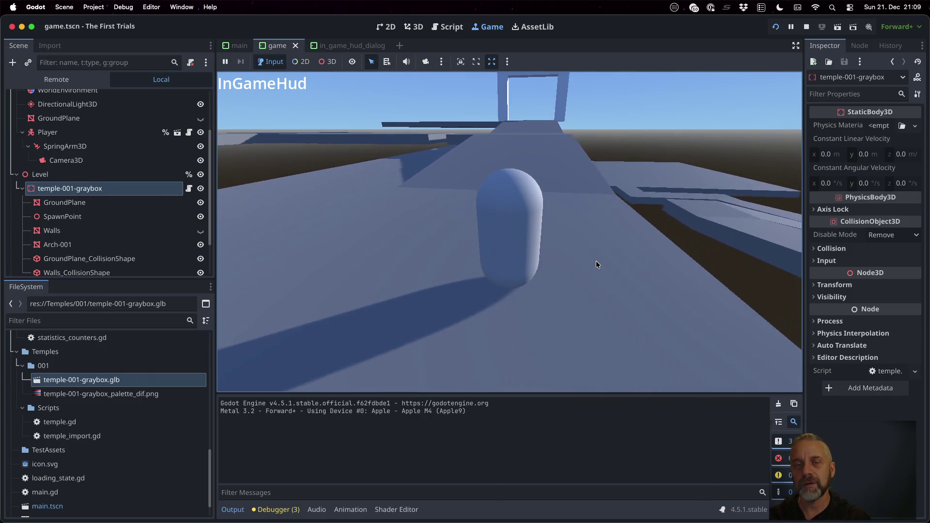
{"action": "key", "text": "w"}
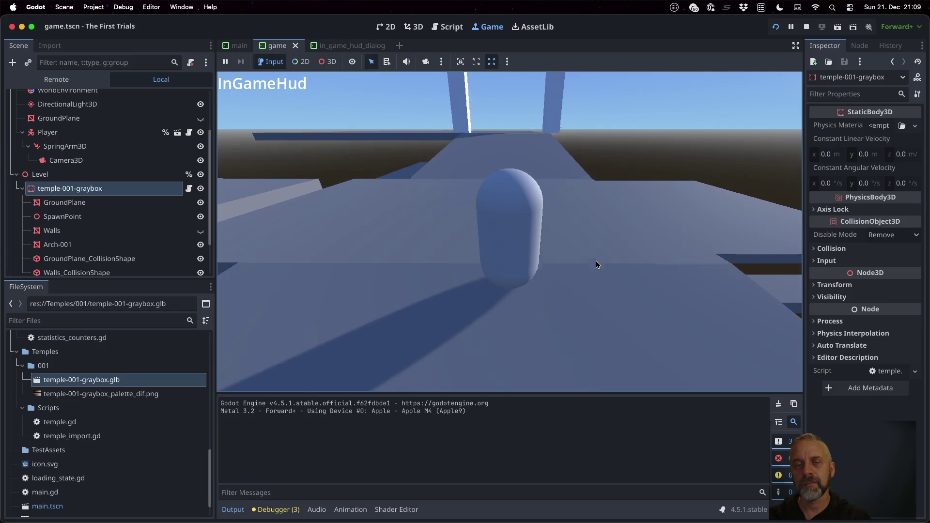
{"action": "key", "text": "w"}
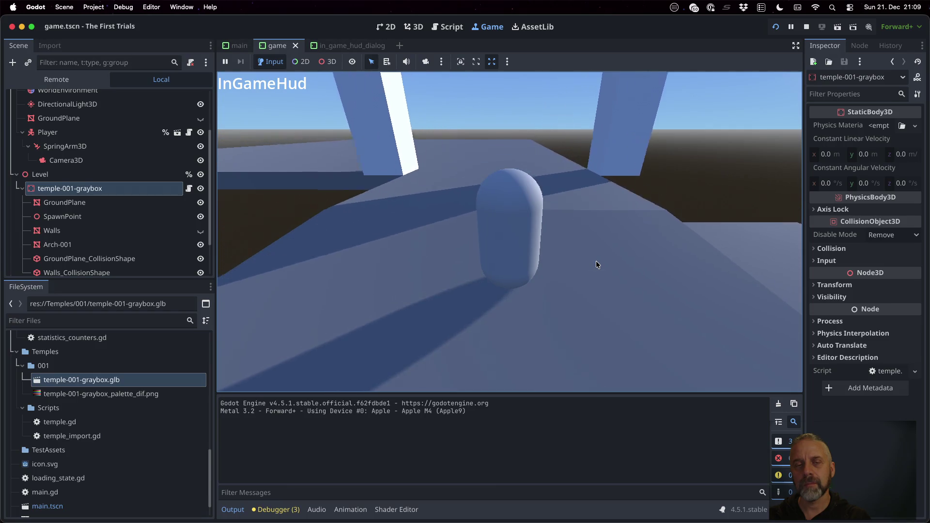
{"action": "key", "text": "w"}
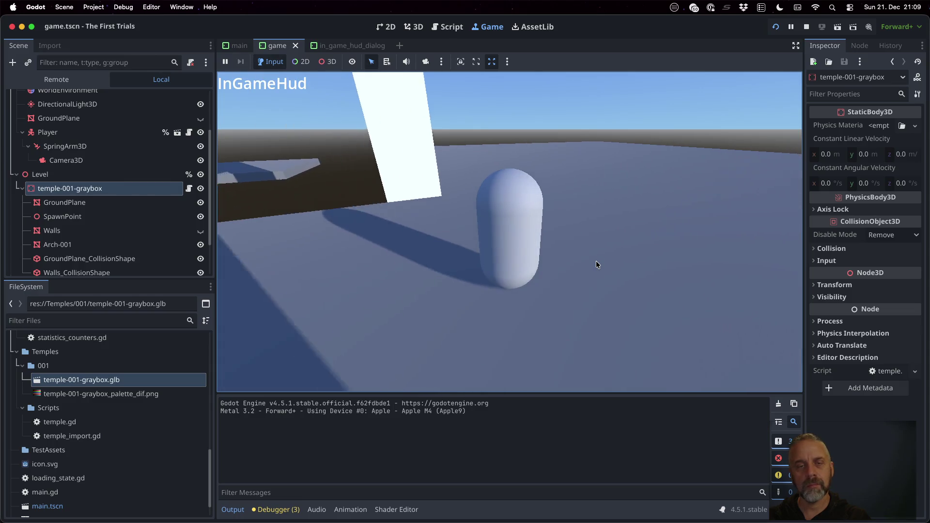
{"action": "key", "text": "a"}
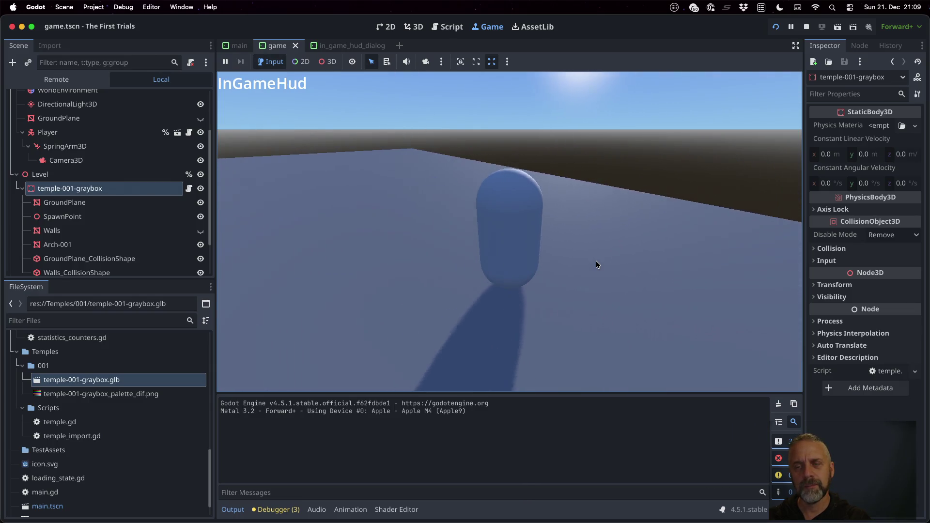
{"action": "key", "text": "a"}
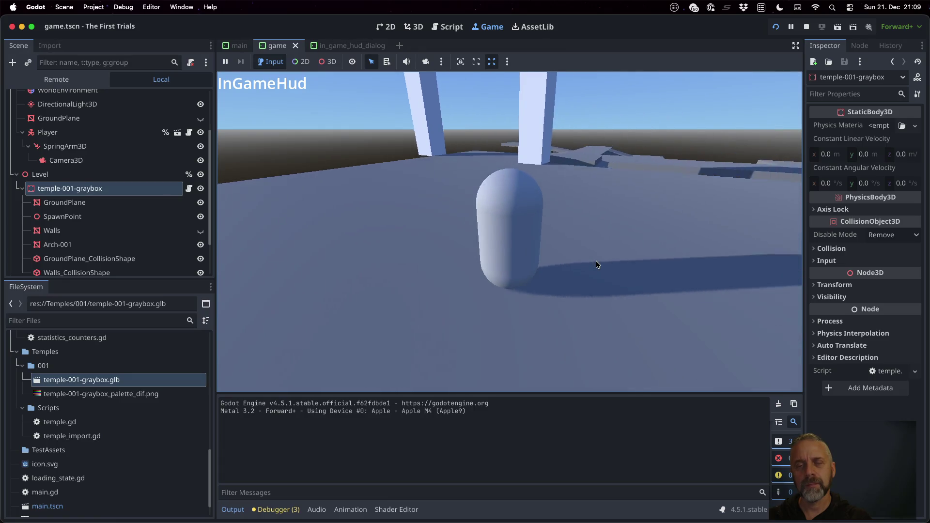
{"action": "key", "text": "s"}
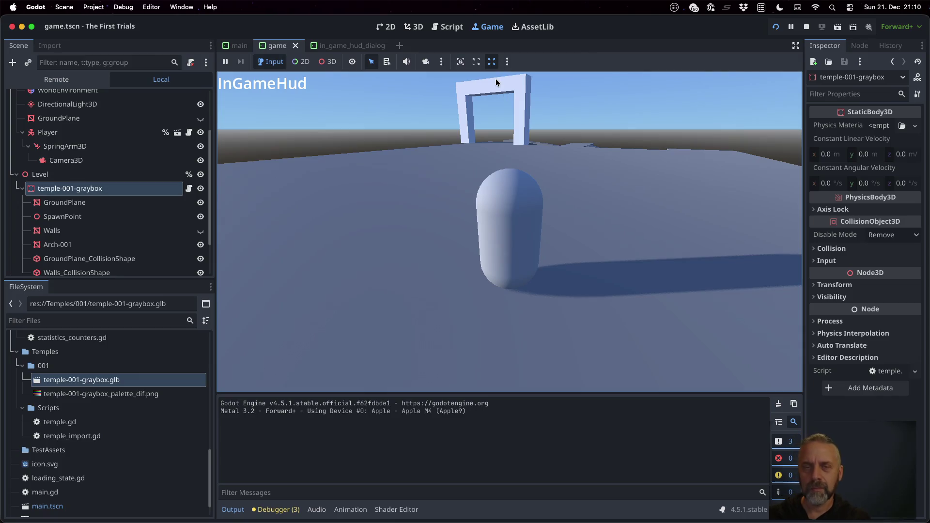
Pick the arch in 3D select mode in the running game, then stop the run.
{"action": "left_click", "coordinate": [328, 61]}
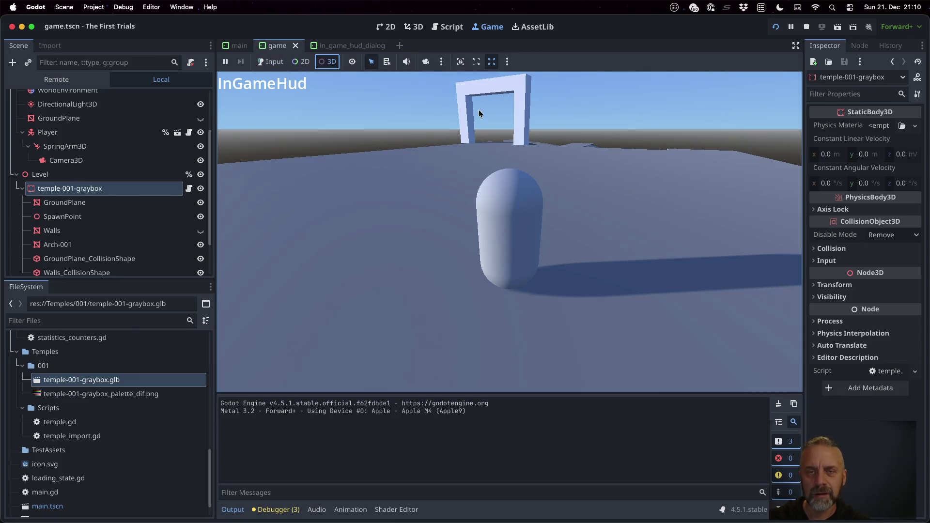
{"action": "left_click", "coordinate": [486, 87]}
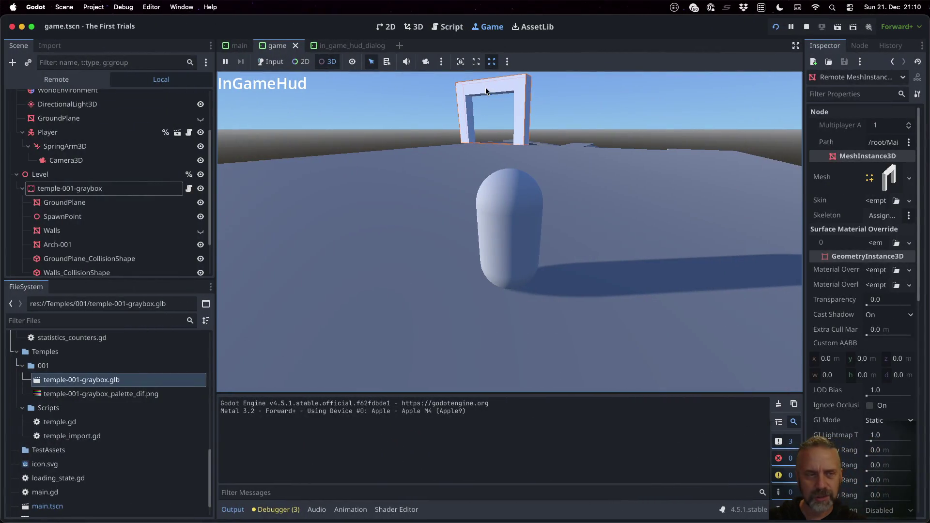
{"action": "left_click", "coordinate": [806, 27]}
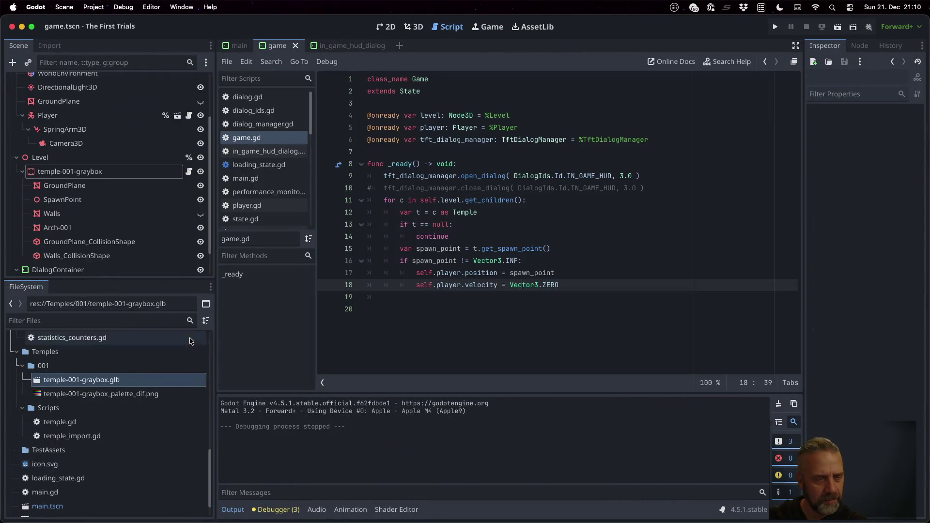
Replace the local graybox under Level with a fresh temple-001-graybox.glb instance and run the game.
{"action": "double_click", "coordinate": [144, 378]}
{"action": "scroll", "coordinate": [553, 254], "scroll_direction": "up", "scroll_amount": 5}
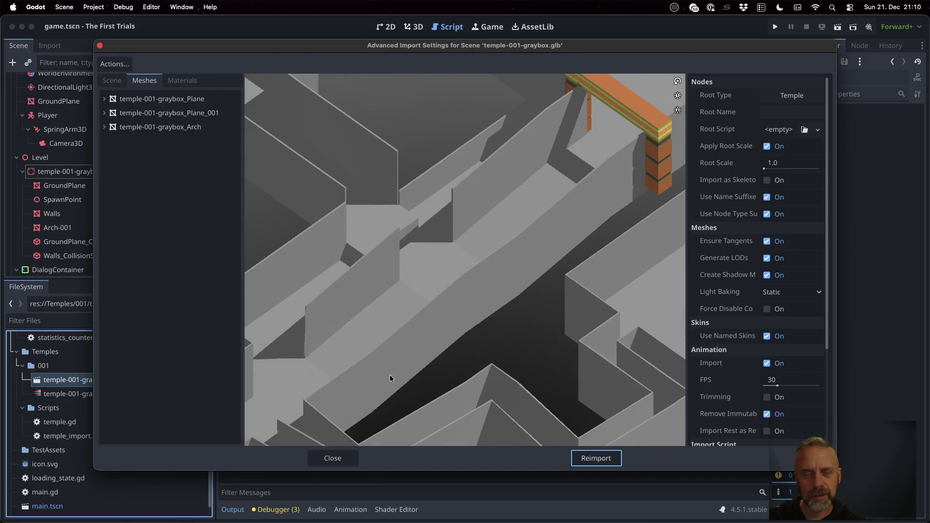
{"action": "left_click", "coordinate": [333, 458]}
{"action": "left_click", "coordinate": [133, 175]}
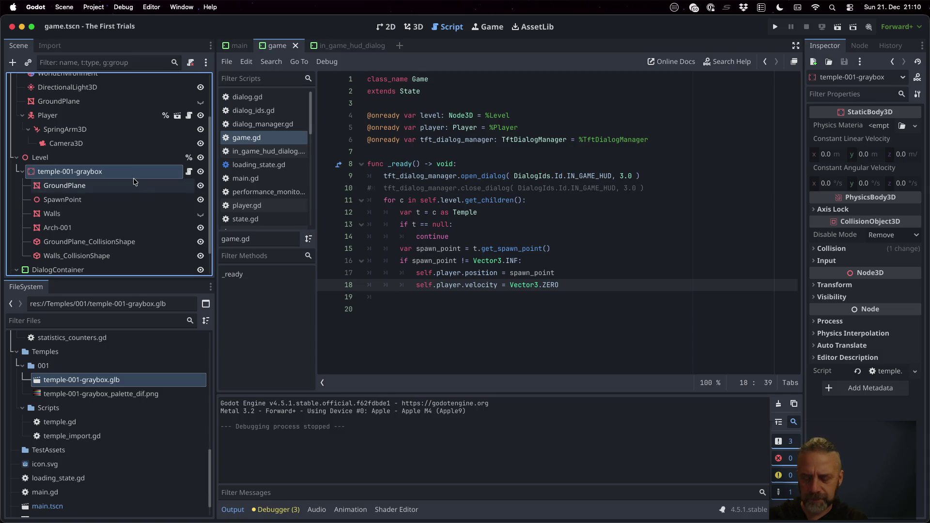
{"action": "key", "text": "Delete"}
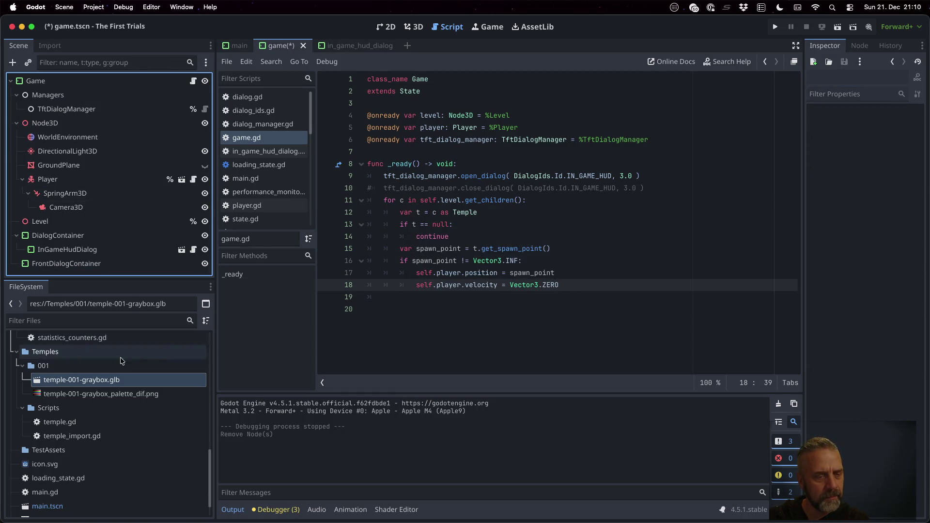
{"action": "left_click_drag", "start_coordinate": [112, 380], "coordinate": [66, 223]}
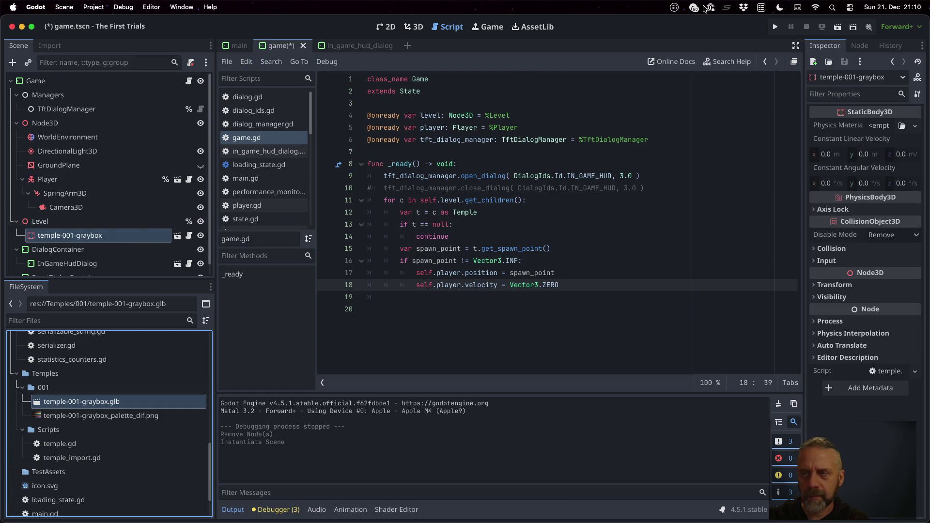
{"action": "left_click", "coordinate": [770, 27]}
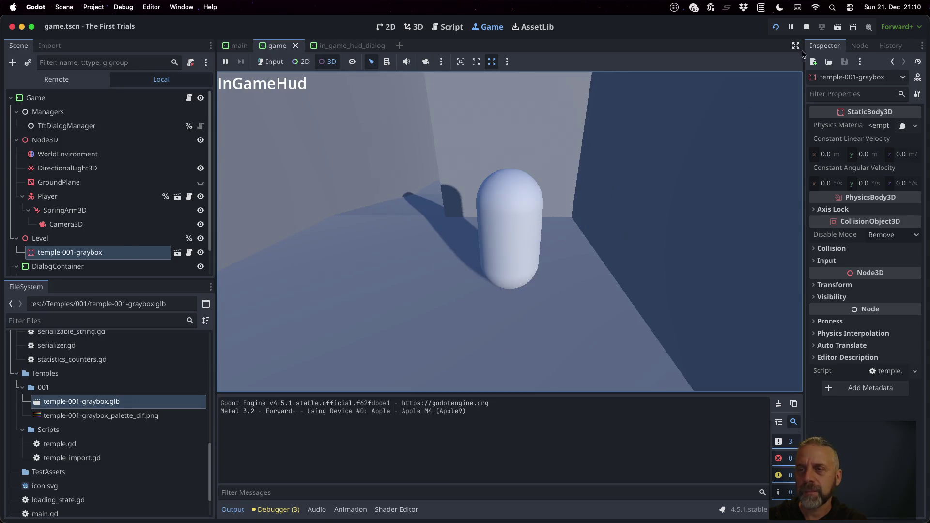
Restart the game, pick a wall mesh, and hand input control back to the game.
{"action": "left_click", "coordinate": [807, 28]}
{"action": "key", "text": "super+r"}
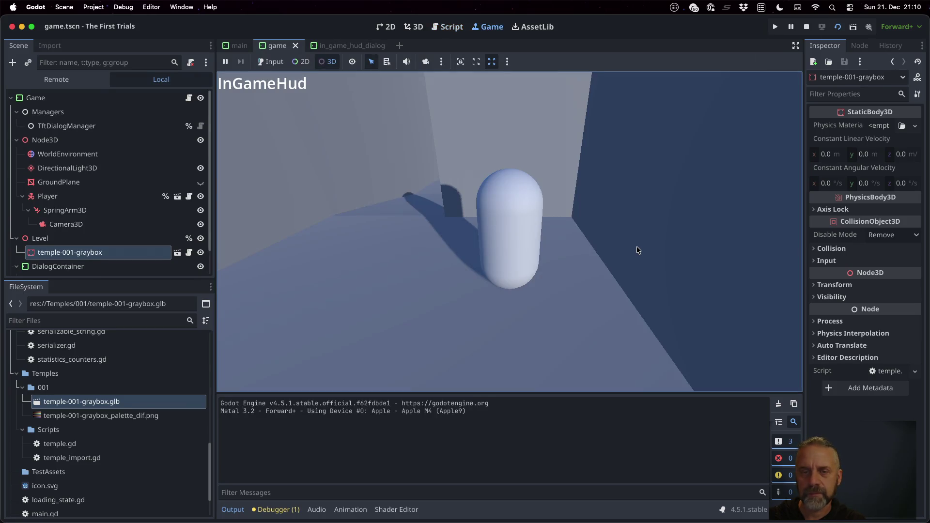
{"action": "left_click", "coordinate": [597, 237]}
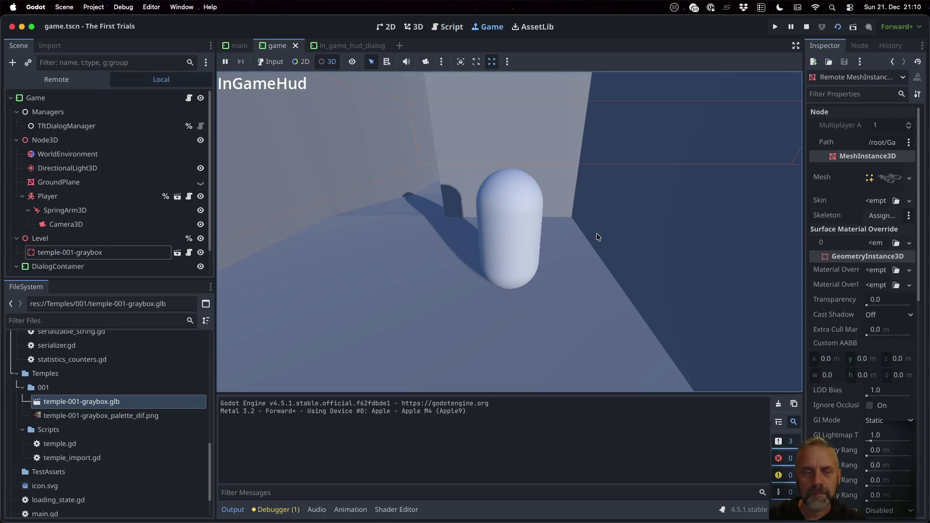
{"action": "left_click", "coordinate": [283, 61]}
Turn the camera down the corridor, walk toward the orange pillar, and stop the play-test.
{"action": "key", "text": "a"}
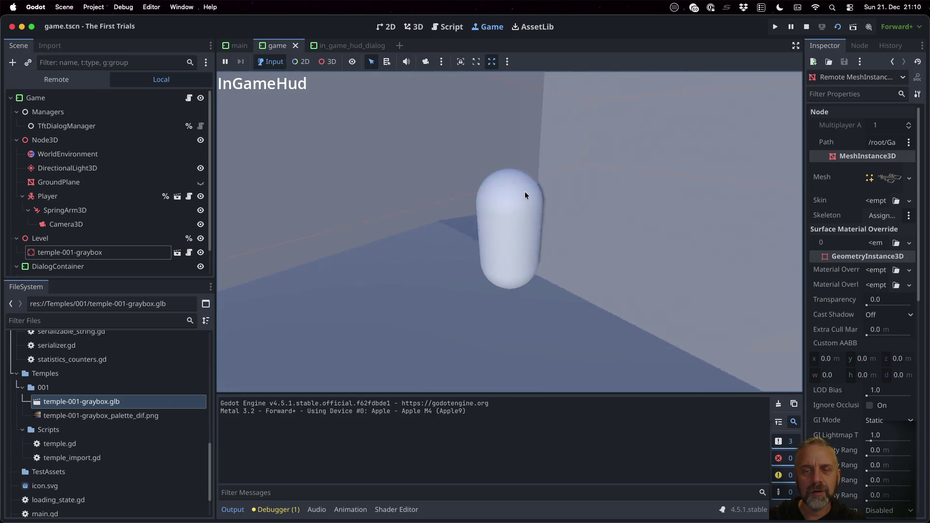
{"action": "key", "text": "a"}
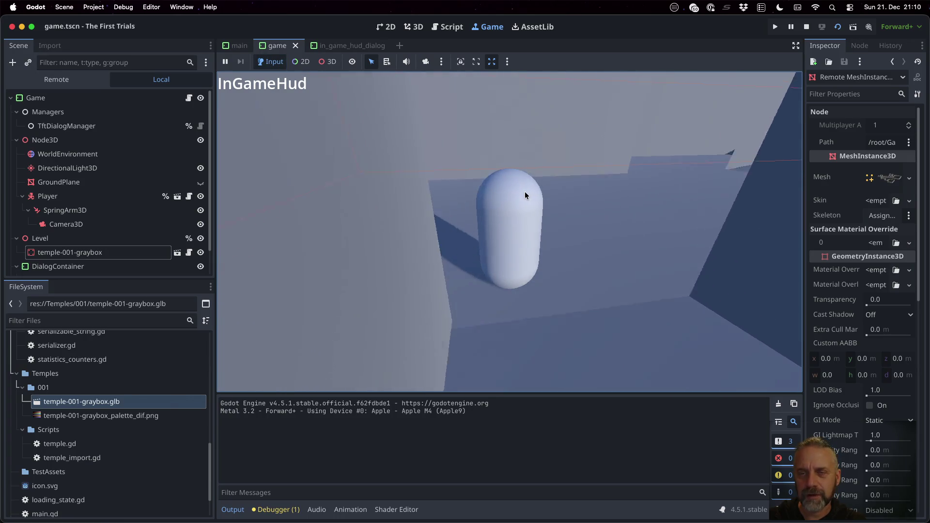
{"action": "key", "text": "a"}
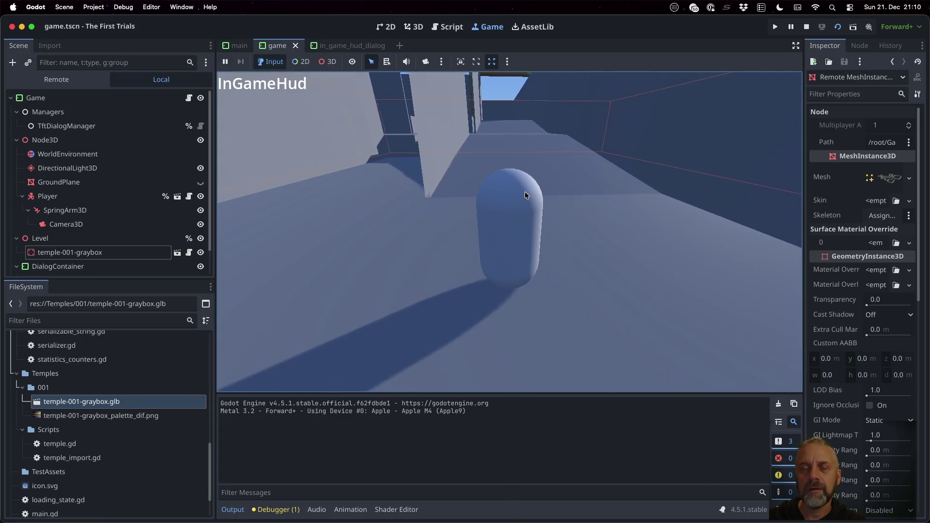
{"action": "key", "text": "w"}
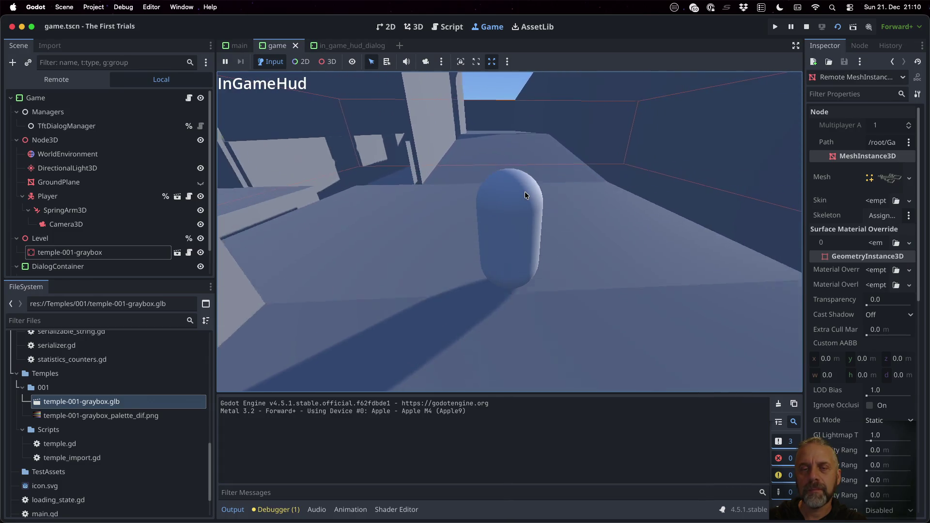
{"action": "key", "text": "a"}
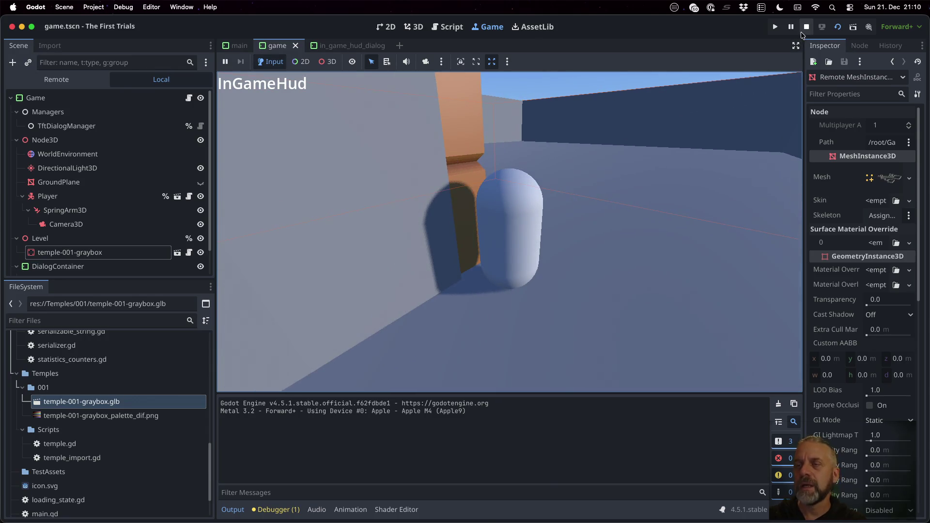
{"action": "left_click", "coordinate": [806, 28]}
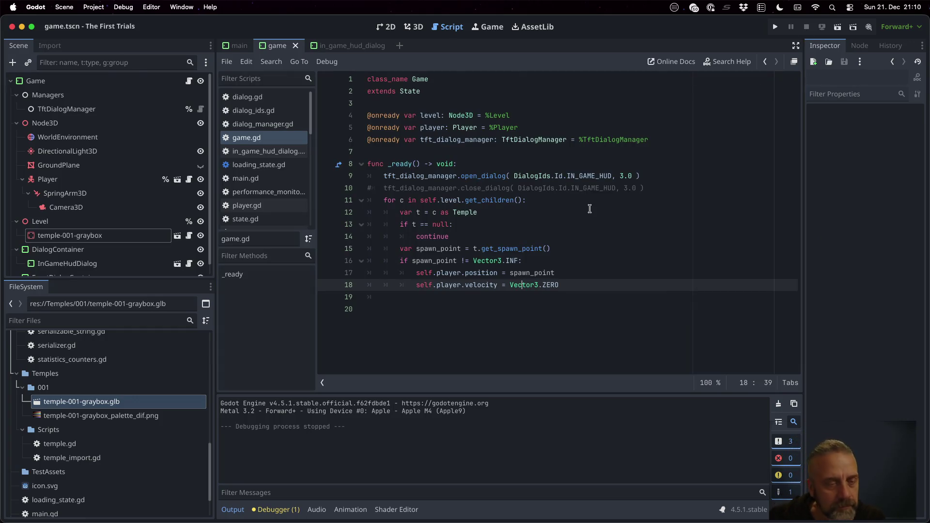
Make the temple-001-graybox instance local and hide its Walls.
{"action": "right_click", "coordinate": [127, 234]}
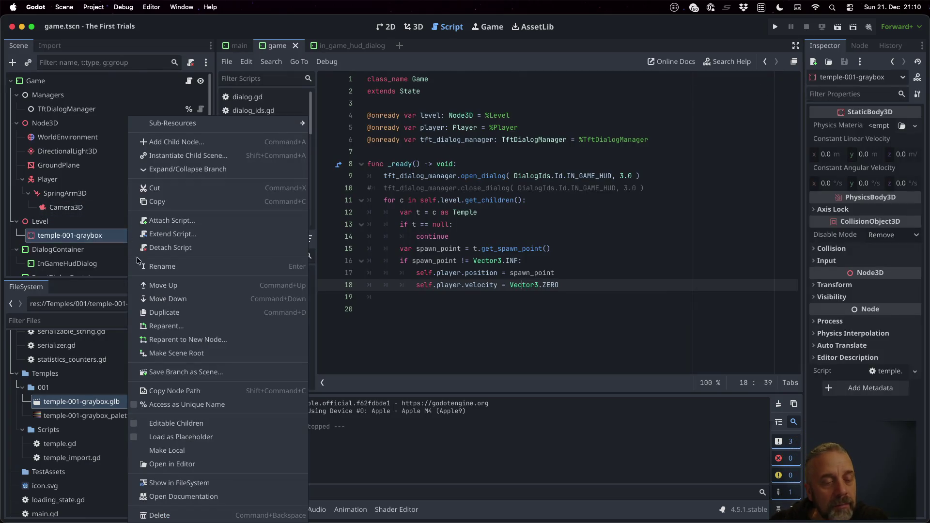
{"action": "left_click", "coordinate": [220, 451]}
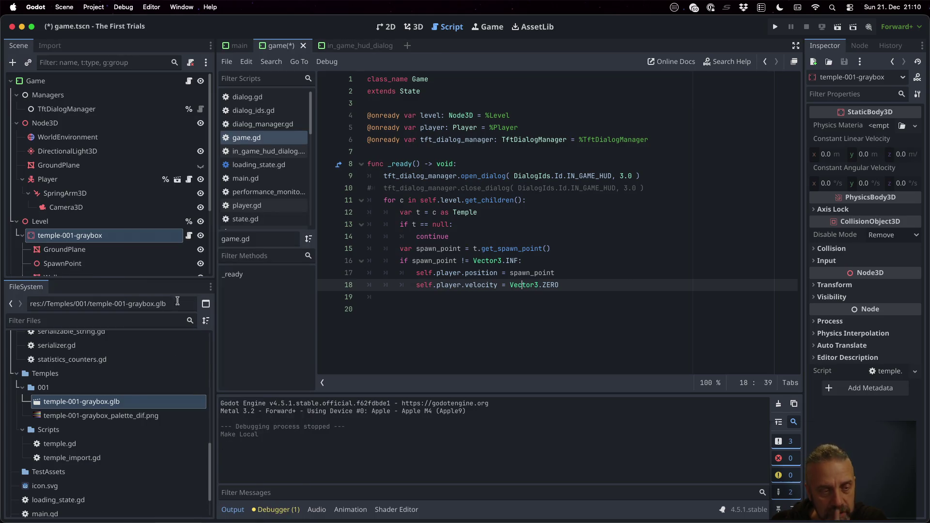
{"action": "scroll", "coordinate": [154, 236], "scroll_direction": "down", "scroll_amount": 2}
{"action": "left_click", "coordinate": [200, 240]}
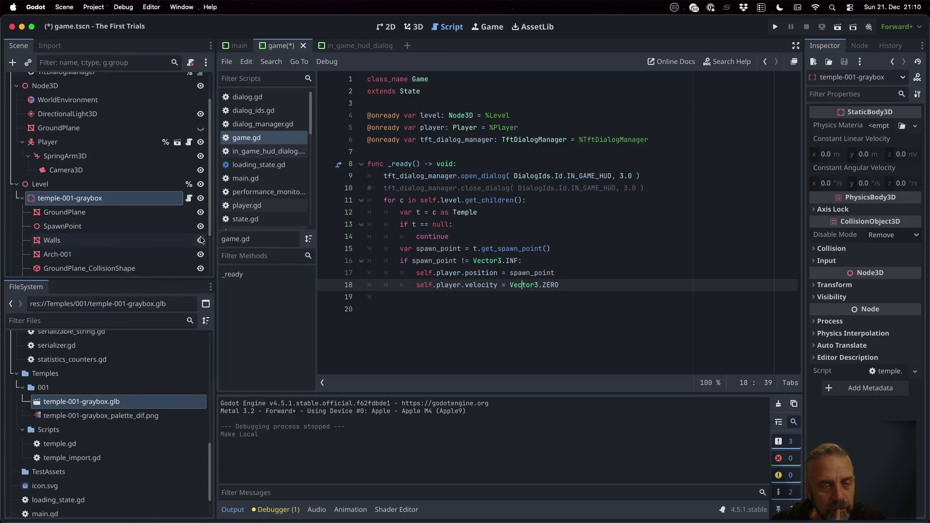
In the 3D view, orbit and zoom to the arch and select Arch-001.
{"action": "left_click", "coordinate": [412, 27]}
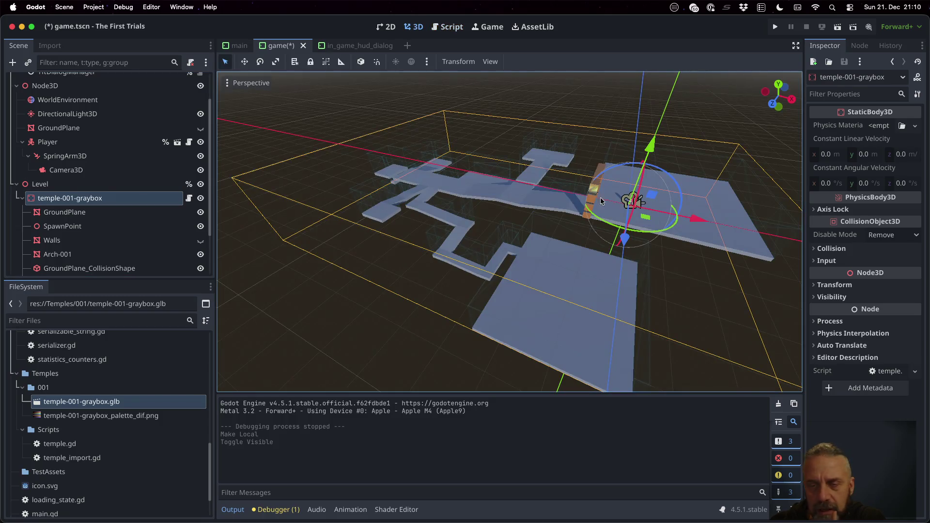
{"action": "mouse_move", "coordinate": [638, 207]}
{"action": "middle_mouse_down"}
{"action": "mouse_move", "coordinate": [547, 202]}
{"action": "mouse_move", "coordinate": [495, 182]}
{"action": "mouse_move", "coordinate": [472, 141]}
{"action": "mouse_move", "coordinate": [456, 187]}
{"action": "mouse_move", "coordinate": [422, 169]}
{"action": "mouse_move", "coordinate": [402, 179]}
{"action": "mouse_move", "coordinate": [425, 198]}
{"action": "middle_mouse_up"}
{"action": "scroll", "coordinate": [514, 201], "scroll_direction": "up", "scroll_amount": 5}
{"action": "scroll", "coordinate": [515, 201], "scroll_direction": "down", "scroll_amount": 3}
{"action": "scroll", "coordinate": [483, 217], "scroll_direction": "up", "scroll_amount": 6}
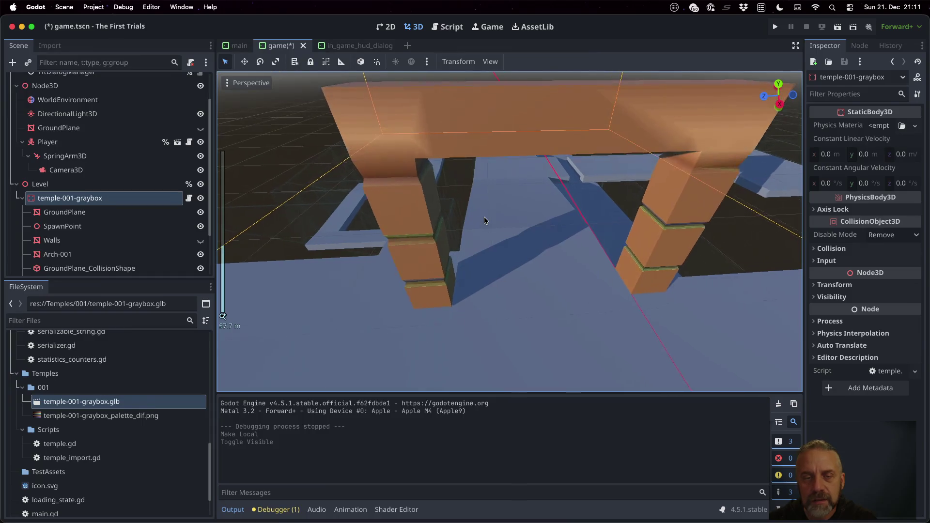
{"action": "scroll", "coordinate": [483, 217], "scroll_direction": "down", "scroll_amount": 5}
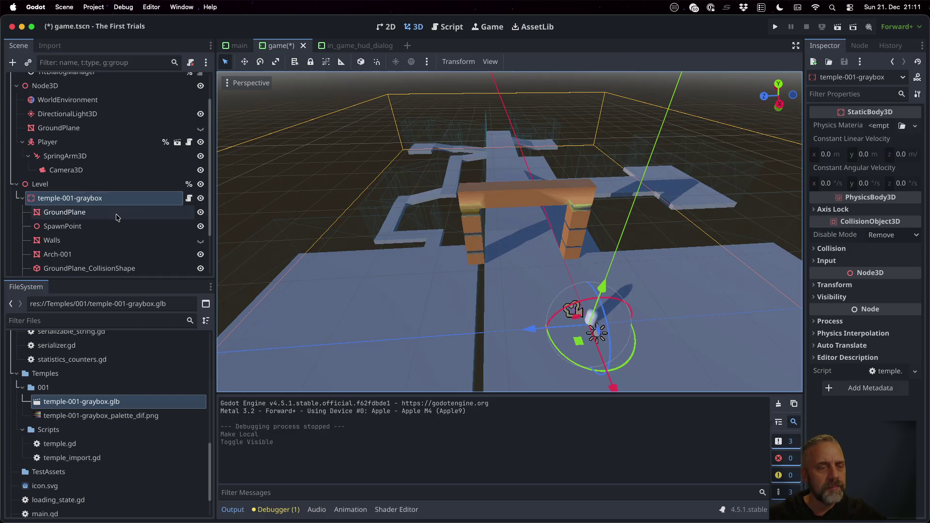
{"action": "scroll", "coordinate": [106, 211], "scroll_direction": "down", "scroll_amount": 2}
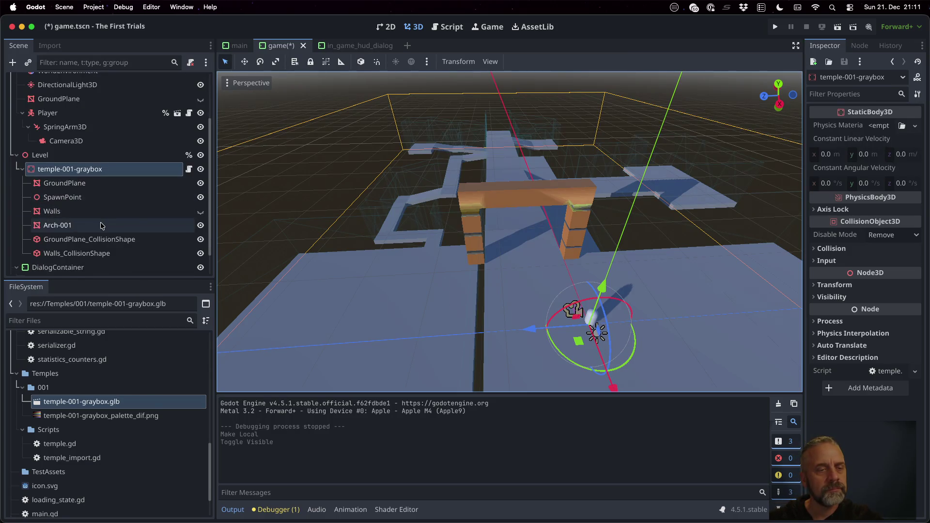
{"action": "left_click", "coordinate": [101, 224]}
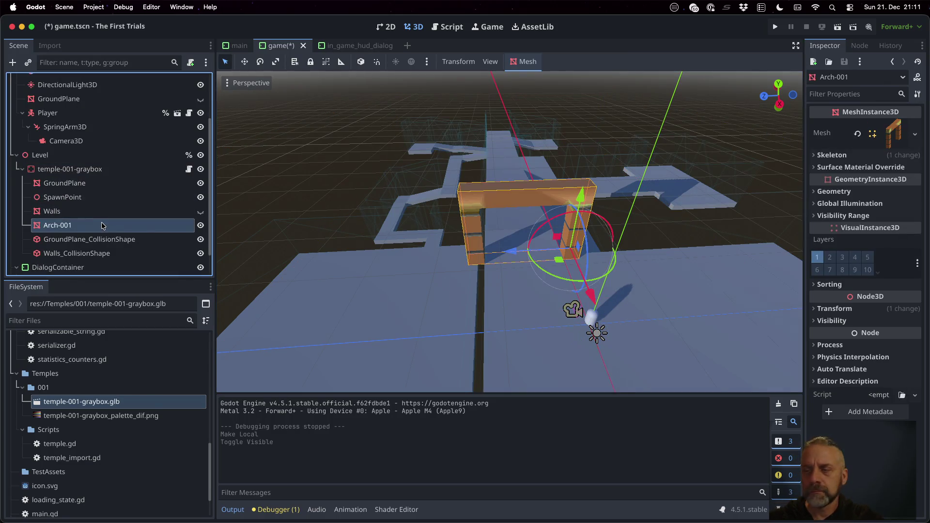
{"action": "left_click", "coordinate": [898, 136]}
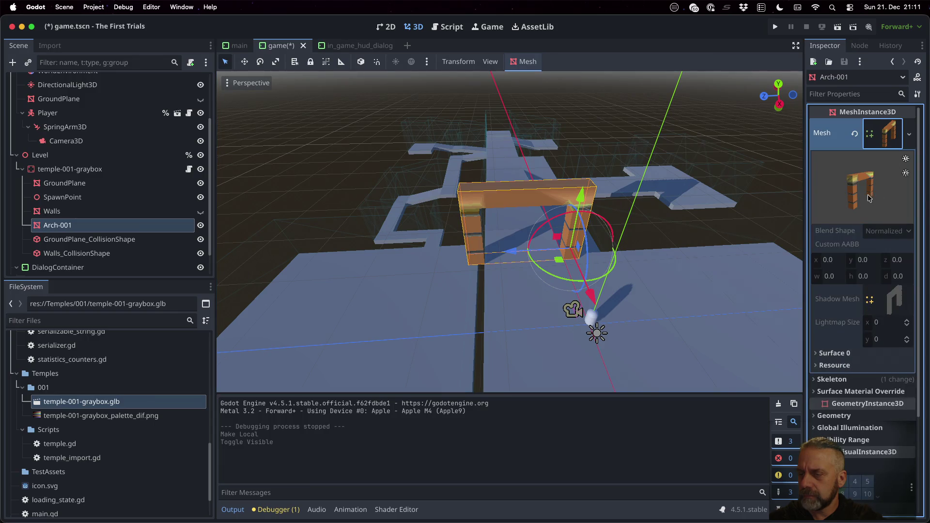
{"action": "scroll", "coordinate": [868, 204], "scroll_direction": "down", "scroll_amount": 3}
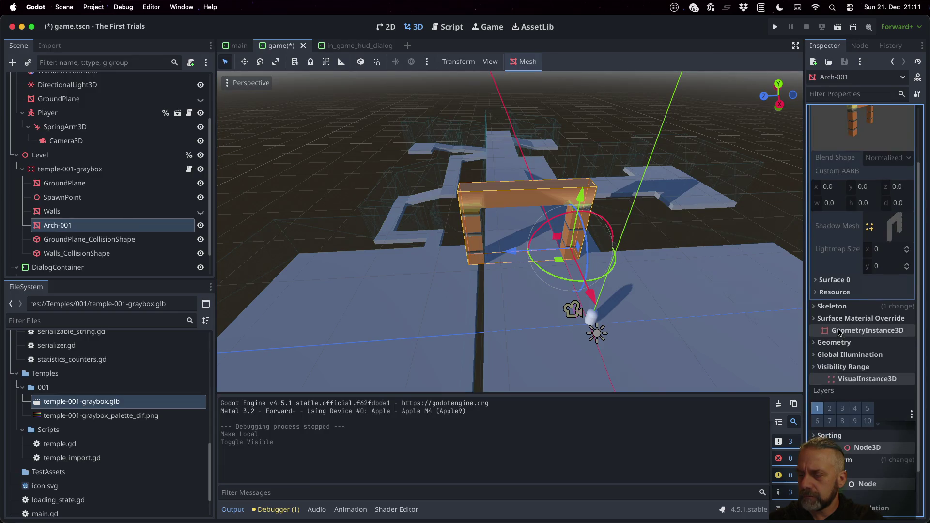
{"action": "scroll", "coordinate": [838, 325], "scroll_direction": "down", "scroll_amount": 2}
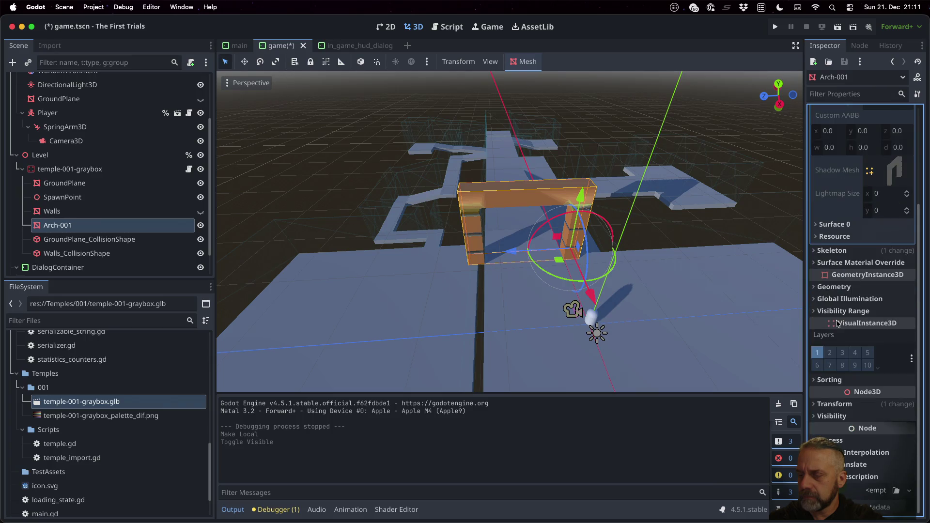
{"action": "scroll", "coordinate": [874, 266], "scroll_direction": "up", "scroll_amount": 5}
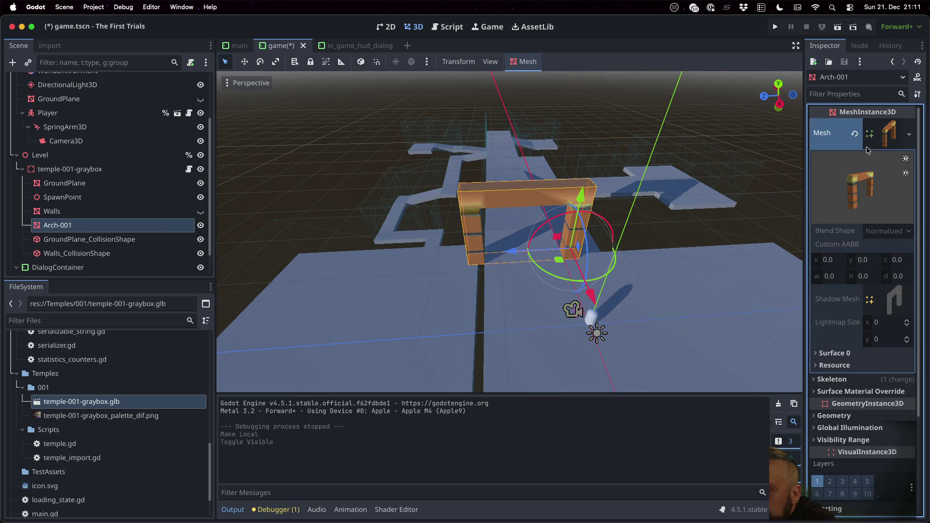
{"action": "left_click", "coordinate": [876, 136]}
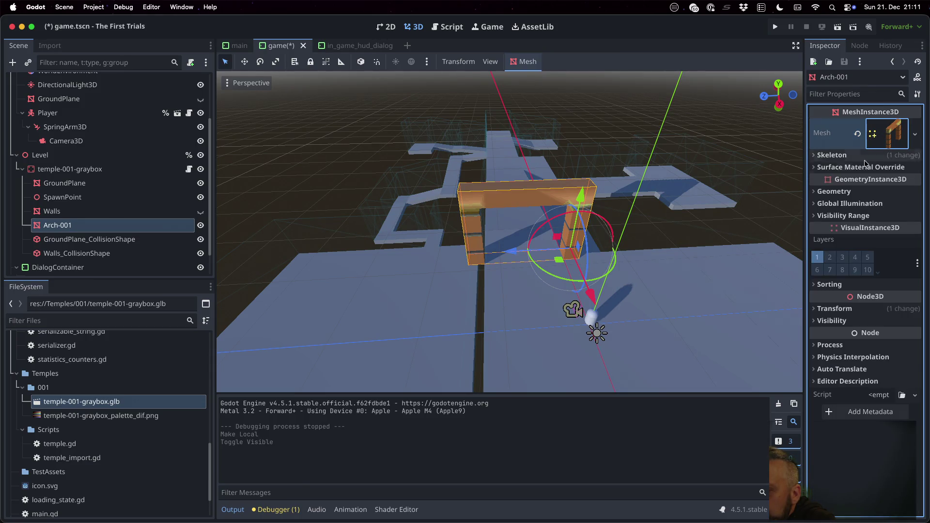
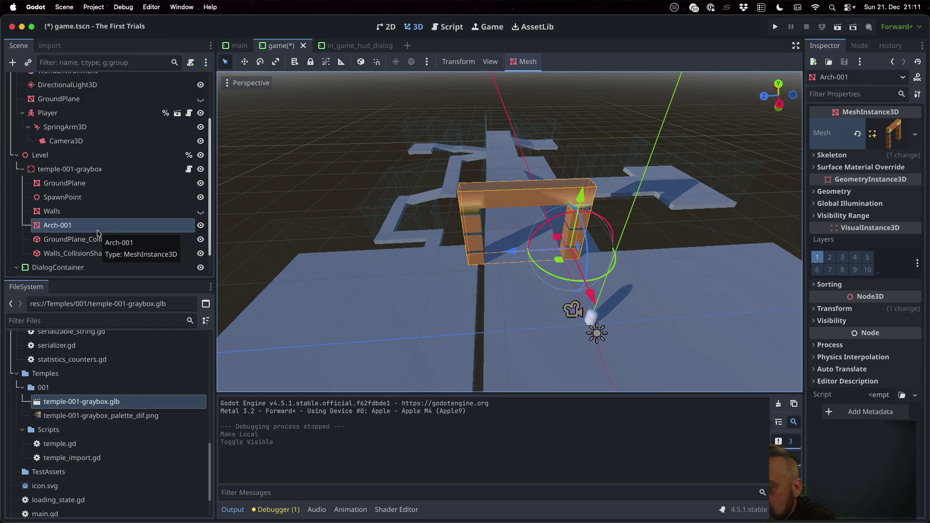
Disable Mipmaps > Generate on temple-001-graybox_palette_dif.png and reimport the texture.
{"action": "left_click", "coordinate": [111, 419]}
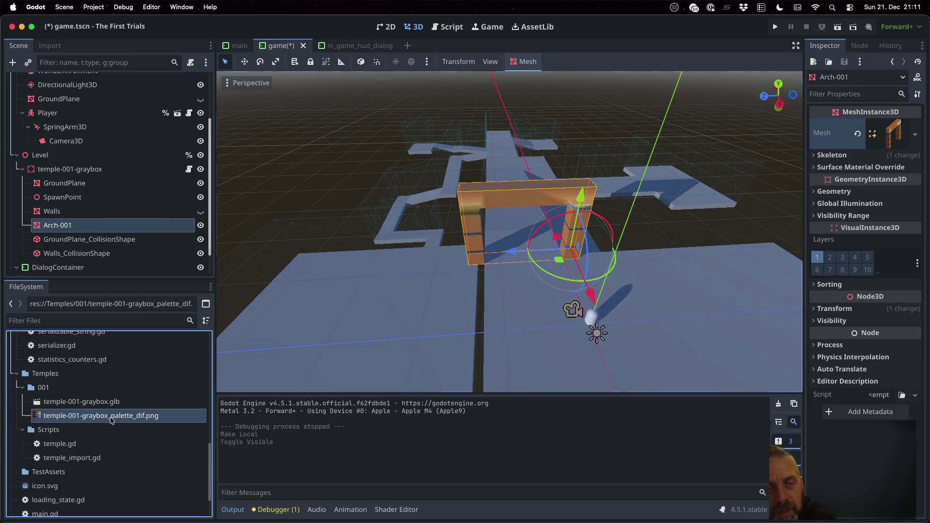
{"action": "left_click", "coordinate": [50, 45]}
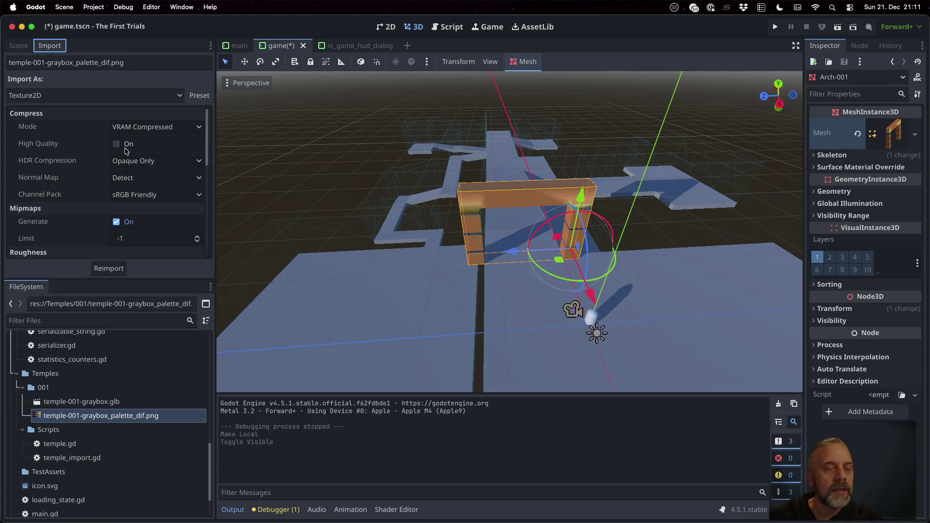
{"action": "scroll", "coordinate": [162, 183], "scroll_direction": "down", "scroll_amount": 2}
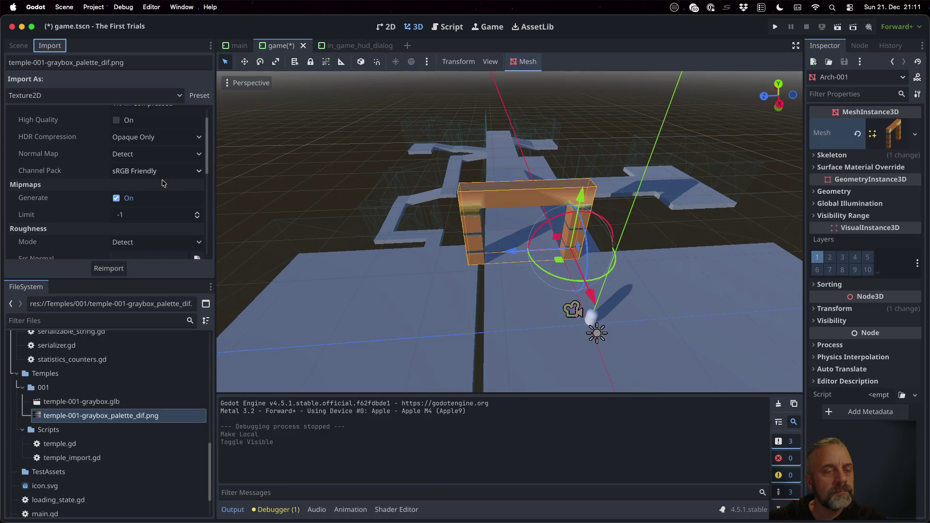
{"action": "scroll", "coordinate": [159, 182], "scroll_direction": "down", "scroll_amount": 2}
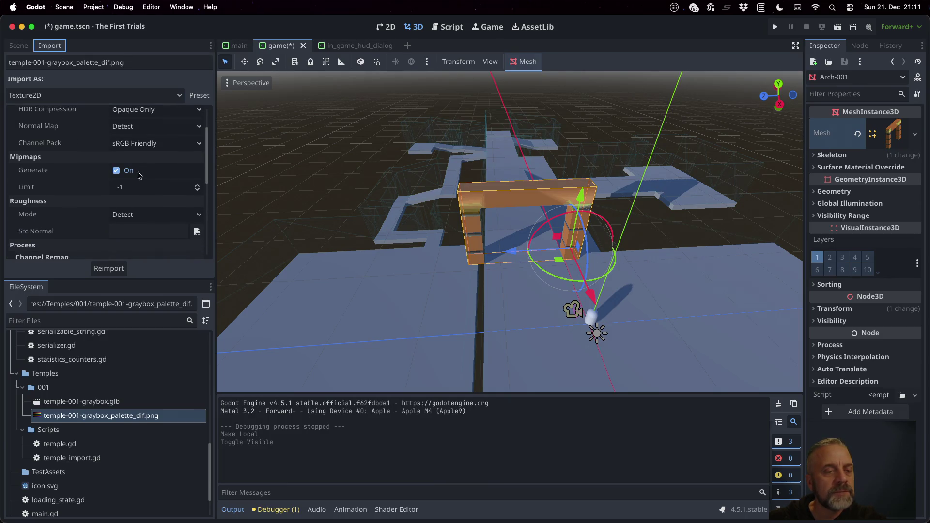
{"action": "left_click", "coordinate": [116, 171]}
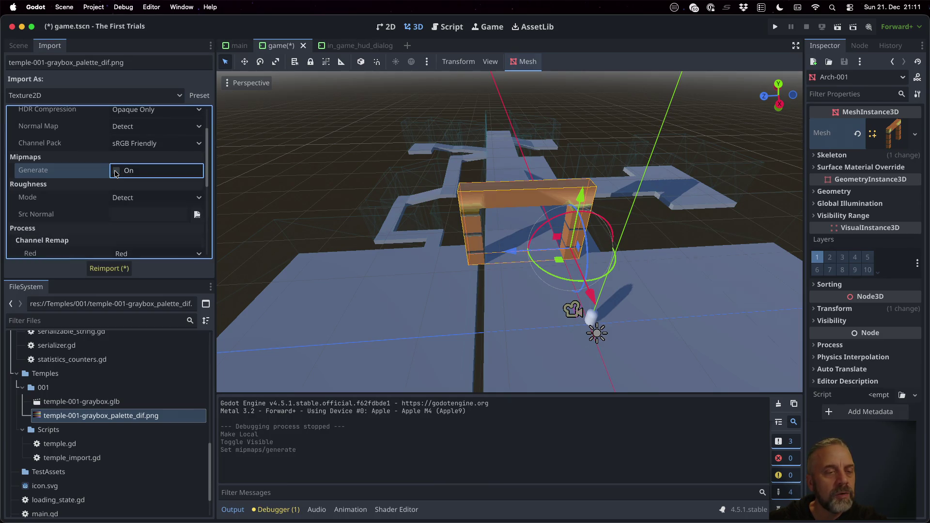
{"action": "left_click", "coordinate": [116, 269]}
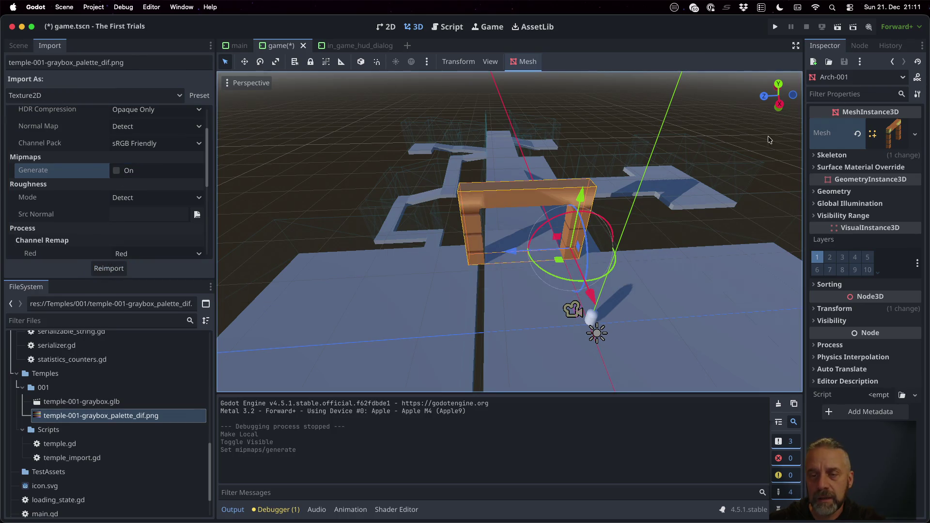
{"action": "scroll", "coordinate": [592, 225], "scroll_direction": "up", "scroll_amount": 5}
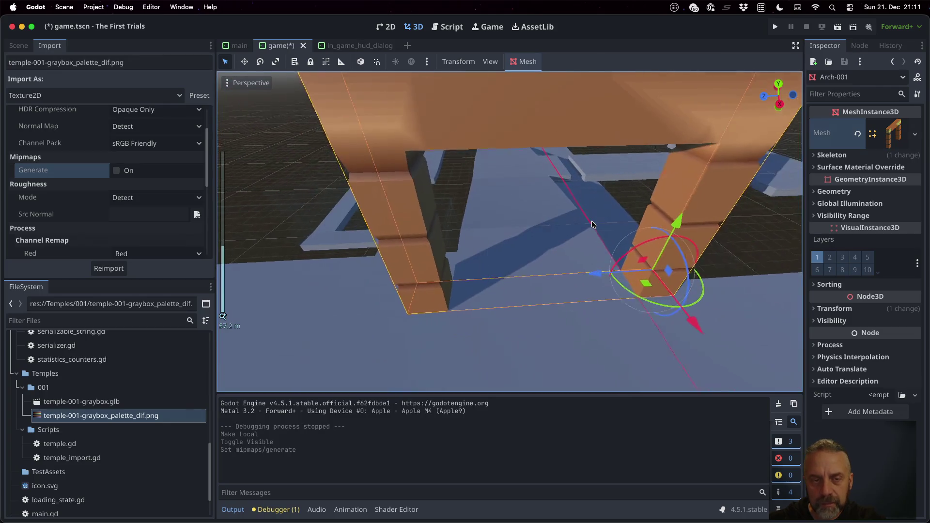
{"action": "scroll", "coordinate": [592, 224], "scroll_direction": "down", "scroll_amount": 2}
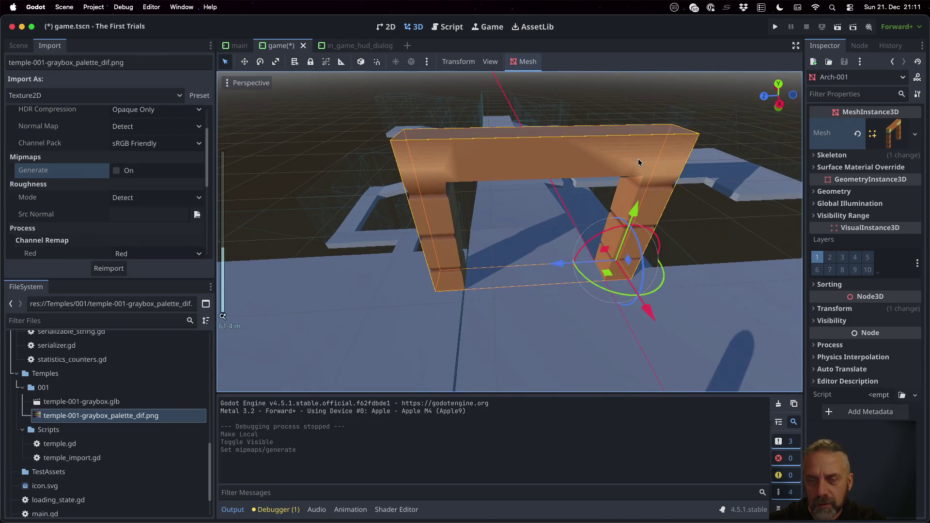
{"action": "scroll", "coordinate": [599, 170], "scroll_direction": "down", "scroll_amount": 3}
{"action": "mouse_move", "coordinate": [552, 209]}
{"action": "middle_mouse_down"}
{"action": "mouse_move", "coordinate": [674, 173]}
{"action": "mouse_move", "coordinate": [701, 187]}
{"action": "middle_mouse_up"}
{"action": "scroll", "coordinate": [678, 199], "scroll_direction": "down", "scroll_amount": 6}
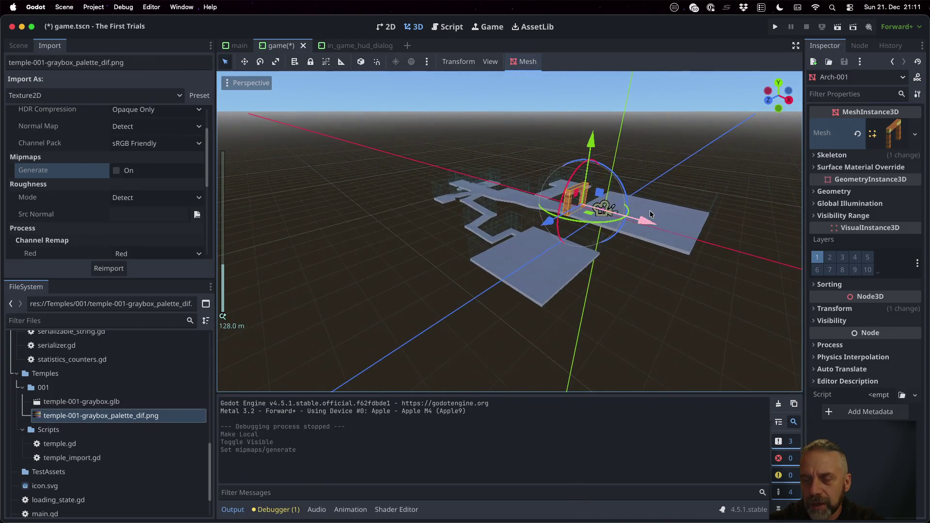
{"action": "scroll", "coordinate": [650, 214], "scroll_direction": "up", "scroll_amount": 3}
{"action": "scroll", "coordinate": [649, 214], "scroll_direction": "down", "scroll_amount": 2}
{"action": "middle_click_drag", "start_coordinate": [650, 214], "coordinate": [574, 192]}
{"action": "scroll", "coordinate": [573, 193], "scroll_direction": "down", "scroll_amount": 10}
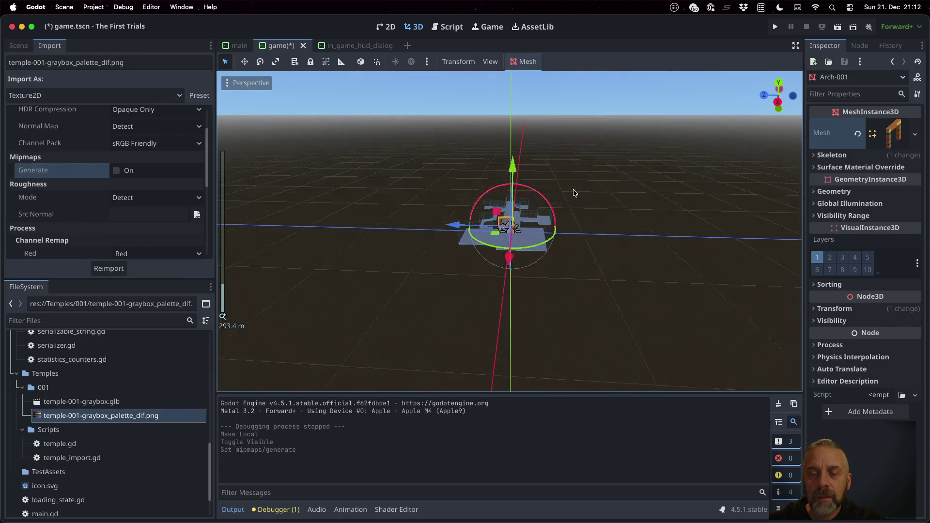
{"action": "scroll", "coordinate": [574, 193], "scroll_direction": "up", "scroll_amount": 8}
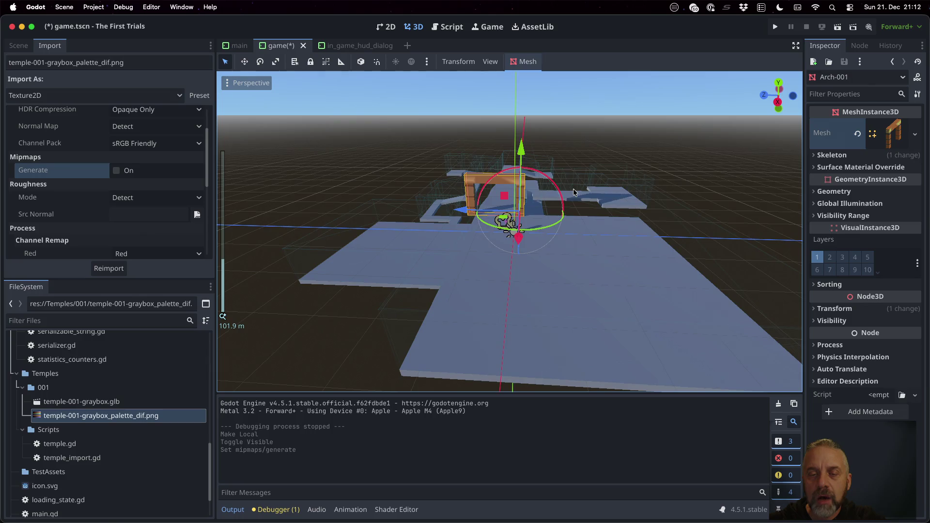
{"action": "scroll", "coordinate": [573, 192], "scroll_direction": "down", "scroll_amount": 12}
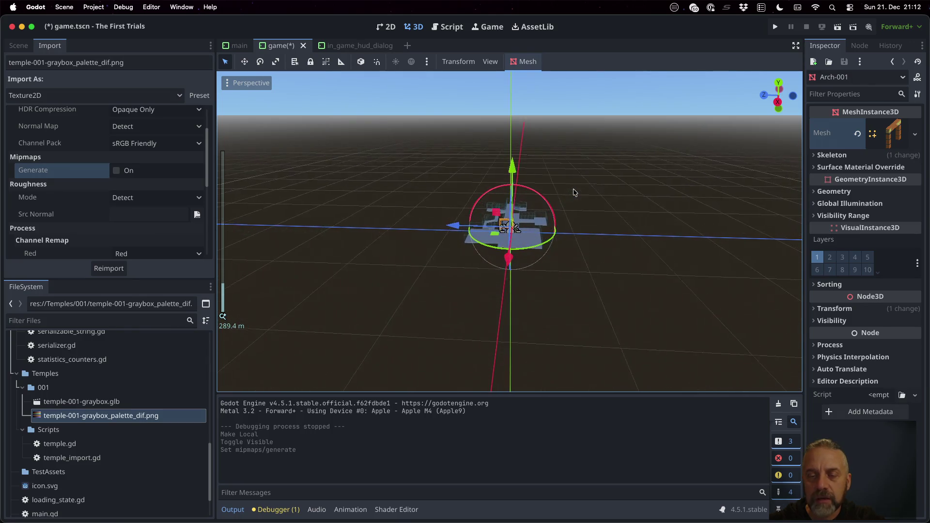
{"action": "scroll", "coordinate": [574, 193], "scroll_direction": "up", "scroll_amount": 12}
{"action": "middle_click_drag", "start_coordinate": [484, 187], "coordinate": [526, 181]}
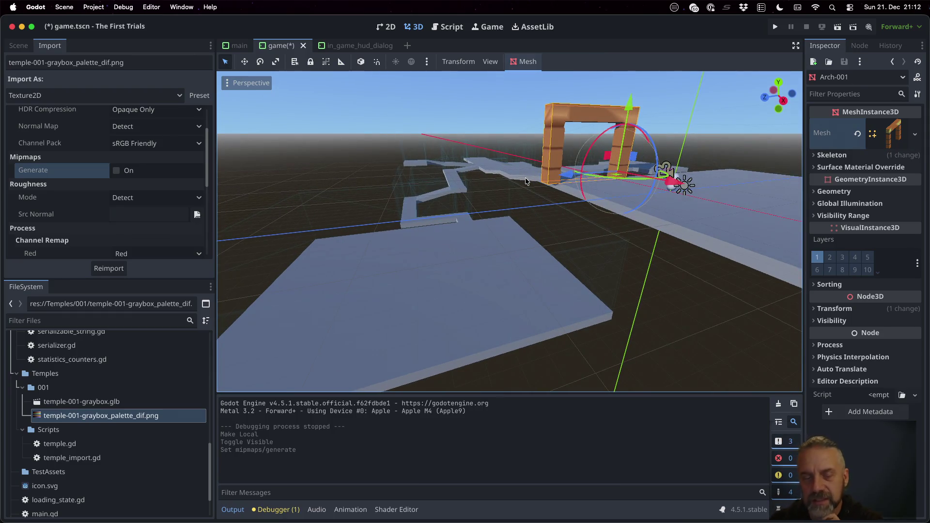
{"action": "left_click", "coordinate": [32, 45]}
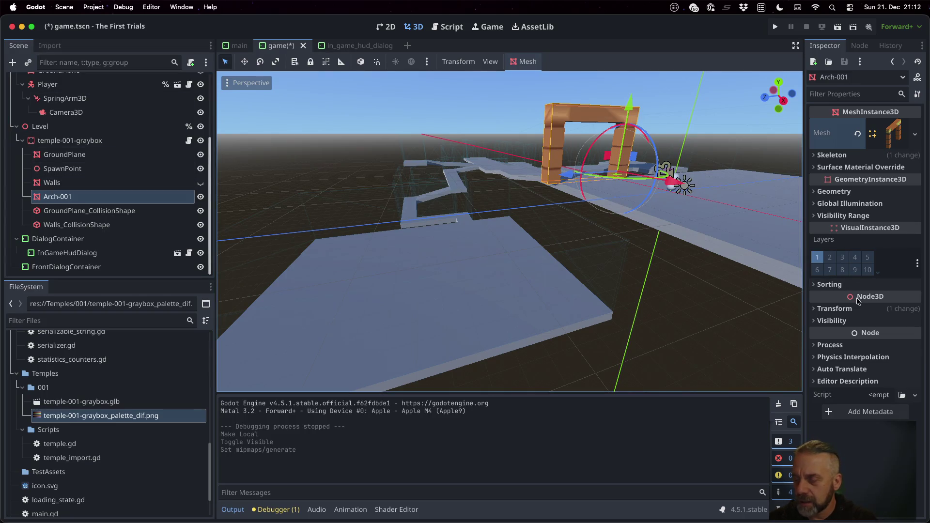
Expand Arch-001's Visibility Range and set its Begin distance to 5 m.
{"action": "left_click", "coordinate": [839, 320]}
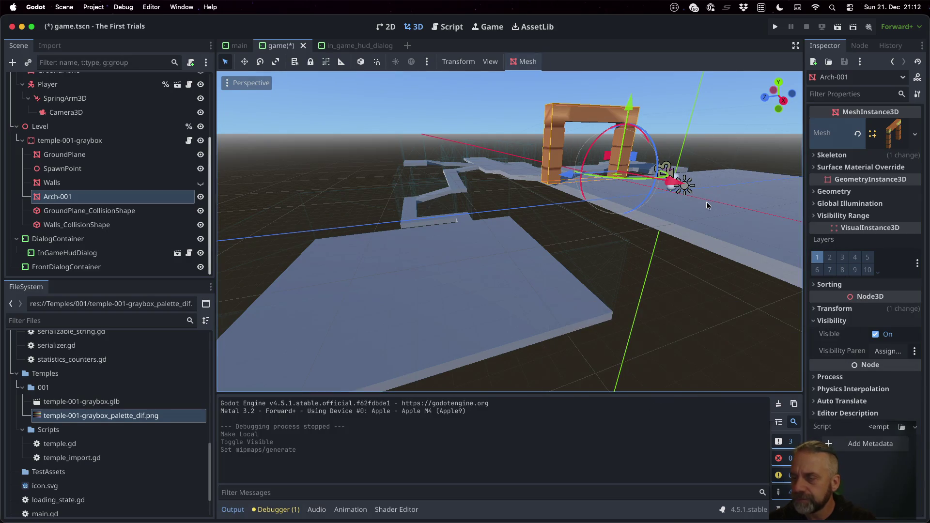
{"action": "left_click", "coordinate": [834, 217]}
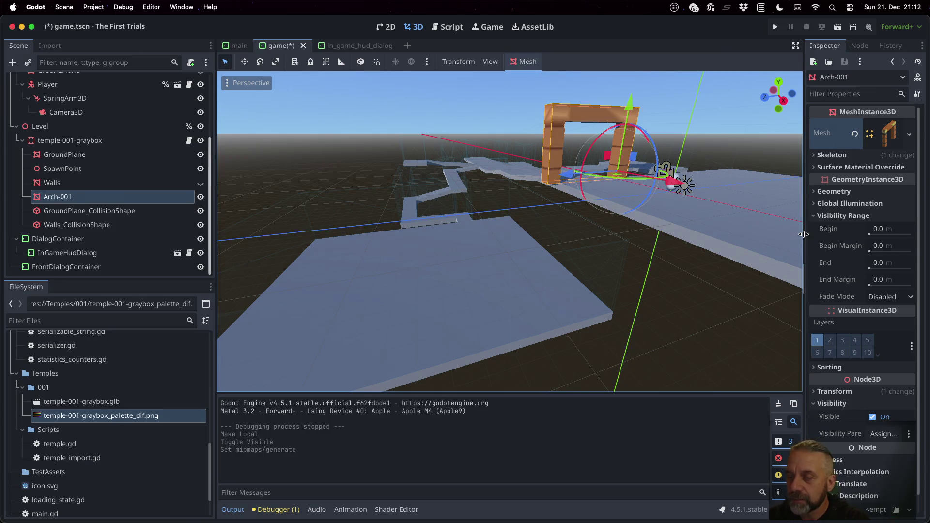
{"action": "left_click_drag", "start_coordinate": [804, 234], "coordinate": [602, 231]}
{"action": "mouse_move", "coordinate": [629, 232]}
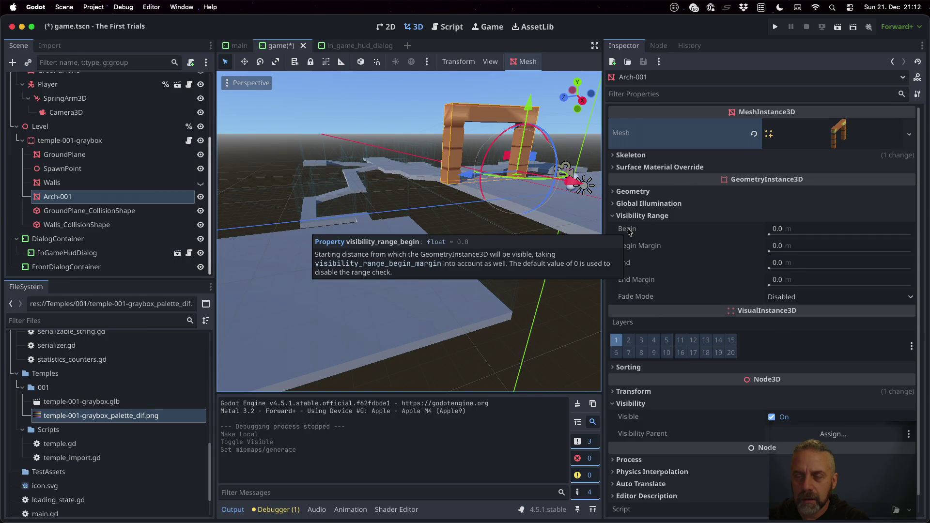
{"action": "left_click", "coordinate": [815, 228]}
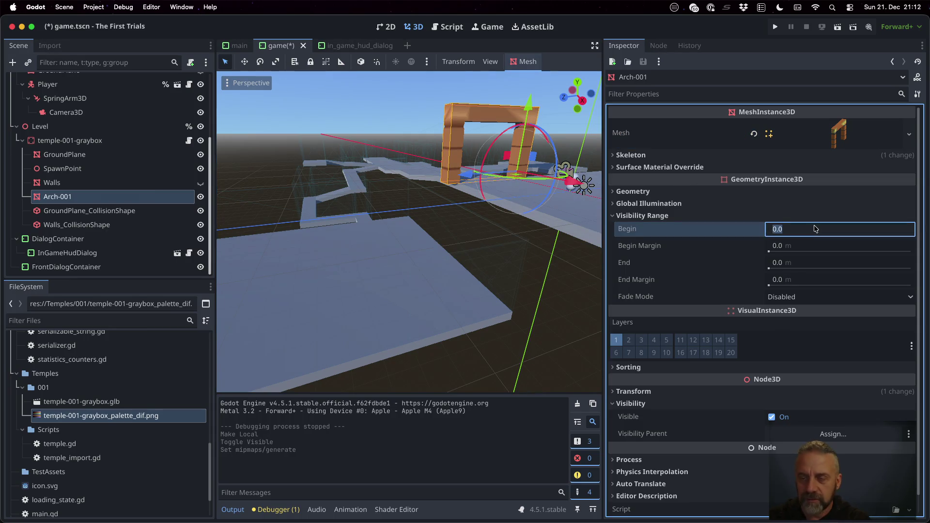
{"action": "type", "text": "5"}
{"action": "key", "text": "Tab"}
Set Fade Mode to Self, Begin Margin to 1 m and End to 100 m.
{"action": "mouse_move", "coordinate": [641, 246]}
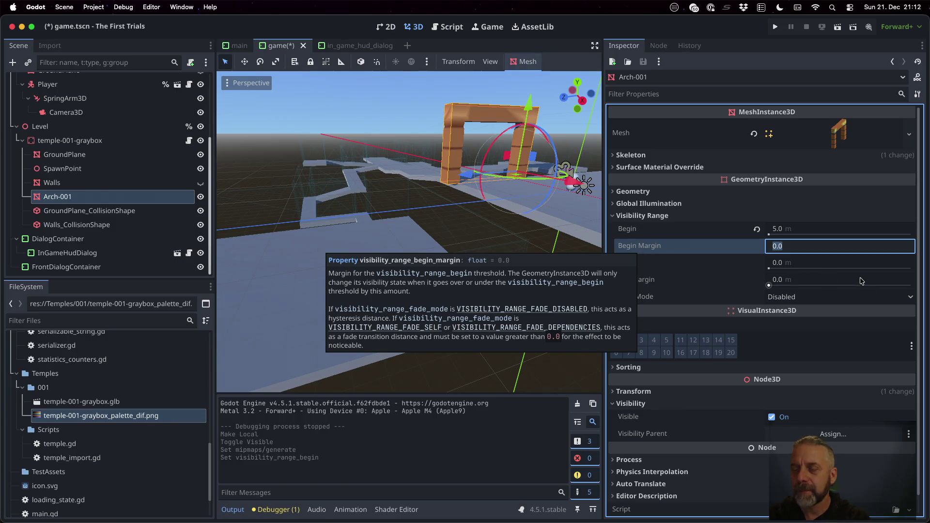
{"action": "left_click", "coordinate": [833, 297]}
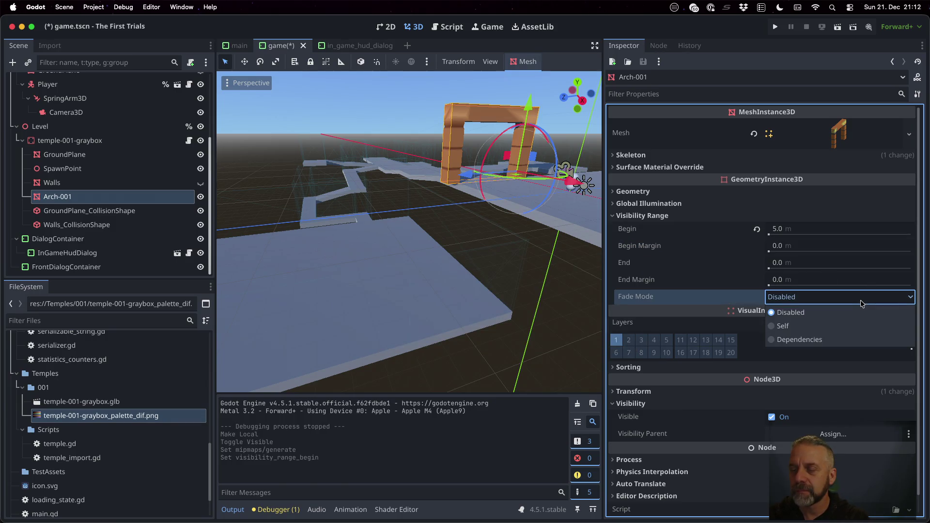
{"action": "left_click", "coordinate": [831, 327]}
{"action": "scroll", "coordinate": [500, 235], "scroll_direction": "down", "scroll_amount": 10}
{"action": "scroll", "coordinate": [499, 235], "scroll_direction": "up", "scroll_amount": 15}
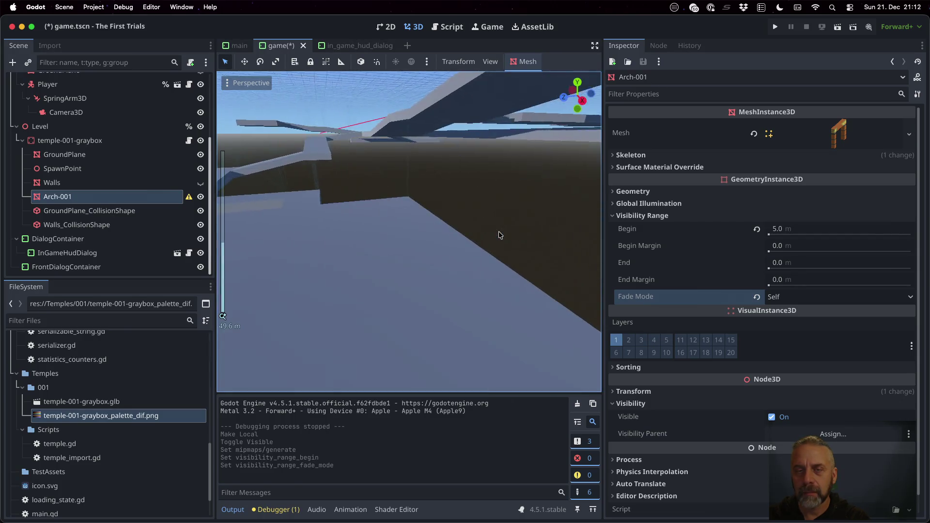
{"action": "scroll", "coordinate": [542, 238], "scroll_direction": "down", "scroll_amount": 3}
{"action": "left_click", "coordinate": [791, 249]}
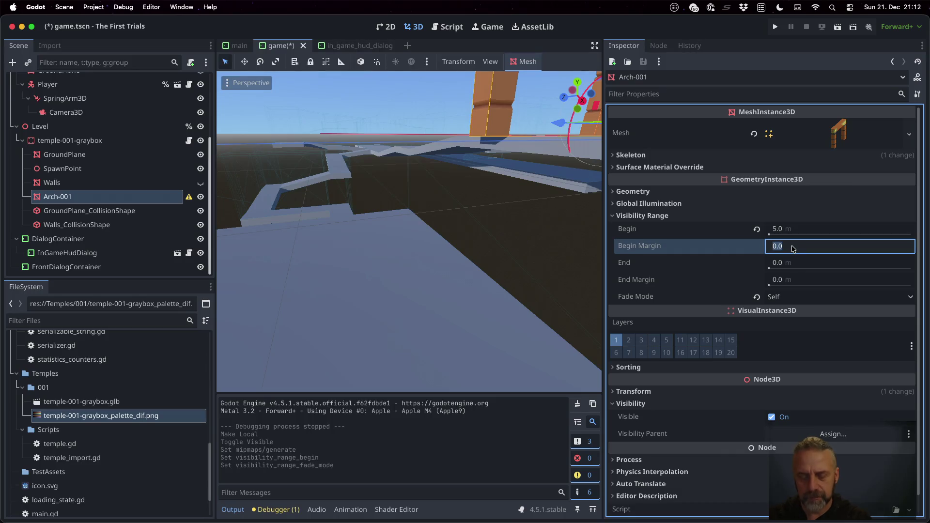
{"action": "type", "text": "1"}
{"action": "key", "text": "Return"}
{"action": "scroll", "coordinate": [484, 155], "scroll_direction": "down", "scroll_amount": 12}
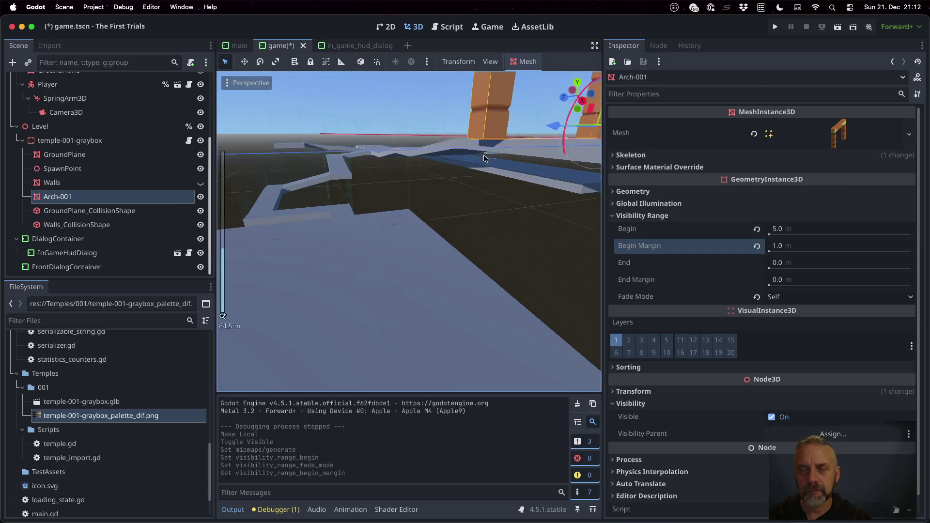
{"action": "left_click", "coordinate": [805, 266]}
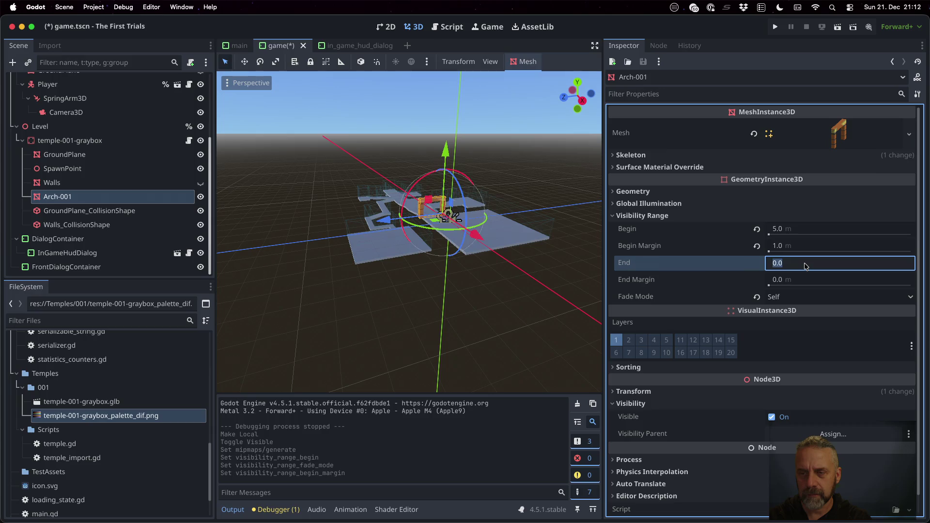
{"action": "type", "text": "100"}
{"action": "key", "text": "Tab"}
{"action": "key", "text": "Tab"}
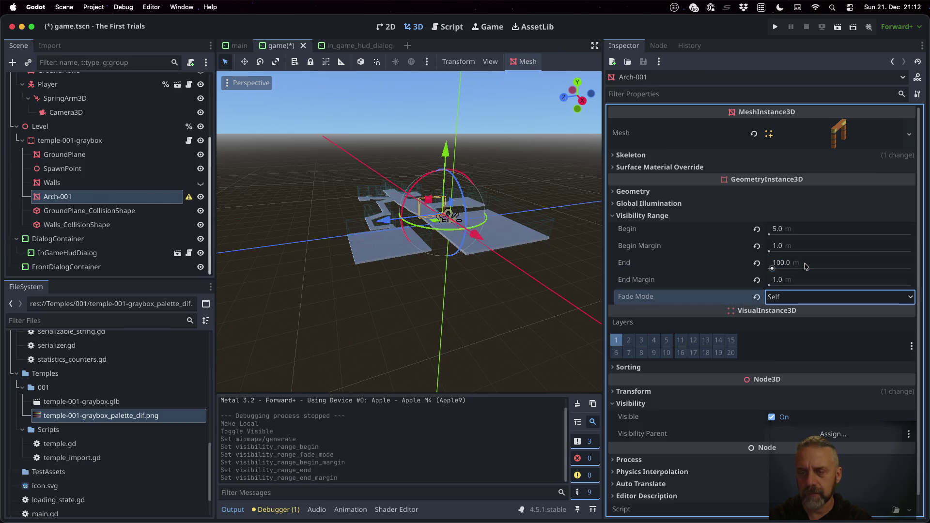
{"action": "scroll", "coordinate": [501, 218], "scroll_direction": "up", "scroll_amount": 7}
{"action": "scroll", "coordinate": [500, 216], "scroll_direction": "down", "scroll_amount": 10}
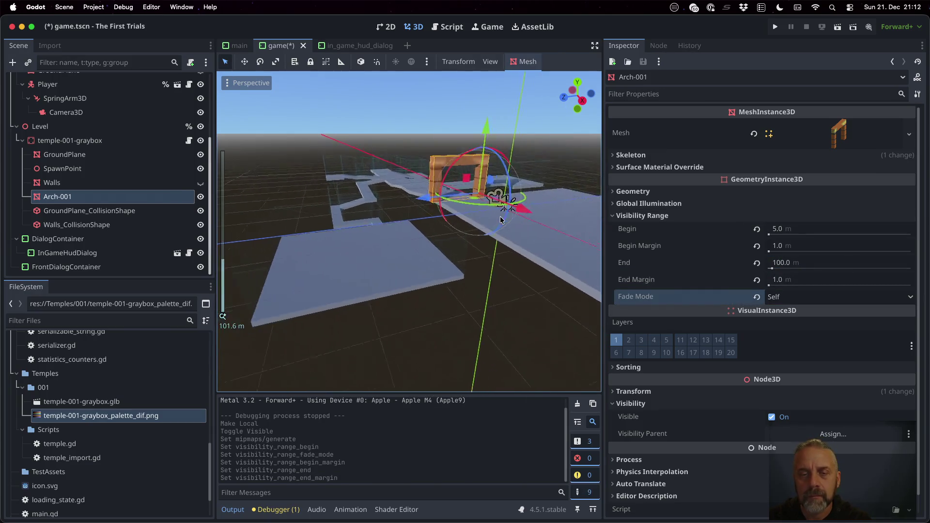
{"action": "scroll", "coordinate": [500, 220], "scroll_direction": "up", "scroll_amount": 4}
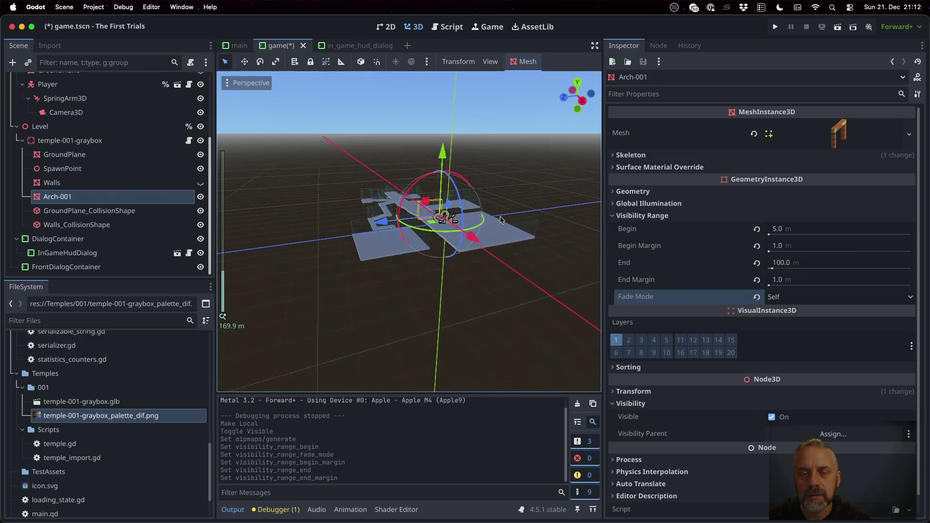
{"action": "scroll", "coordinate": [501, 220], "scroll_direction": "up", "scroll_amount": 3}
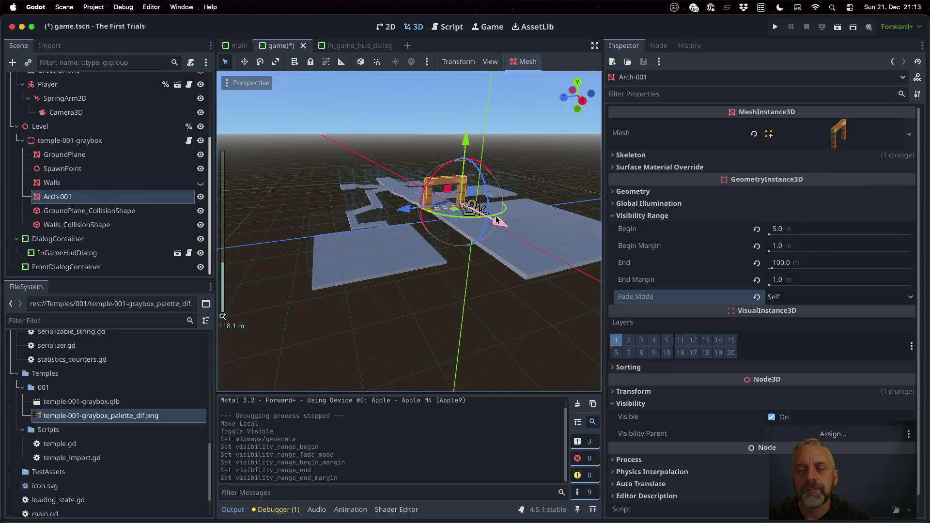
{"action": "middle_click_drag", "start_coordinate": [488, 234], "coordinate": [440, 251]}
{"action": "scroll", "coordinate": [382, 248], "scroll_direction": "up", "scroll_amount": 6}
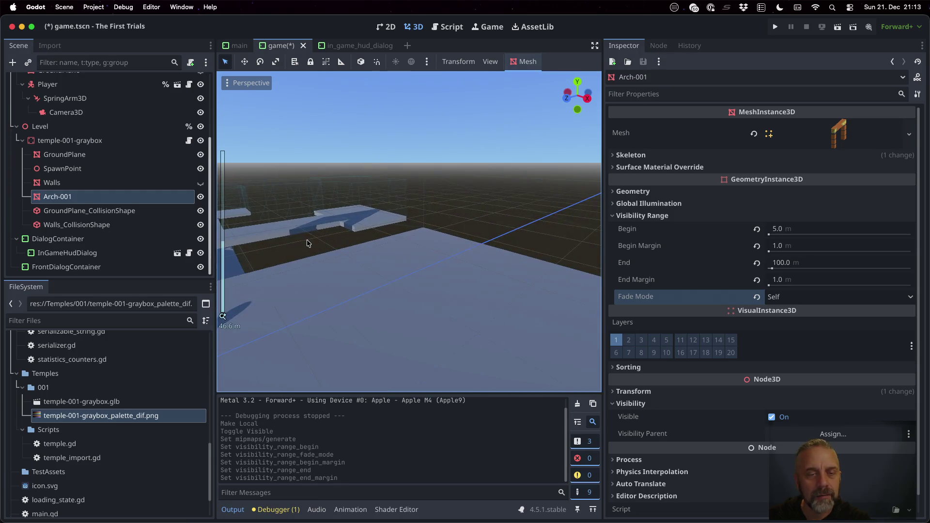
{"action": "scroll", "coordinate": [461, 237], "scroll_direction": "up", "scroll_amount": 7}
{"action": "scroll", "coordinate": [461, 236], "scroll_direction": "up", "scroll_amount": 4}
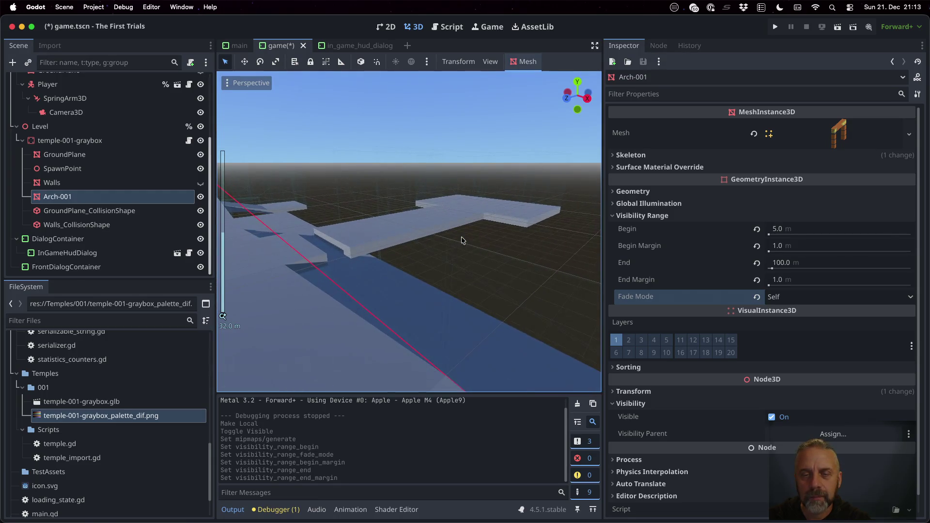
{"action": "scroll", "coordinate": [461, 238], "scroll_direction": "down", "scroll_amount": 3}
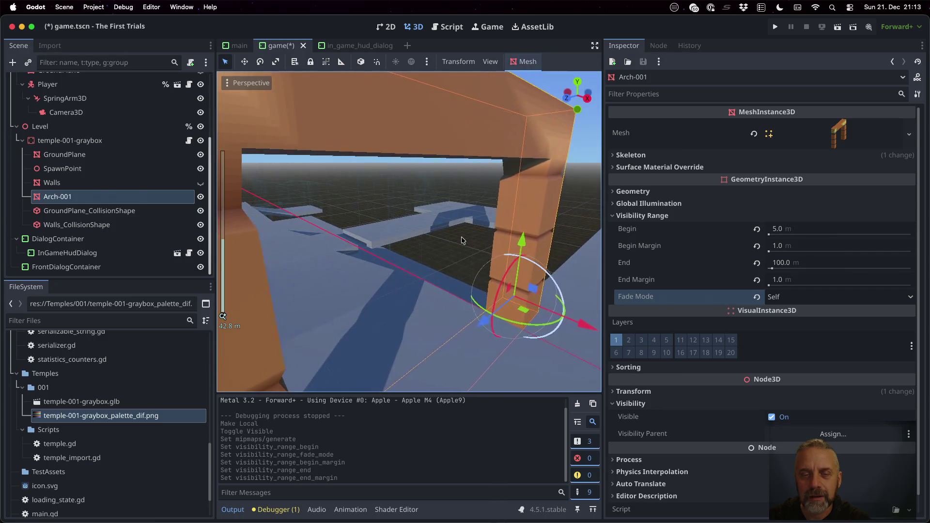
{"action": "scroll", "coordinate": [462, 241], "scroll_direction": "up", "scroll_amount": 1}
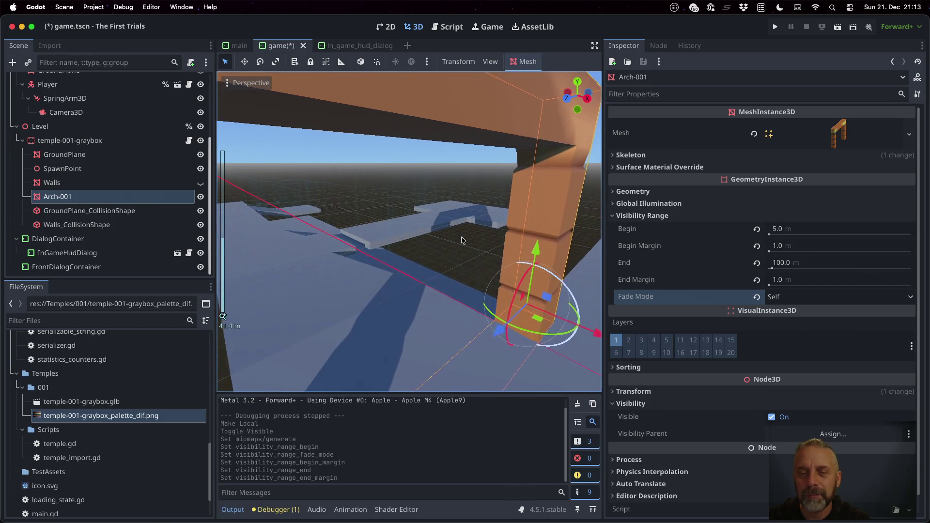
{"action": "scroll", "coordinate": [461, 240], "scroll_direction": "up", "scroll_amount": 1}
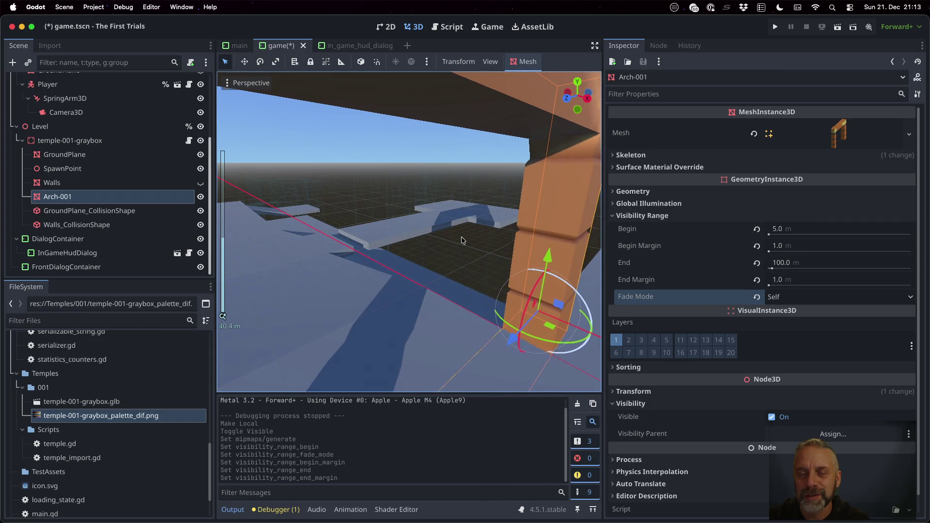
{"action": "scroll", "coordinate": [461, 240], "scroll_direction": "down", "scroll_amount": 1}
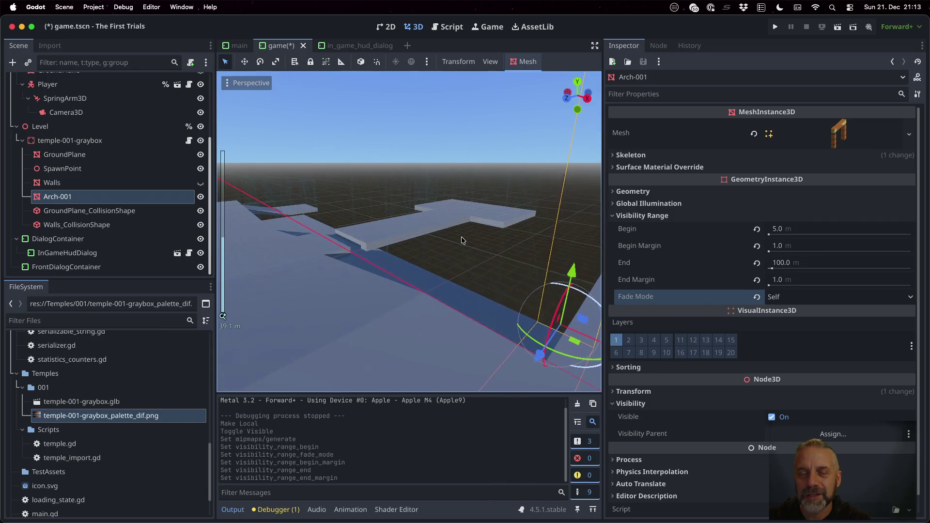
{"action": "scroll", "coordinate": [461, 241], "scroll_direction": "up", "scroll_amount": 1}
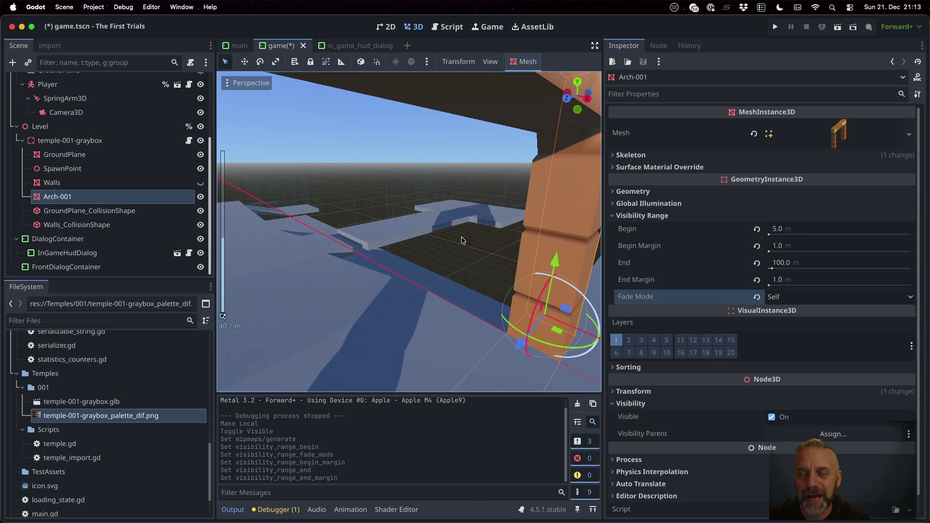
{"action": "scroll", "coordinate": [461, 241], "scroll_direction": "up", "scroll_amount": 2}
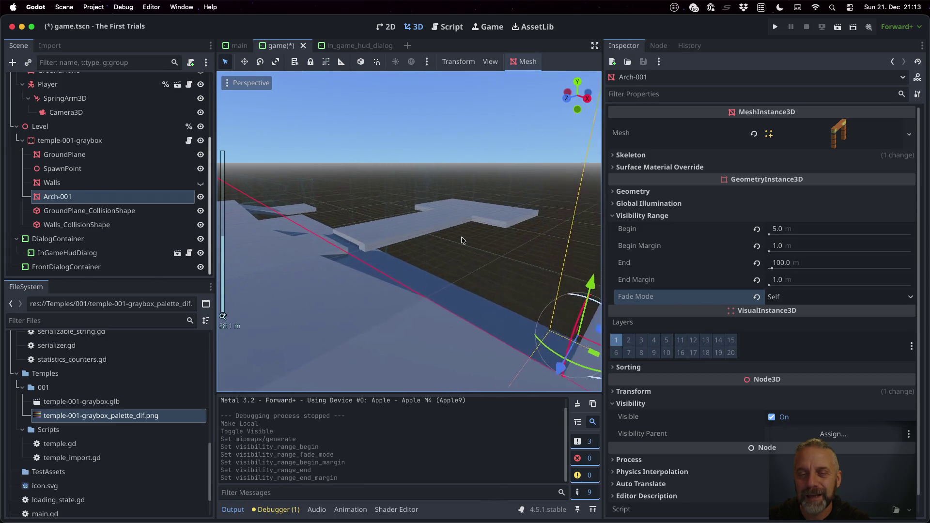
{"action": "scroll", "coordinate": [461, 240], "scroll_direction": "down", "scroll_amount": 5}
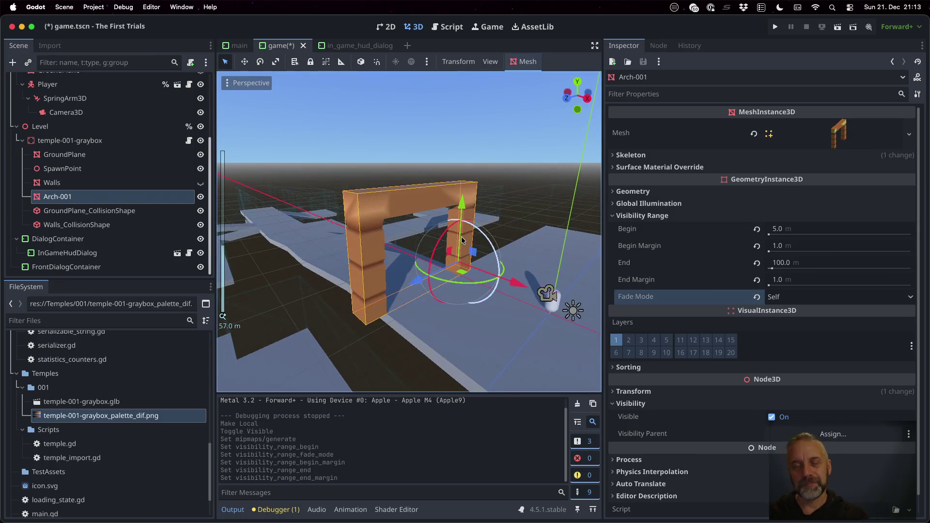
Set Arch-001's visibility Begin to 0, Begin Margin to 0 and End Margin to 5 m.
{"action": "left_click", "coordinate": [818, 230]}
{"action": "type", "text": "0"}
{"action": "key", "text": "Return"}
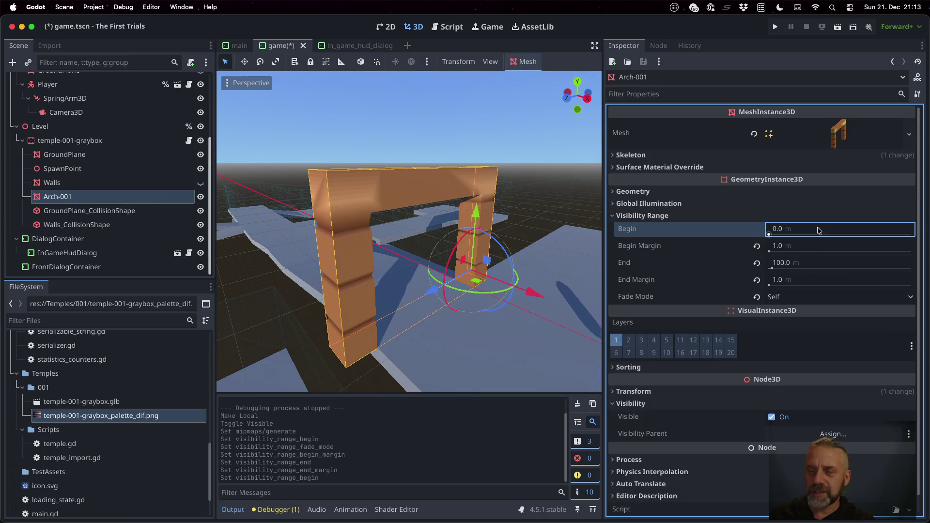
{"action": "left_click", "coordinate": [819, 251]}
{"action": "type", "text": "0"}
{"action": "key", "text": "Return"}
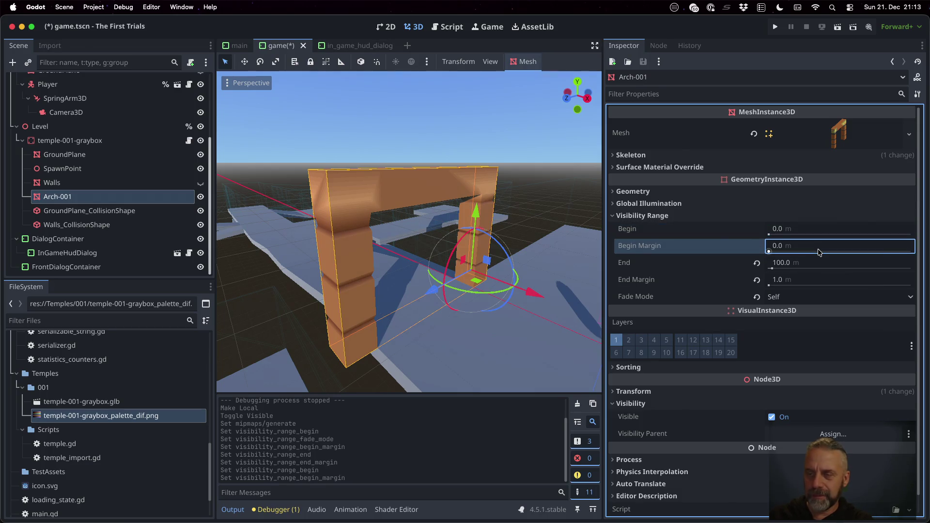
{"action": "scroll", "coordinate": [423, 237], "scroll_direction": "down", "scroll_amount": 15}
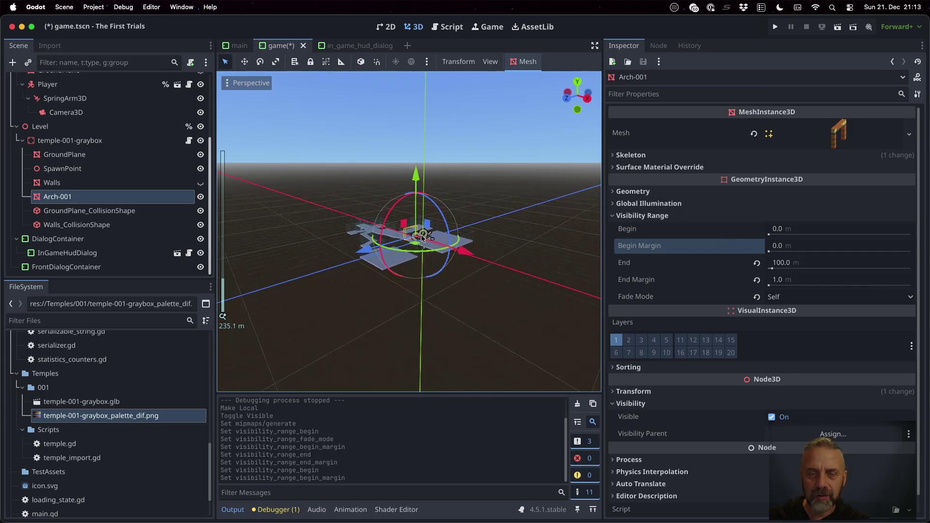
{"action": "scroll", "coordinate": [423, 238], "scroll_direction": "up", "scroll_amount": 7}
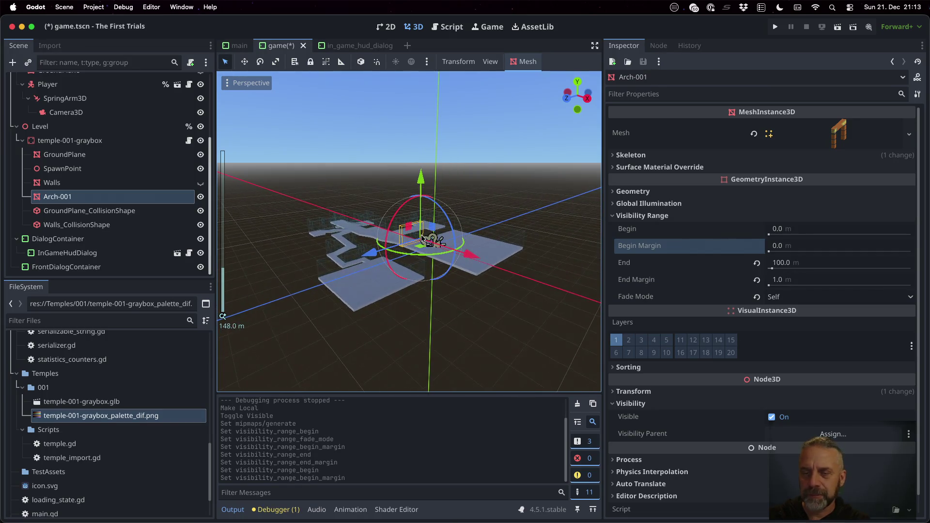
{"action": "left_click", "coordinate": [819, 280]}
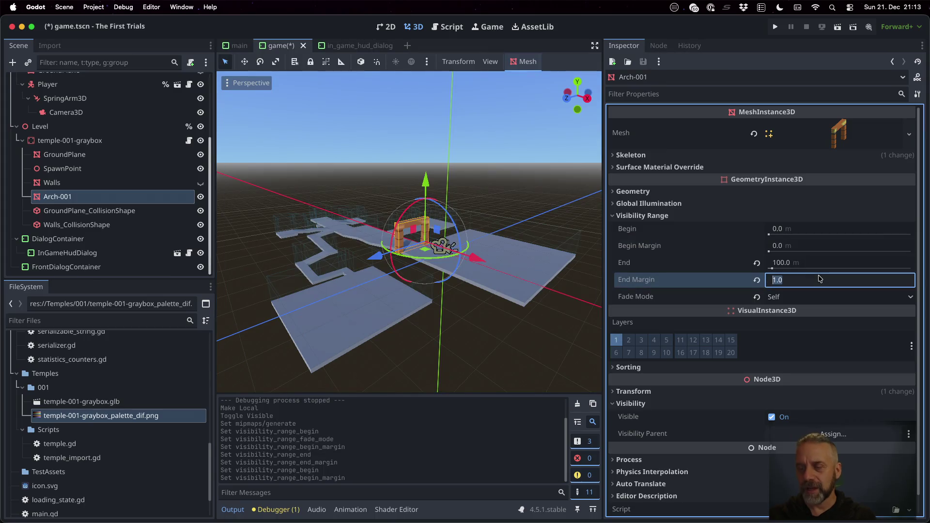
{"action": "type", "text": "5"}
{"action": "key", "text": "Return"}
{"action": "scroll", "coordinate": [424, 246], "scroll_direction": "down", "scroll_amount": 10}
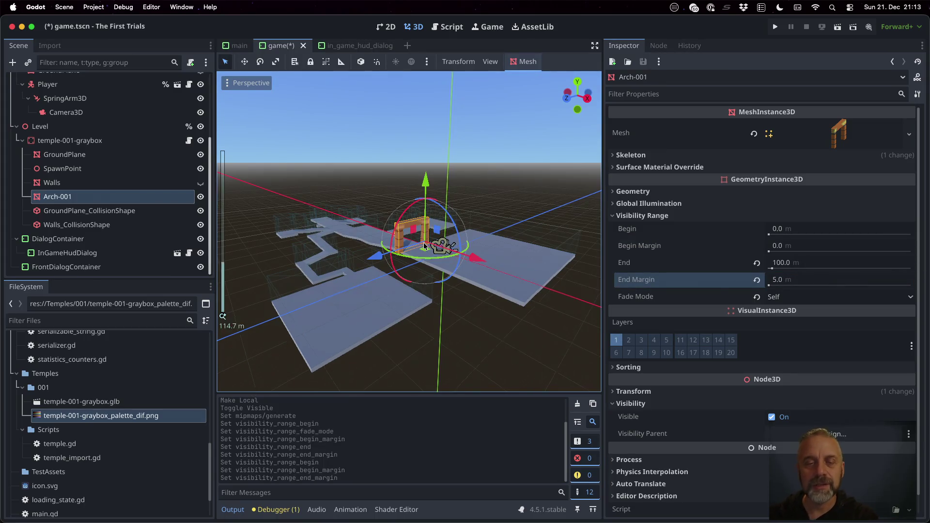
{"action": "scroll", "coordinate": [424, 246], "scroll_direction": "up", "scroll_amount": 2}
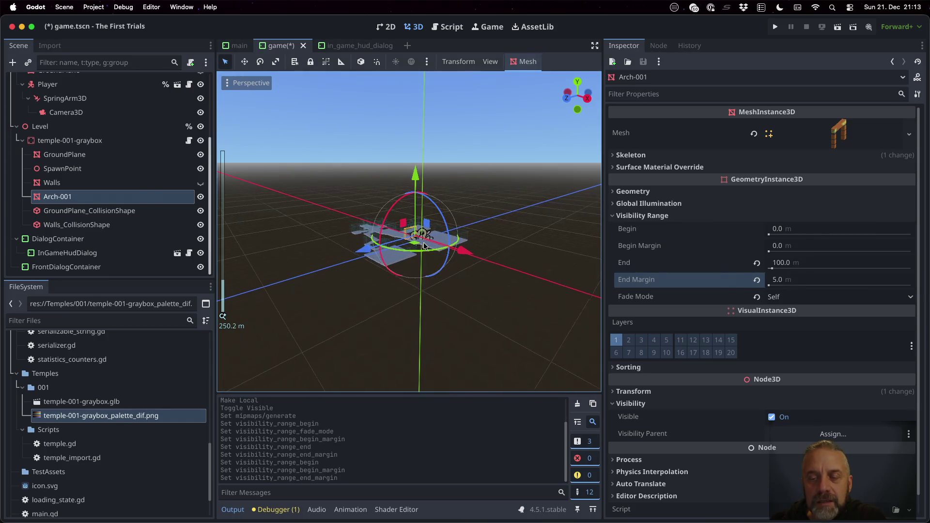
{"action": "scroll", "coordinate": [424, 246], "scroll_direction": "up", "scroll_amount": 1}
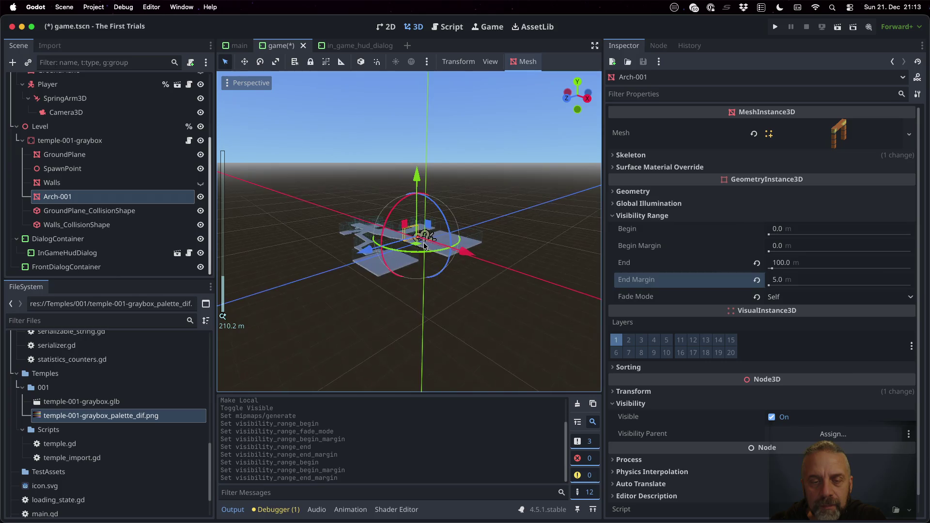
{"action": "scroll", "coordinate": [424, 246], "scroll_direction": "up", "scroll_amount": 2}
{"action": "scroll", "coordinate": [424, 246], "scroll_direction": "up", "scroll_amount": 5}
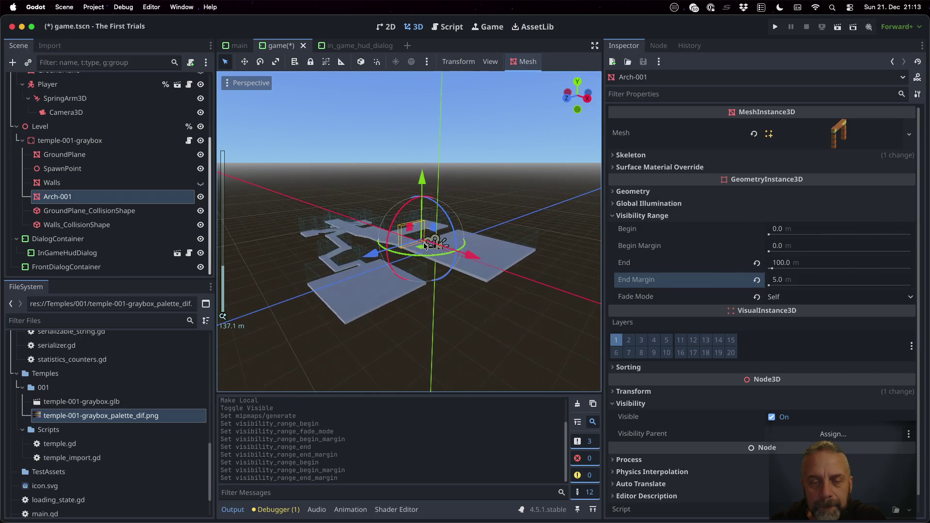
{"action": "scroll", "coordinate": [424, 246], "scroll_direction": "down", "scroll_amount": 2}
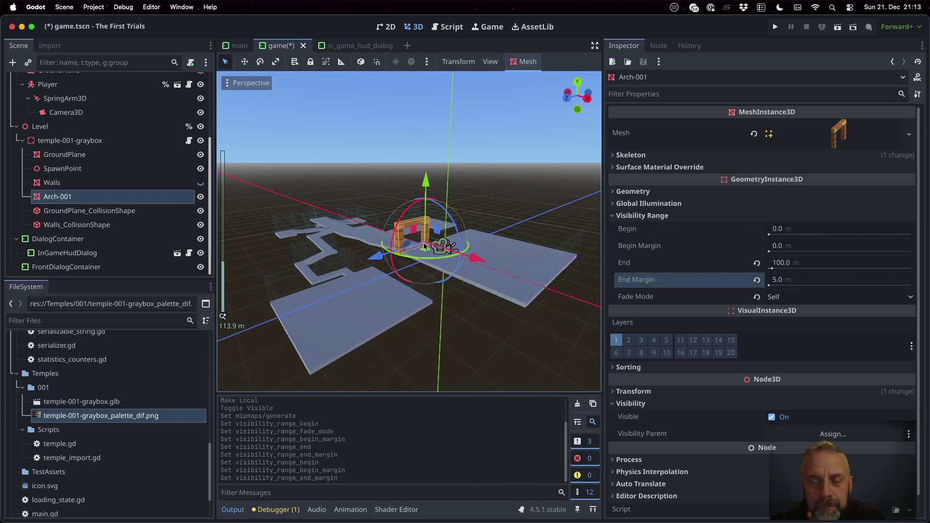
{"action": "scroll", "coordinate": [424, 246], "scroll_direction": "down", "scroll_amount": 1}
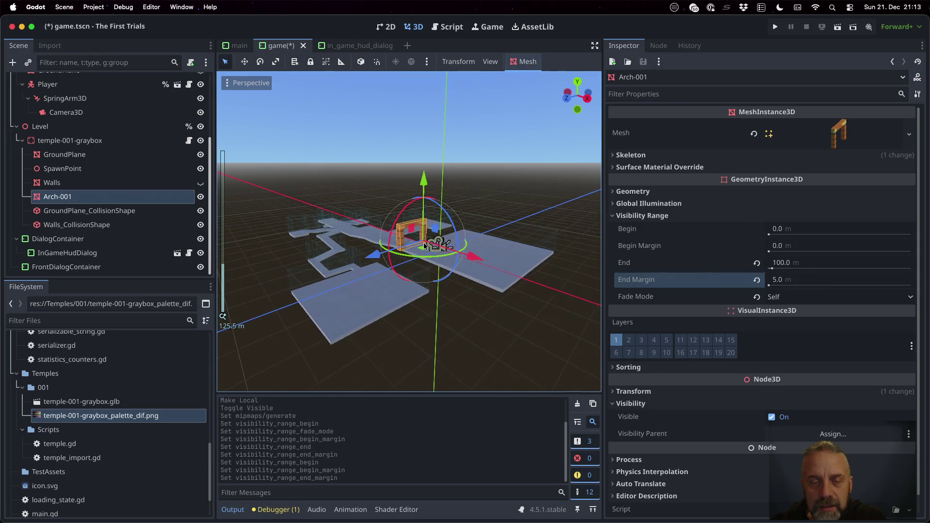
{"action": "scroll", "coordinate": [423, 246], "scroll_direction": "down", "scroll_amount": 1}
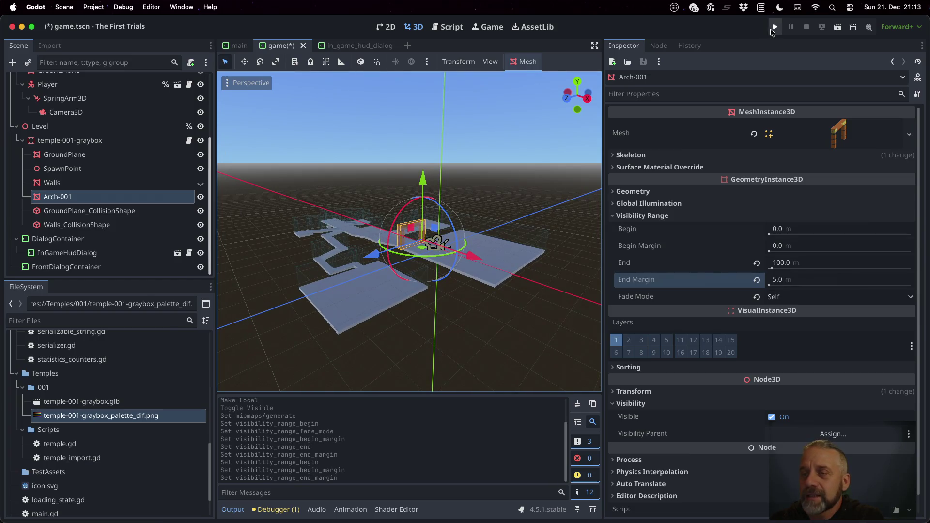
Run the project, widen the game view, and show the live remote scene tree.
{"action": "left_click", "coordinate": [775, 28]}
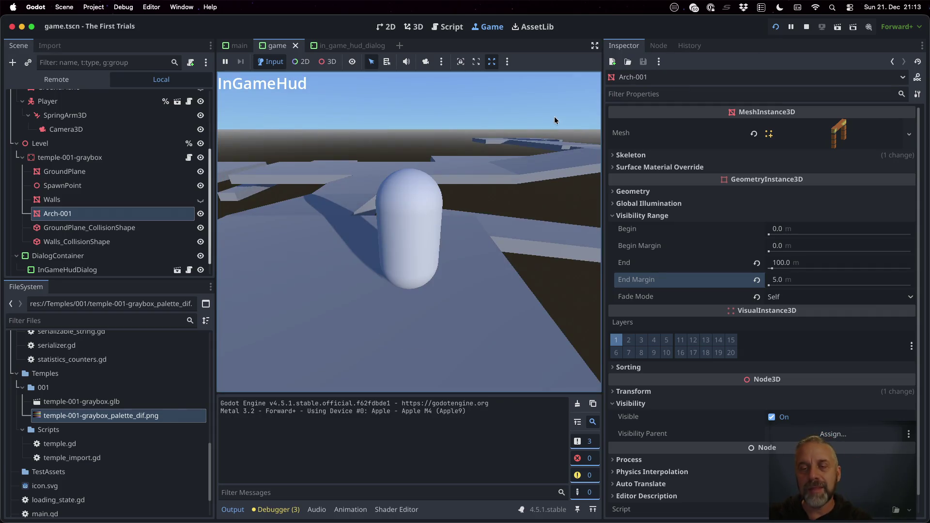
{"action": "left_click_drag", "start_coordinate": [603, 143], "coordinate": [751, 146]}
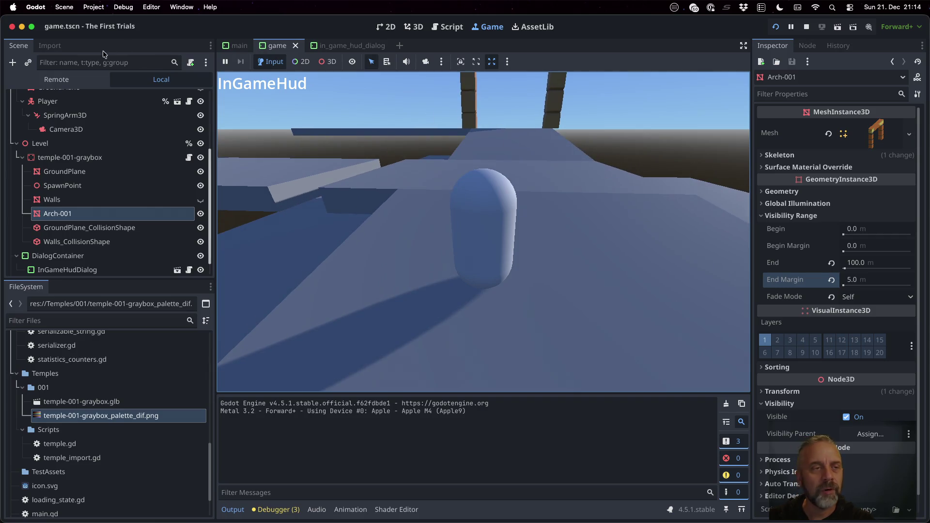
{"action": "left_click", "coordinate": [56, 79]}
{"action": "left_click", "coordinate": [23, 115]}
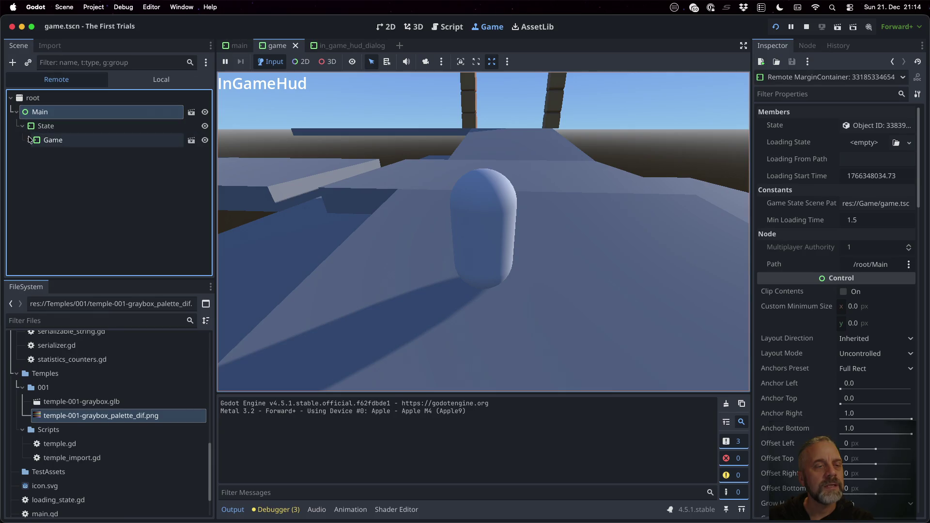
Expand the live tree to Arch-001, select it, and filter its properties by 'end'.
{"action": "left_click", "coordinate": [28, 140]}
{"action": "left_click", "coordinate": [34, 182]}
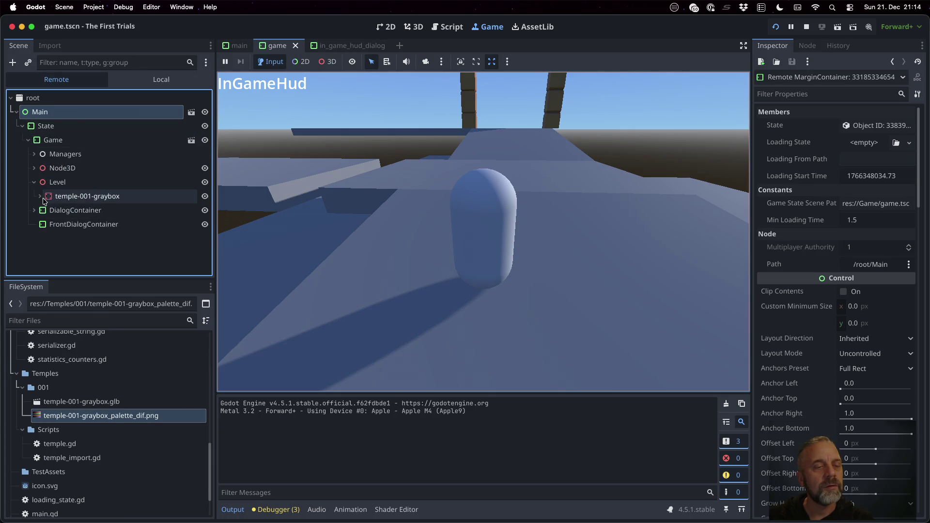
{"action": "left_click", "coordinate": [40, 196]}
{"action": "left_click", "coordinate": [92, 252]}
{"action": "scroll", "coordinate": [877, 374], "scroll_direction": "down", "scroll_amount": 10}
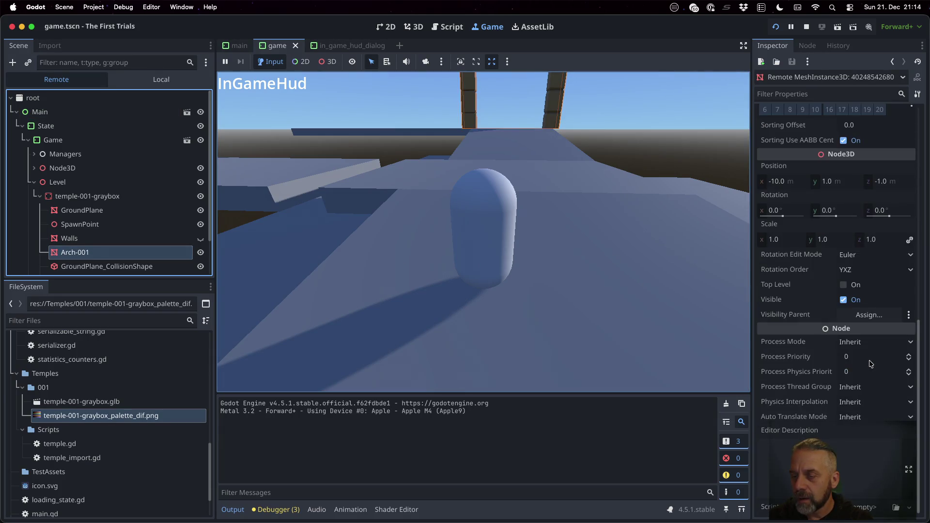
{"action": "scroll", "coordinate": [871, 364], "scroll_direction": "up", "scroll_amount": 10}
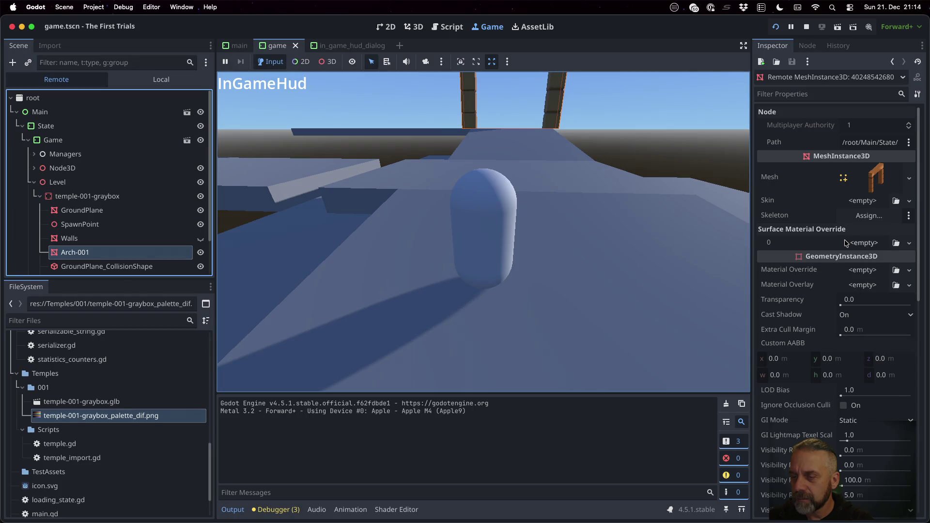
{"action": "left_click", "coordinate": [790, 92]}
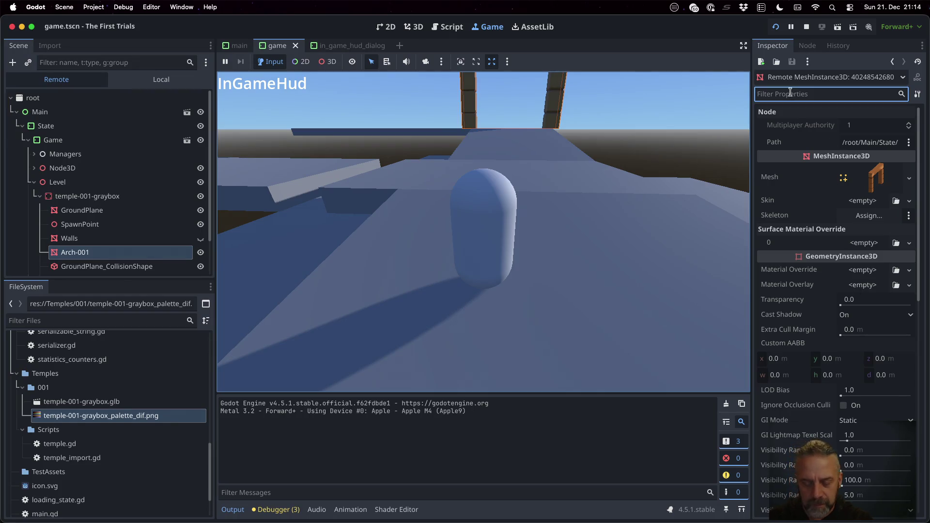
{"action": "type", "text": "end"}
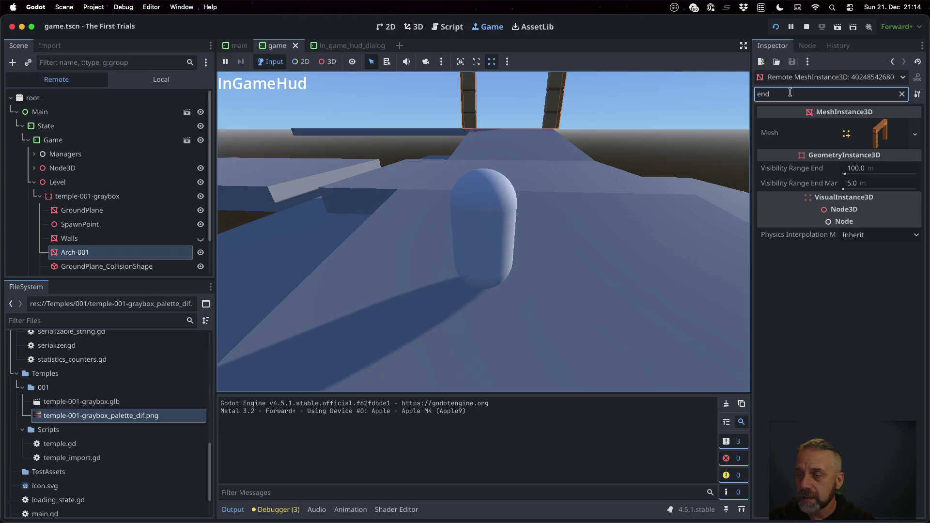
Set the live arch's Visibility Range End to 10, then raise it to 25 m.
{"action": "left_click", "coordinate": [864, 171]}
{"action": "type", "text": "10"}
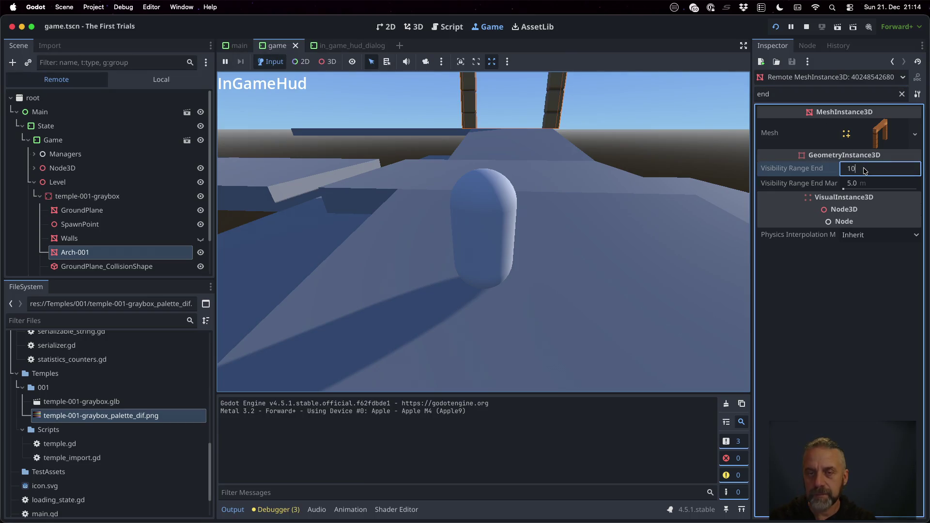
{"action": "key", "text": "Tab"}
{"action": "left_click", "coordinate": [490, 210]}
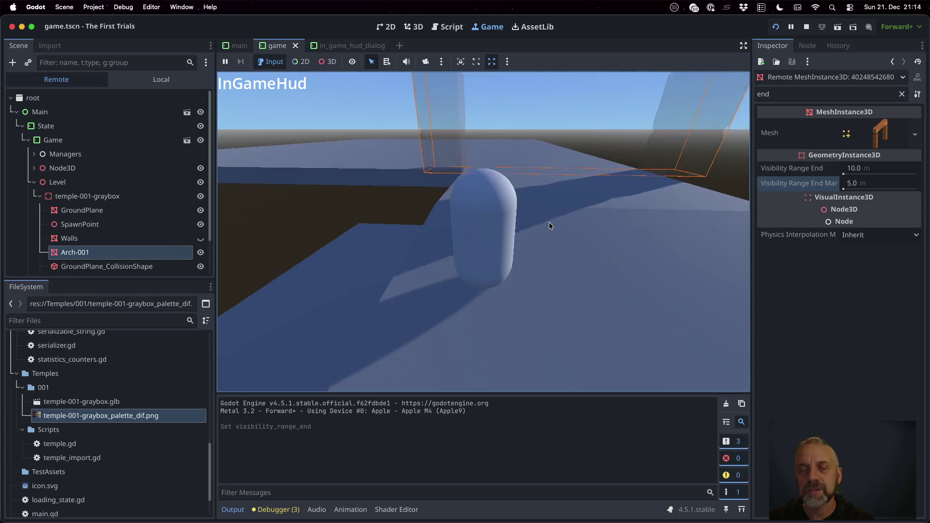
{"action": "left_click", "coordinate": [870, 167]}
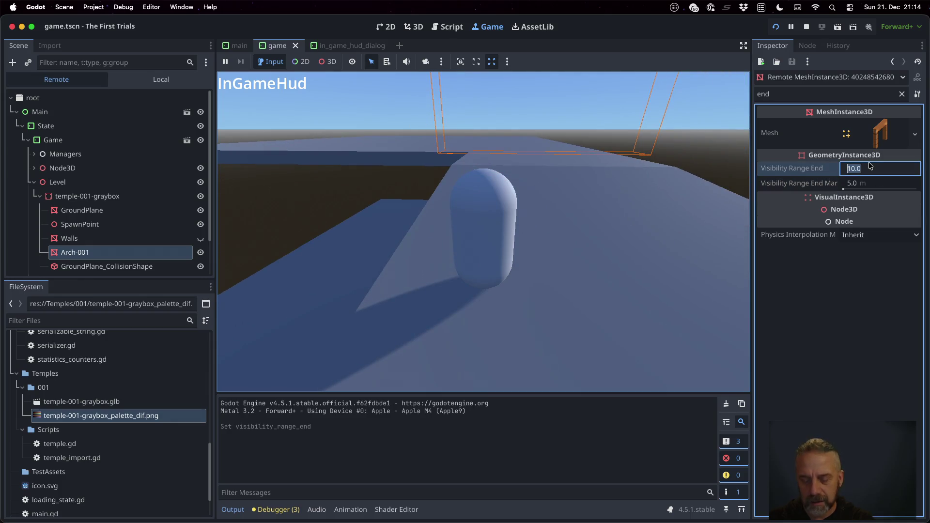
{"action": "type", "text": "25"}
{"action": "key", "text": "Return"}
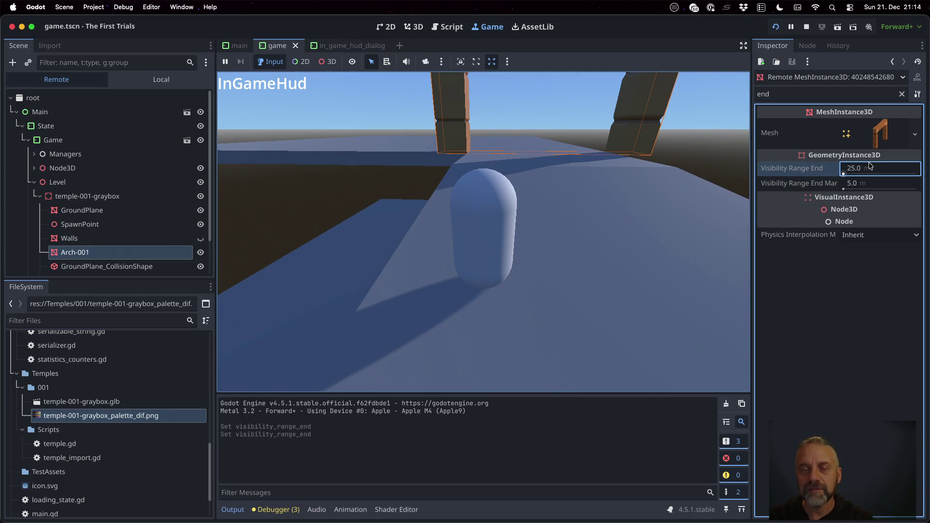
{"action": "left_click", "coordinate": [575, 182]}
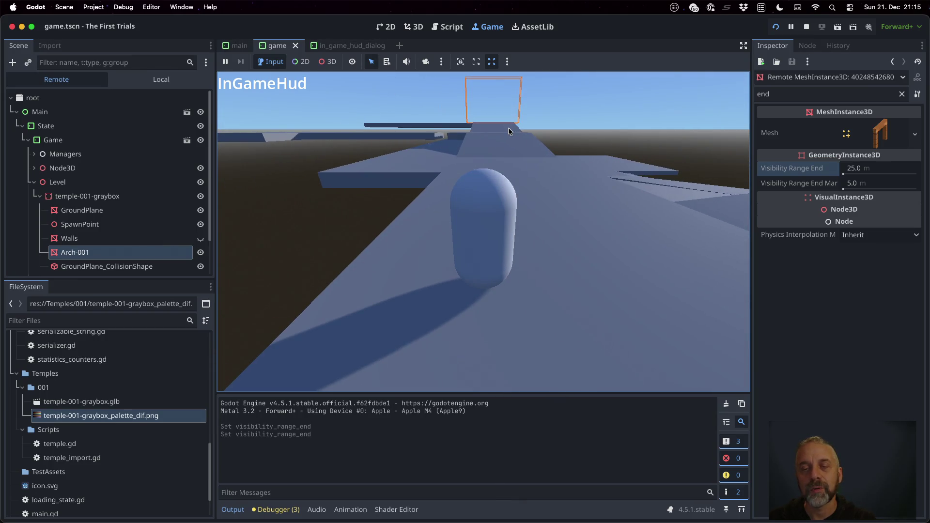
Raise the live Visibility Range End stepwise to 35, 45 and 55 m.
{"action": "left_click", "coordinate": [867, 169]}
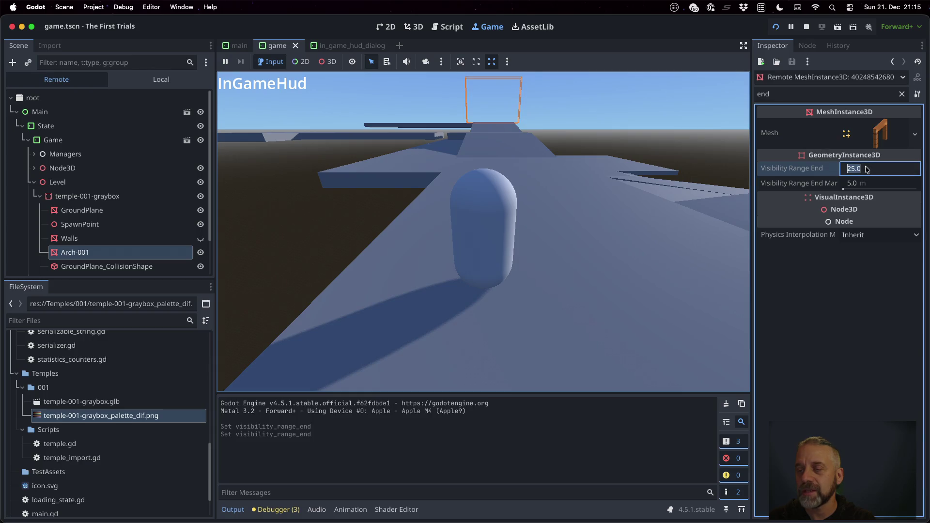
{"action": "type", "text": "35"}
{"action": "key", "text": "Tab"}
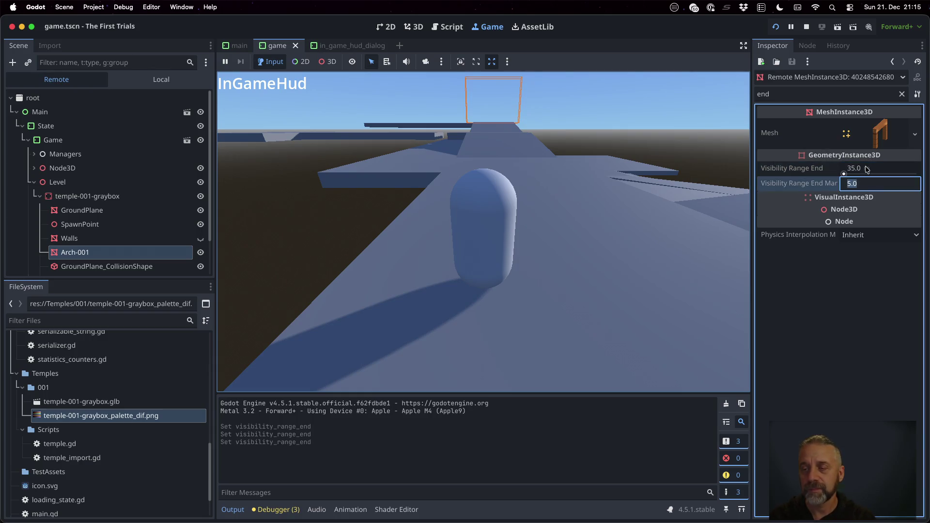
{"action": "left_click", "coordinate": [867, 169]}
{"action": "type", "text": "45"}
{"action": "key", "text": "Tab"}
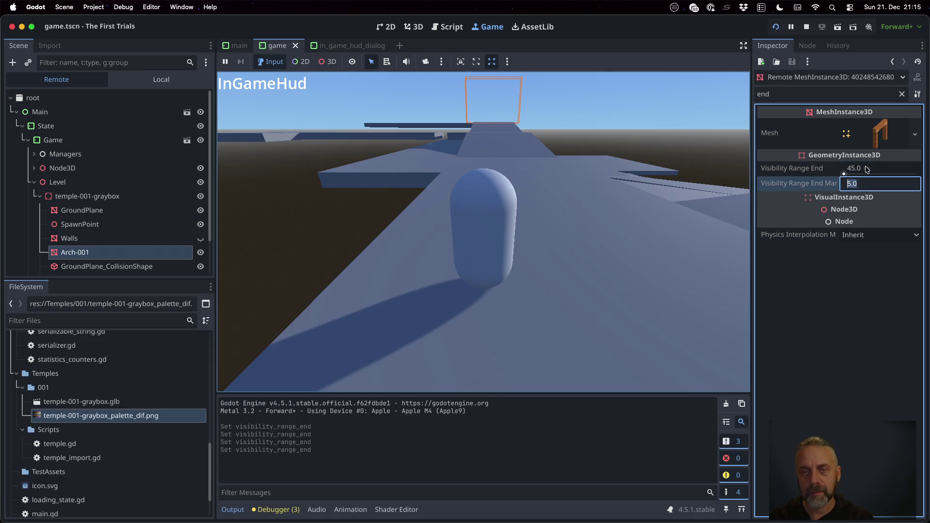
{"action": "left_click", "coordinate": [867, 169]}
{"action": "type", "text": "55"}
{"action": "key", "text": "Tab"}
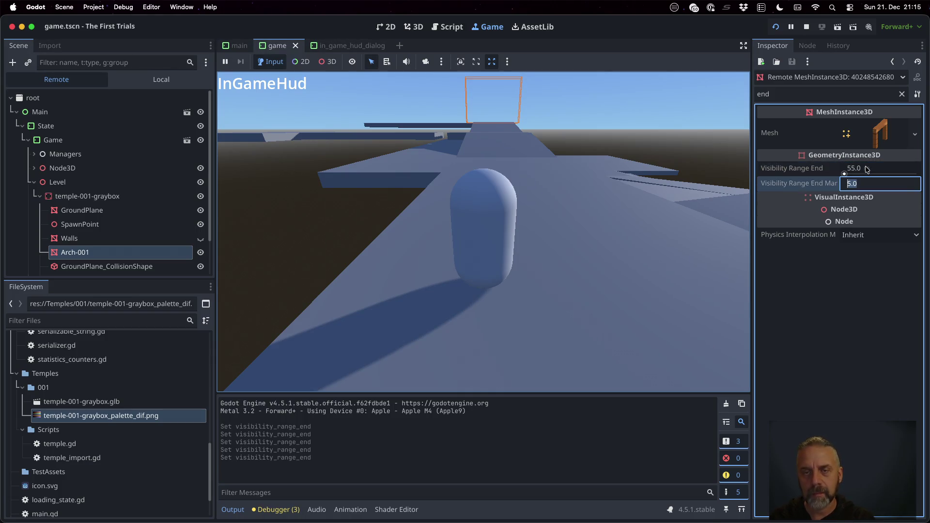
Continue the end to 65 and 70 m, set a 1 m end margin, and stop the game.
{"action": "left_click", "coordinate": [867, 169]}
{"action": "type", "text": "6"}
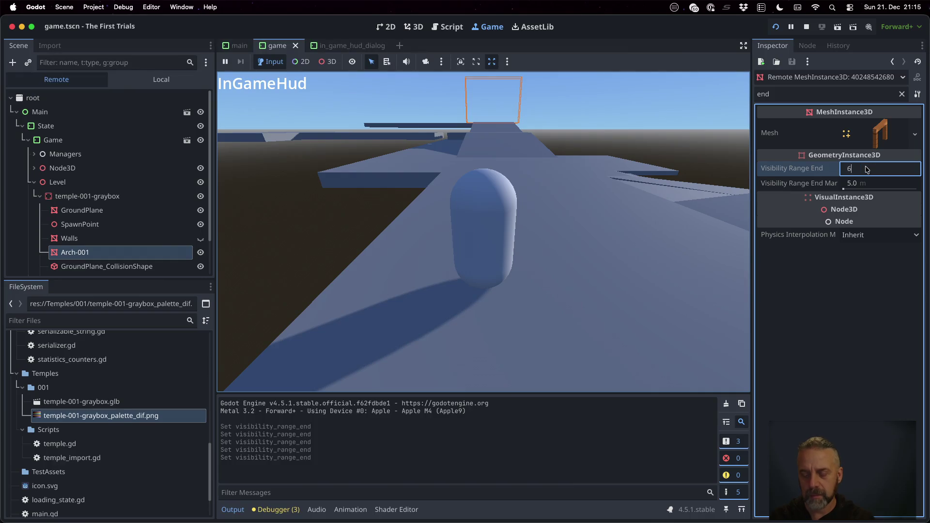
{"action": "type", "text": "5"}
{"action": "key", "text": "Tab"}
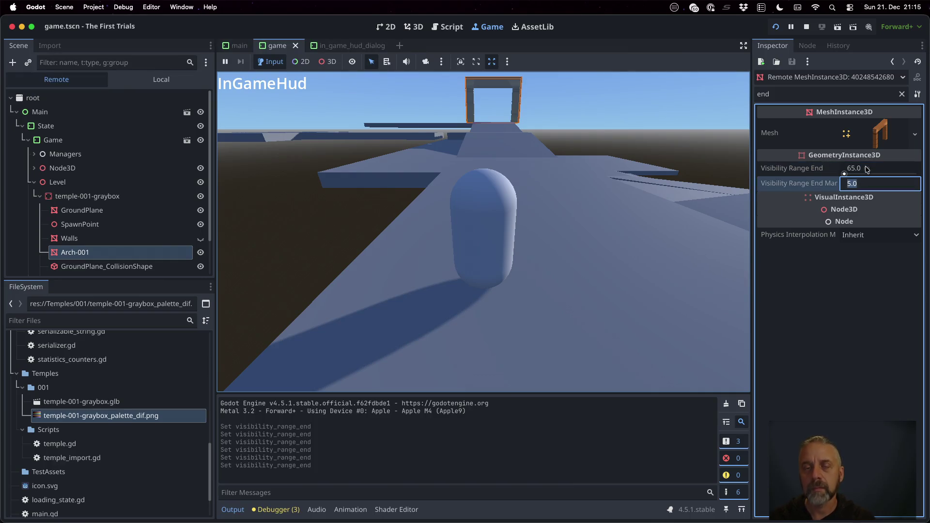
{"action": "left_click", "coordinate": [867, 169]}
{"action": "type", "text": "70"}
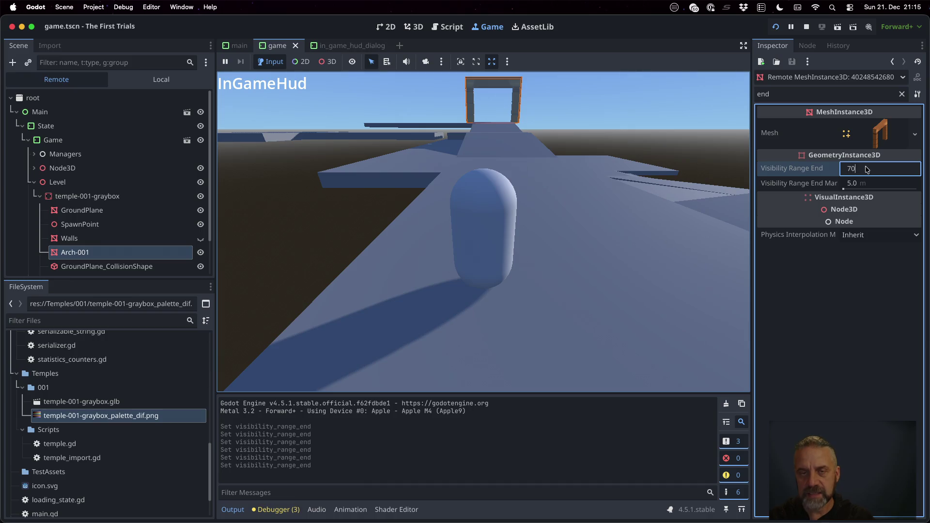
{"action": "key", "text": "Tab"}
{"action": "type", "text": "1"}
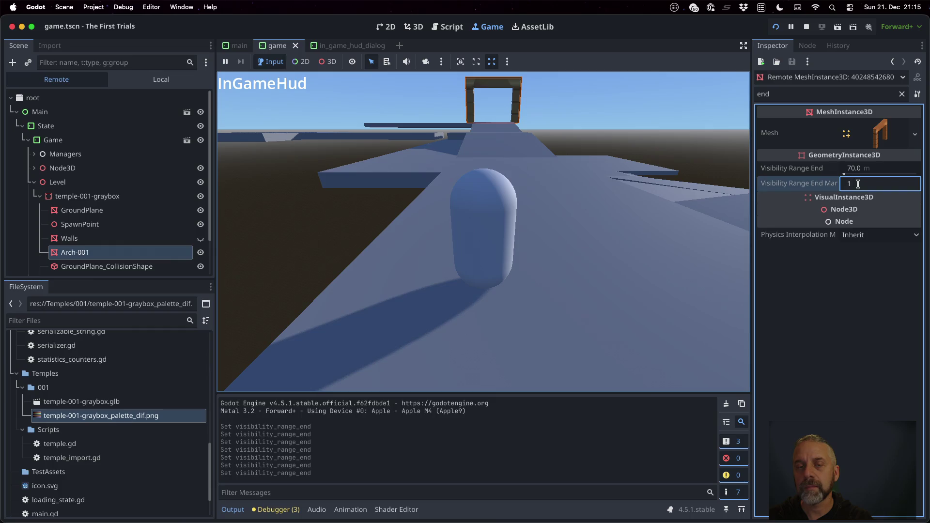
{"action": "key", "text": "Tab"}
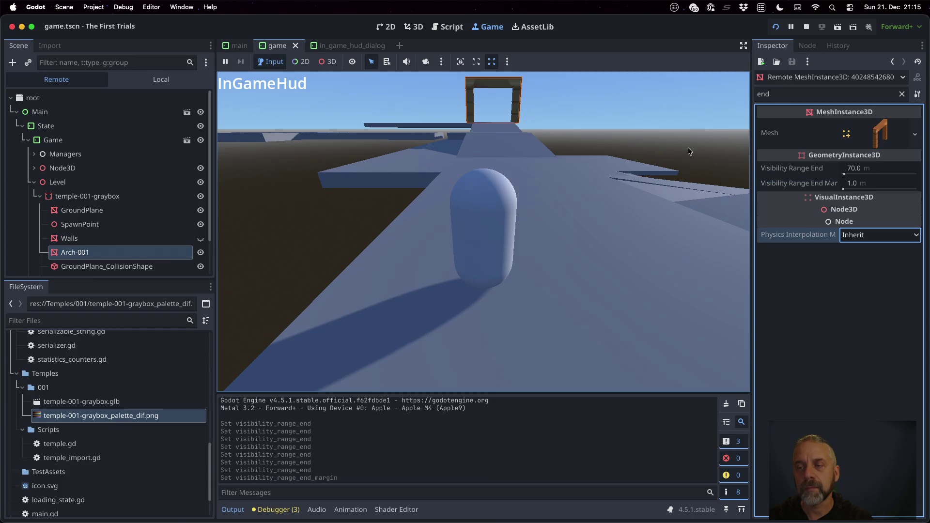
{"action": "left_click", "coordinate": [809, 27]}
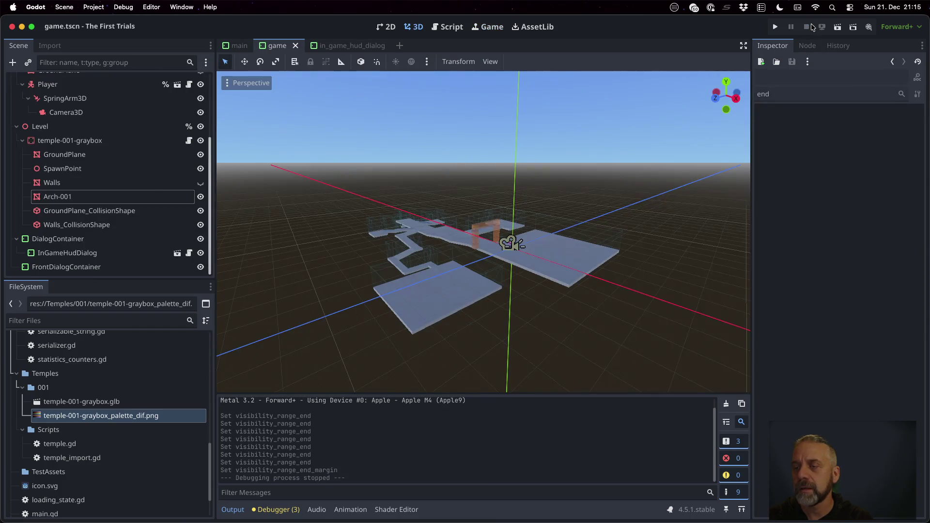
Select Arch-001 and set its Visibility Range End to 70 m with a 2 m End Margin.
{"action": "left_click", "coordinate": [84, 196]}
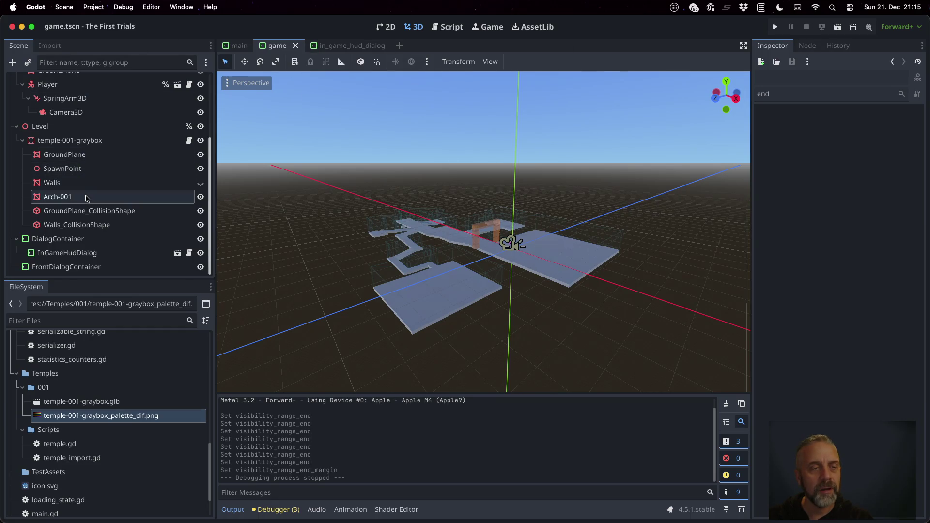
{"action": "left_click", "coordinate": [865, 180]}
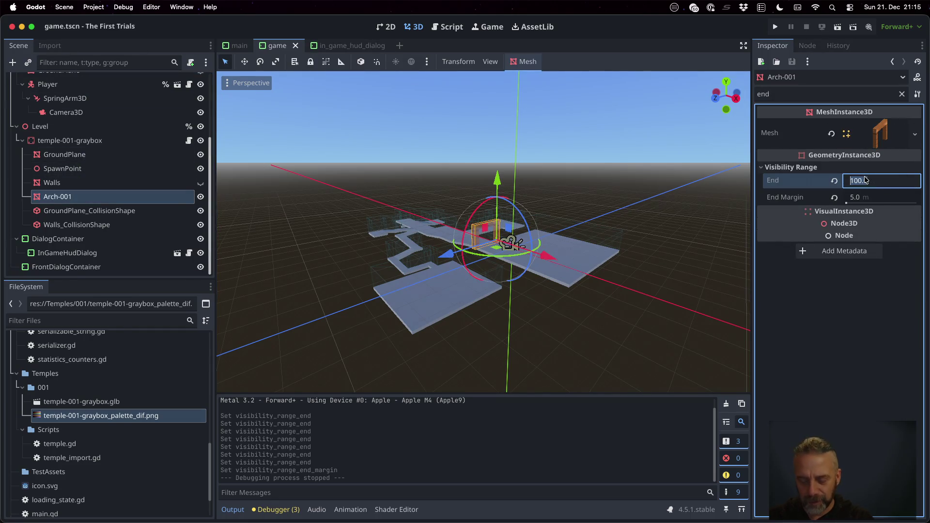
{"action": "key", "text": "Return"}
{"action": "key", "text": "Tab"}
{"action": "type", "text": "2"}
{"action": "key", "text": "Return"}
Save the scene, test it in the running game, then stop and switch to Blender.
{"action": "key", "text": "ctrl+s"}
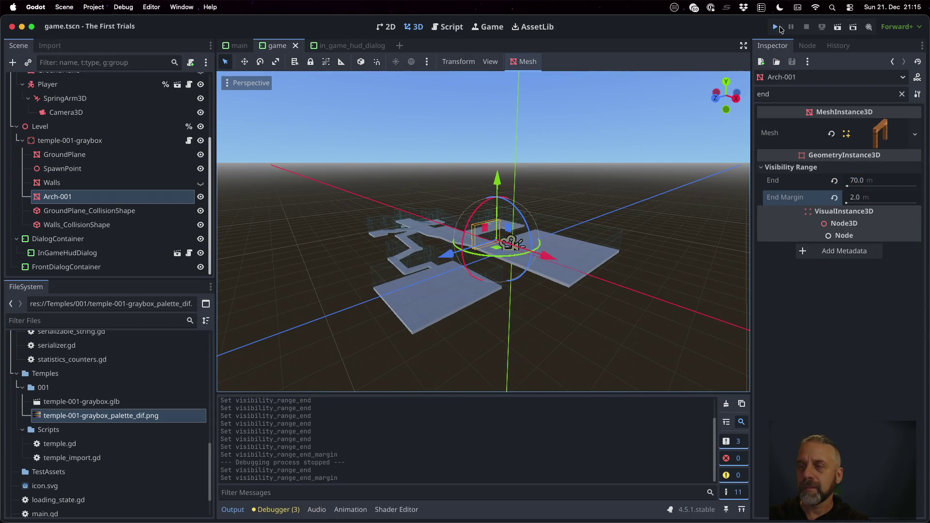
{"action": "left_click", "coordinate": [779, 28]}
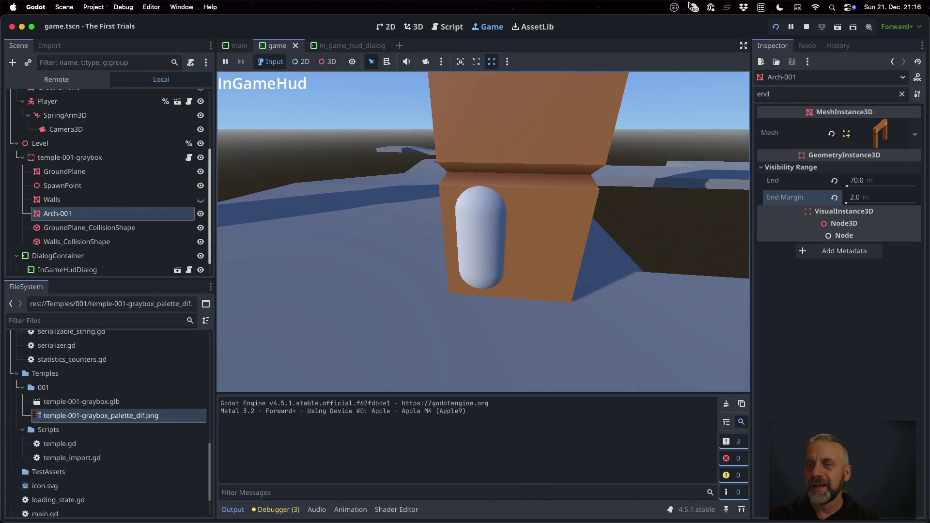
{"action": "left_click", "coordinate": [806, 30]}
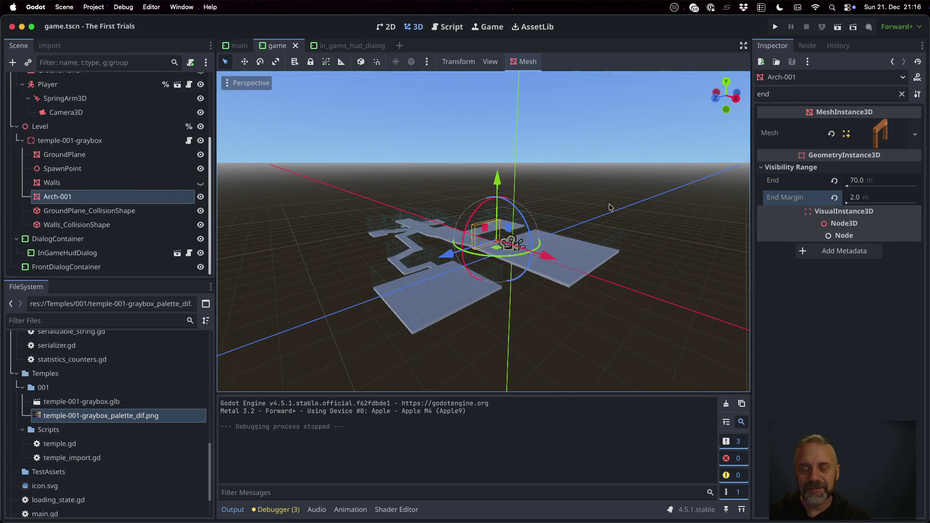
{"action": "key", "text": "ctrl+Right"}
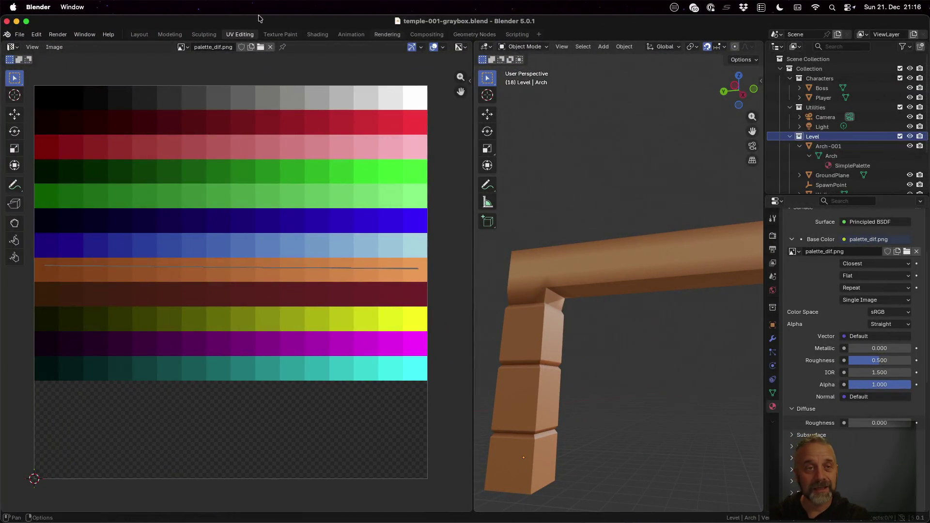
In the Modeling workspace, select the arch and duplicate it in place.
{"action": "left_click", "coordinate": [170, 35]}
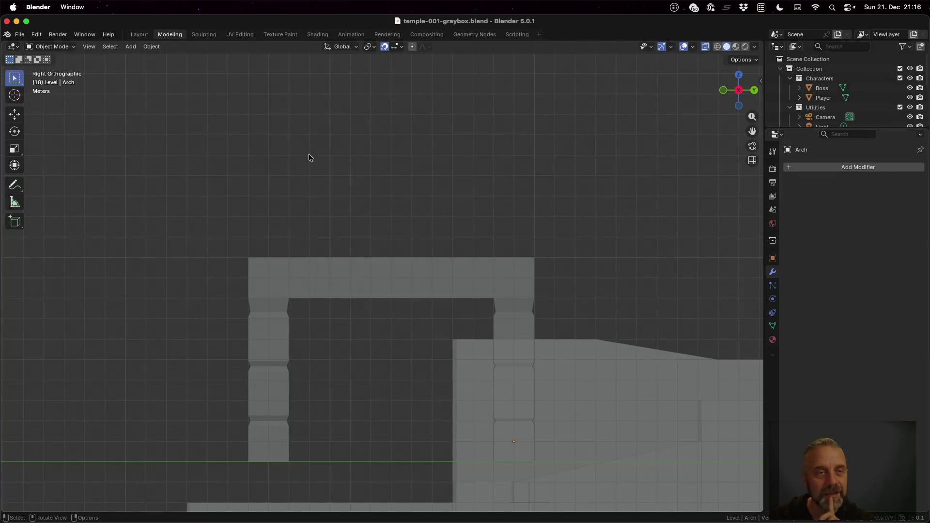
{"action": "middle_click_drag", "start_coordinate": [477, 233], "coordinate": [474, 314]}
{"action": "middle_click_drag", "start_coordinate": [623, 160], "coordinate": [611, 209]}
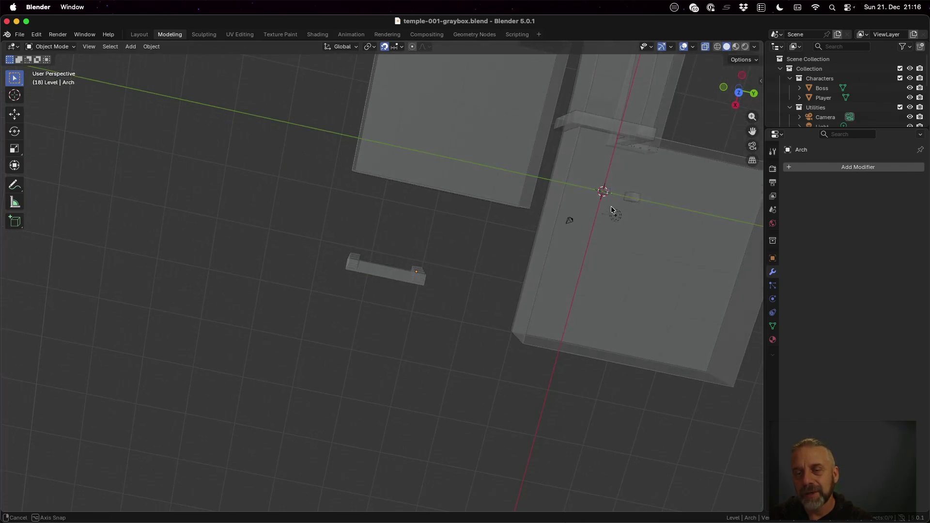
{"action": "mouse_move", "coordinate": [639, 160]}
{"action": "middle_mouse_down", "text": "ctrl"}
{"action": "mouse_move", "coordinate": [664, 150]}
{"action": "mouse_move", "coordinate": [519, 191]}
{"action": "mouse_move", "coordinate": [495, 188]}
{"action": "mouse_move", "coordinate": [501, 126]}
{"action": "middle_mouse_up", "text": "ctrl"}
{"action": "left_click", "coordinate": [476, 91]}
{"action": "key", "text": "shift+d"}
{"action": "key", "text": "Escape"}
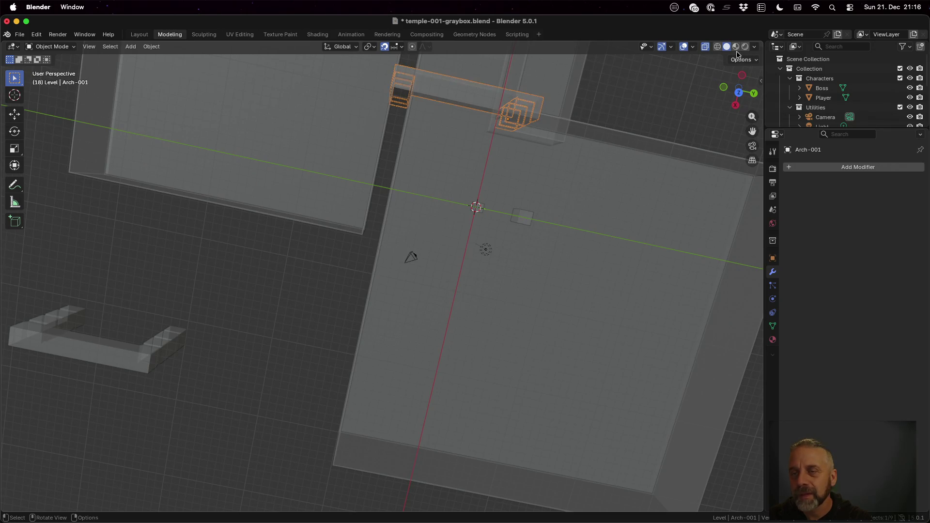
Move the arch copy 1 m along negative X in solid shading and save the blend file.
{"action": "left_click", "coordinate": [705, 48]}
{"action": "mouse_move", "coordinate": [585, 130]}
{"action": "middle_mouse_down"}
{"action": "mouse_move", "coordinate": [578, 129]}
{"action": "mouse_move", "coordinate": [579, 150]}
{"action": "mouse_move", "coordinate": [574, 112]}
{"action": "middle_mouse_up"}
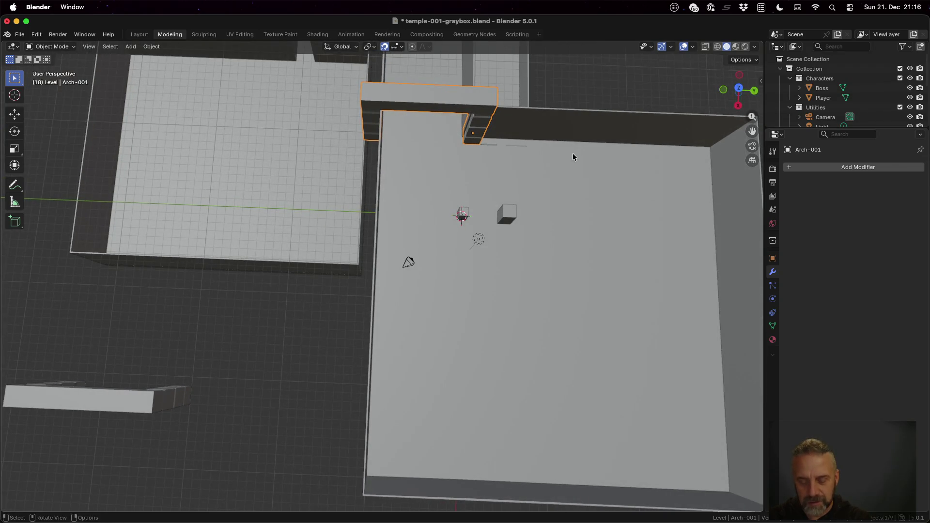
{"action": "key", "text": "g"}
{"action": "key", "text": "x"}
{"action": "key", "text": "1"}
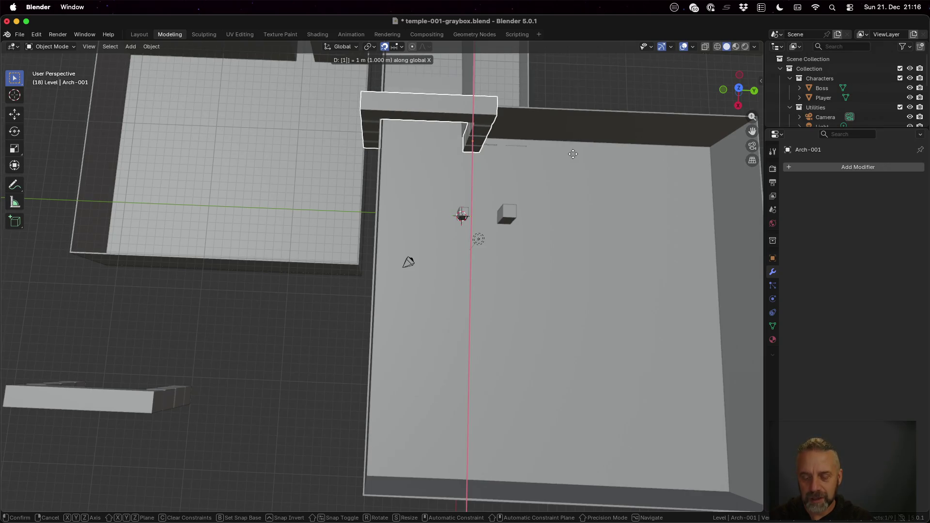
{"action": "key", "text": "BackSpace"}
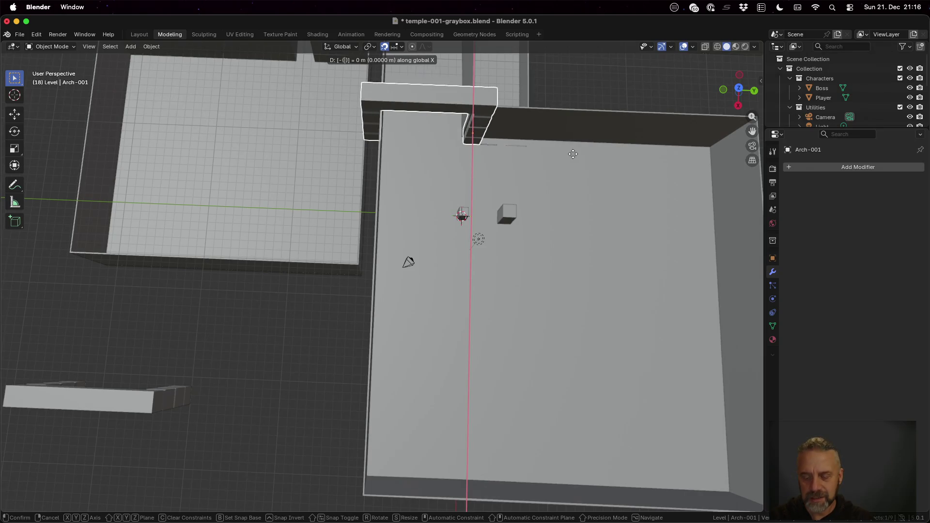
{"action": "type", "text": "1"}
{"action": "key", "text": "Return"}
{"action": "mouse_move", "coordinate": [572, 153]}
{"action": "middle_mouse_down"}
{"action": "mouse_move", "coordinate": [542, 155]}
{"action": "mouse_move", "coordinate": [537, 176]}
{"action": "mouse_move", "coordinate": [544, 129]}
{"action": "mouse_move", "coordinate": [535, 109]}
{"action": "mouse_move", "coordinate": [554, 137]}
{"action": "middle_mouse_up"}
{"action": "key", "text": "cmd+s"}
{"action": "scroll", "coordinate": [793, 95], "scroll_direction": "down", "scroll_amount": 5}
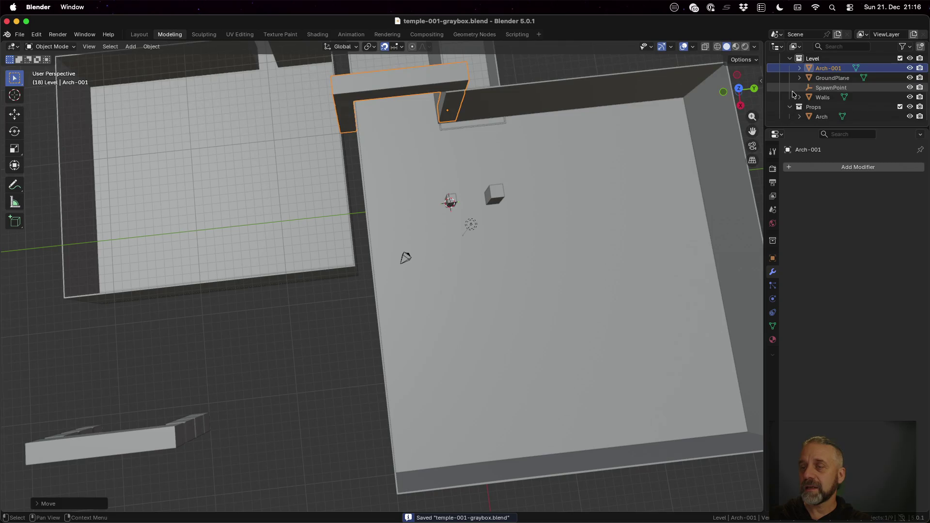
Select the Level collection, save, and export temple-001-graybox.glb as glTF binary to Temples/001.
{"action": "left_click", "coordinate": [790, 61]}
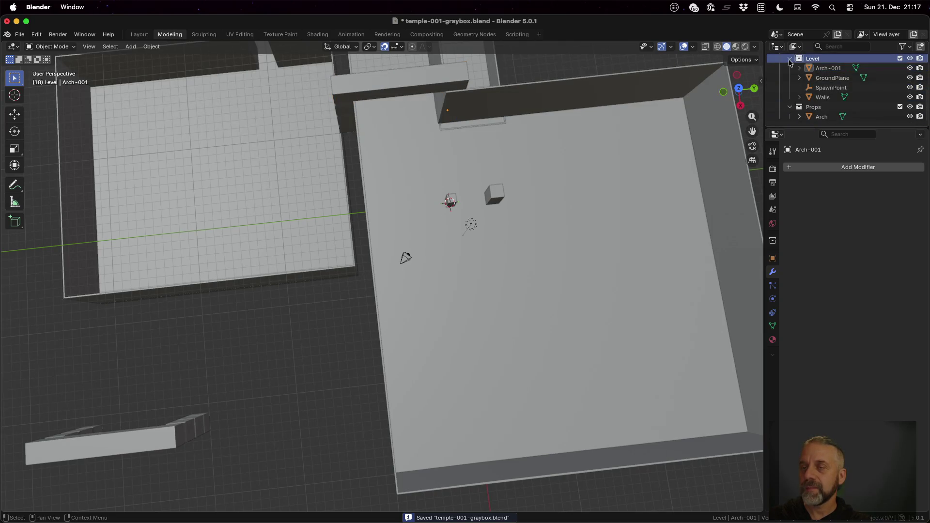
{"action": "left_click", "coordinate": [800, 58]}
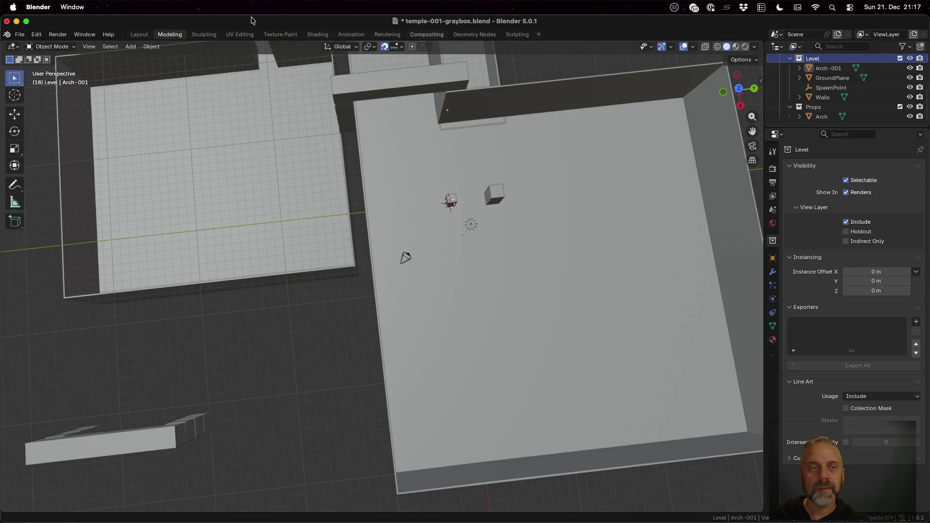
{"action": "key", "text": "super+s"}
{"action": "left_click", "coordinate": [26, 34]}
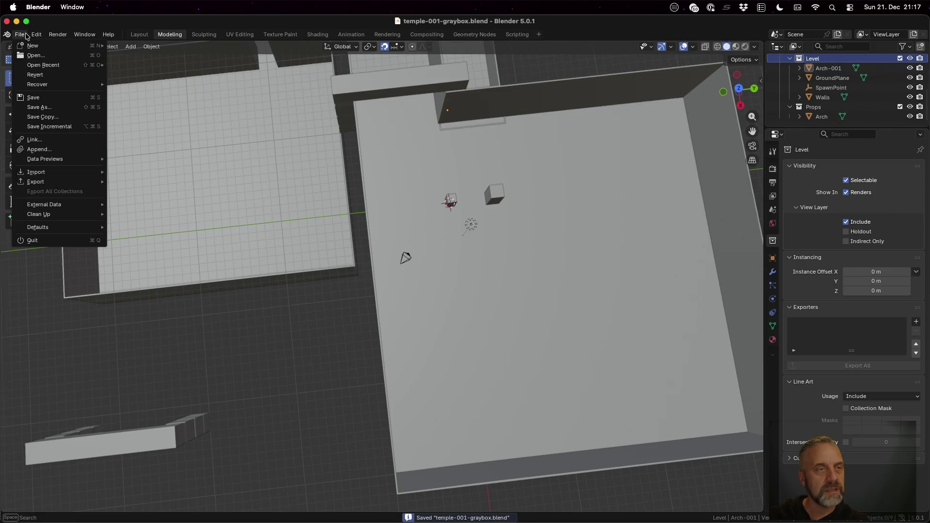
{"action": "mouse_move", "coordinate": [49, 182]}
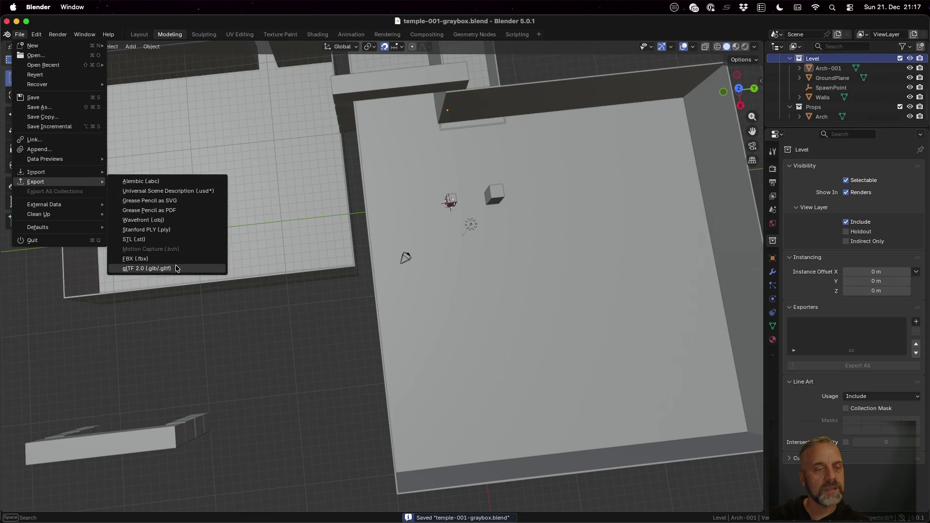
{"action": "left_click", "coordinate": [177, 269]}
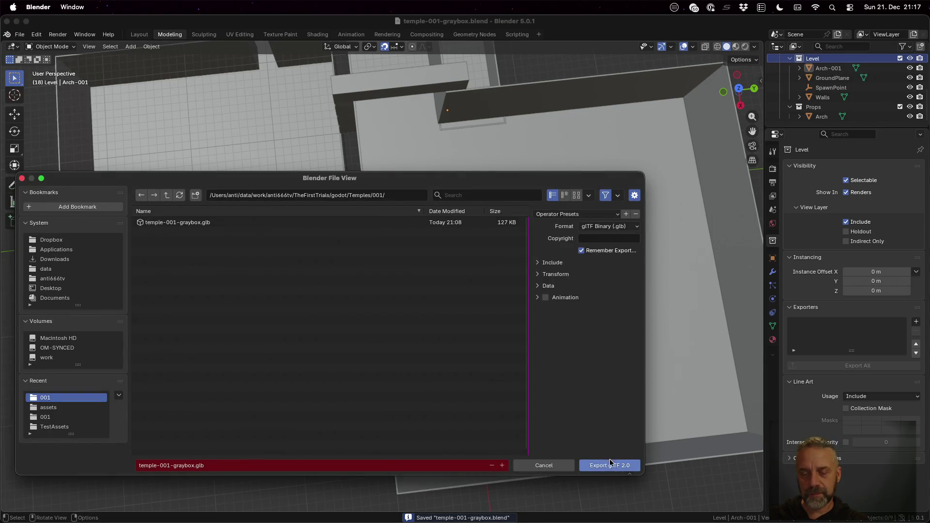
{"action": "left_click", "coordinate": [610, 464]}
{"action": "key", "text": "ctrl+Left"}
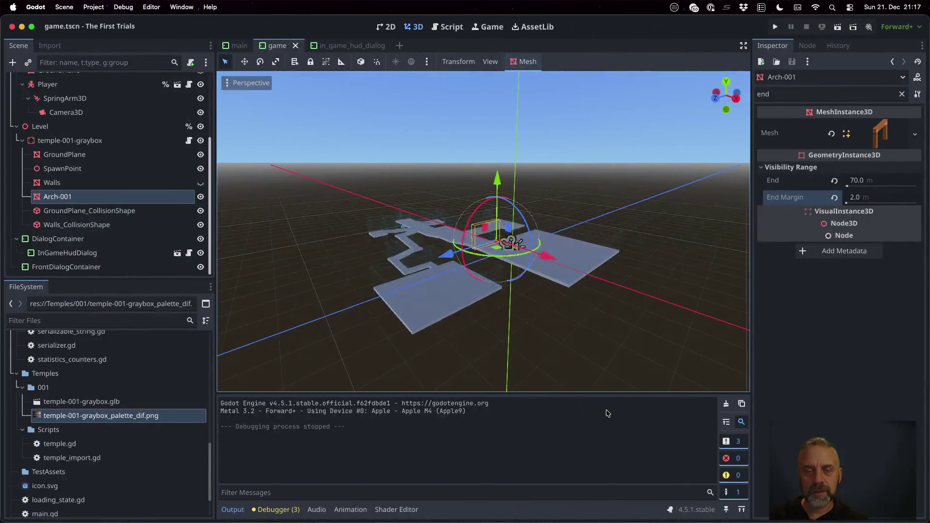
Delete the old temple-001-graybox instance and instance the re-exported temple-001-graybox.glb under Level.
{"action": "left_click", "coordinate": [175, 141]}
{"action": "key", "text": "Delete"}
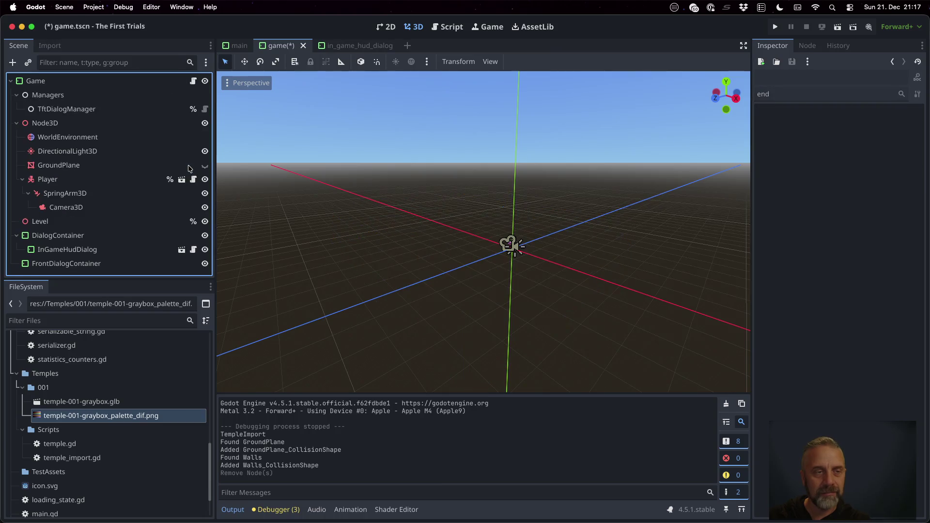
{"action": "mouse_move", "coordinate": [112, 402]}
{"action": "left_mouse_down"}
{"action": "mouse_move", "coordinate": [99, 242]}
{"action": "mouse_move", "coordinate": [81, 223]}
{"action": "left_mouse_up"}
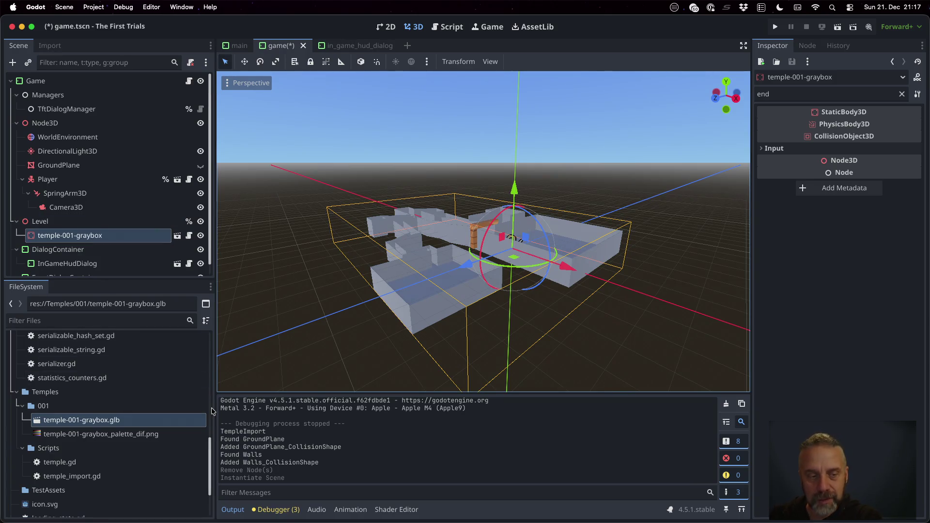
{"action": "left_click", "coordinate": [179, 425]}
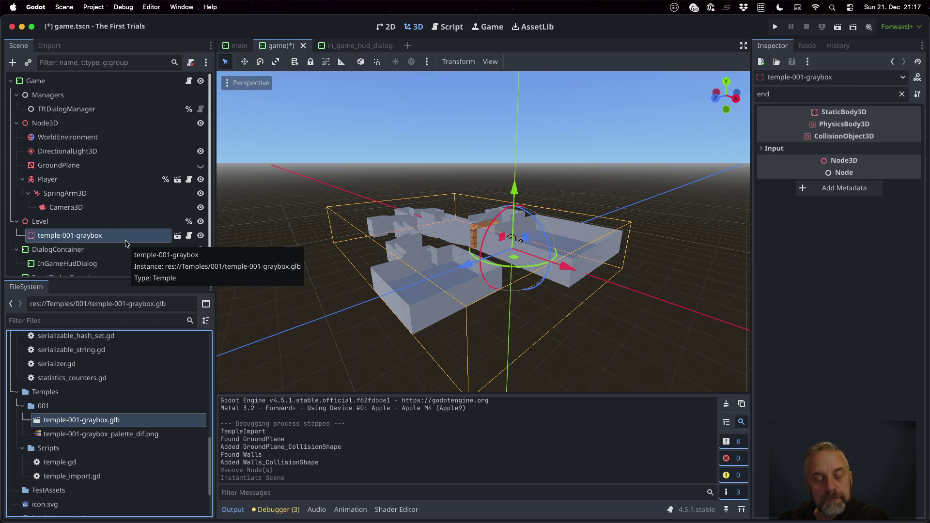
{"action": "mouse_move", "coordinate": [484, 257]}
{"action": "middle_mouse_down"}
{"action": "mouse_move", "coordinate": [432, 251]}
{"action": "mouse_move", "coordinate": [510, 264]}
{"action": "mouse_move", "coordinate": [565, 248]}
{"action": "mouse_move", "coordinate": [465, 281]}
{"action": "middle_mouse_up"}
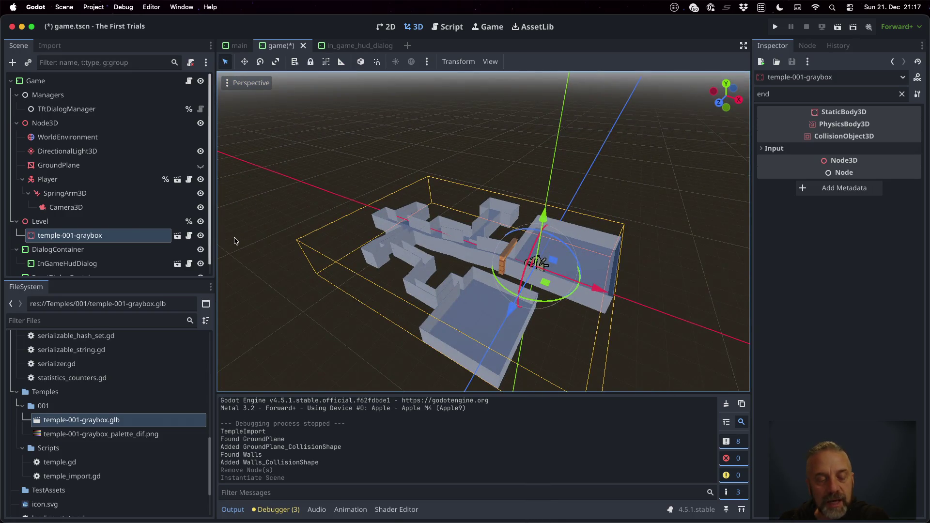
Save the game scene, open temple_import.gd, and delete the blank line in the Walls branch.
{"action": "key", "text": "ctrl+s"}
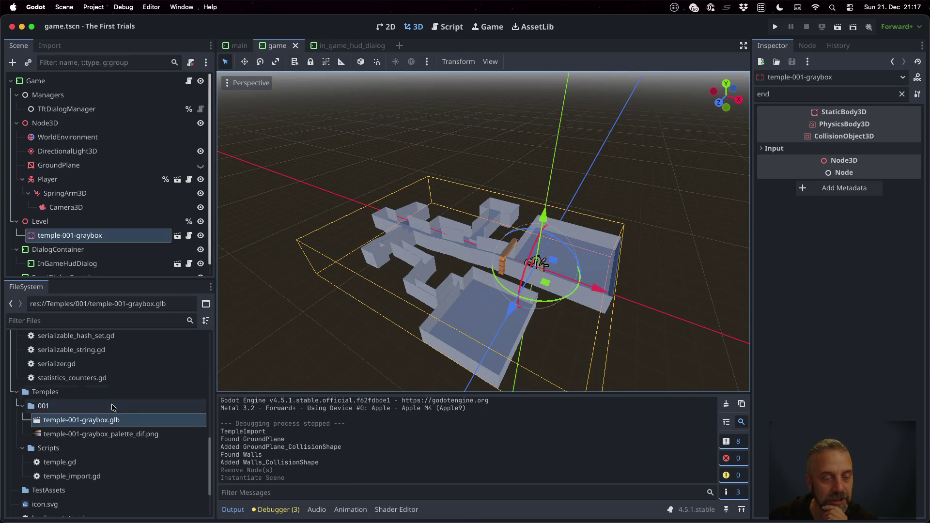
{"action": "double_click", "coordinate": [119, 476]}
{"action": "scroll", "coordinate": [498, 274], "scroll_direction": "down", "scroll_amount": 6}
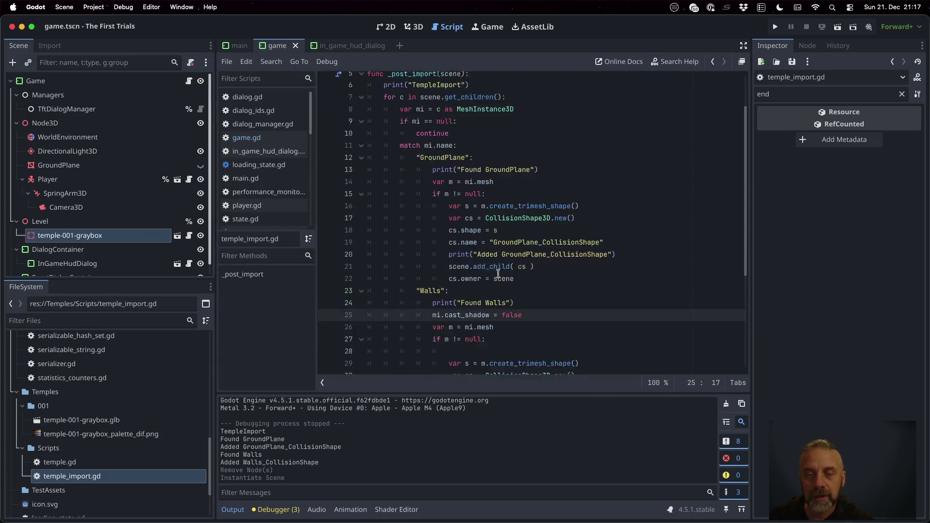
{"action": "key", "text": "Up"}
{"action": "key", "text": "End"}
{"action": "scroll", "coordinate": [574, 192], "scroll_direction": "up", "scroll_amount": 1}
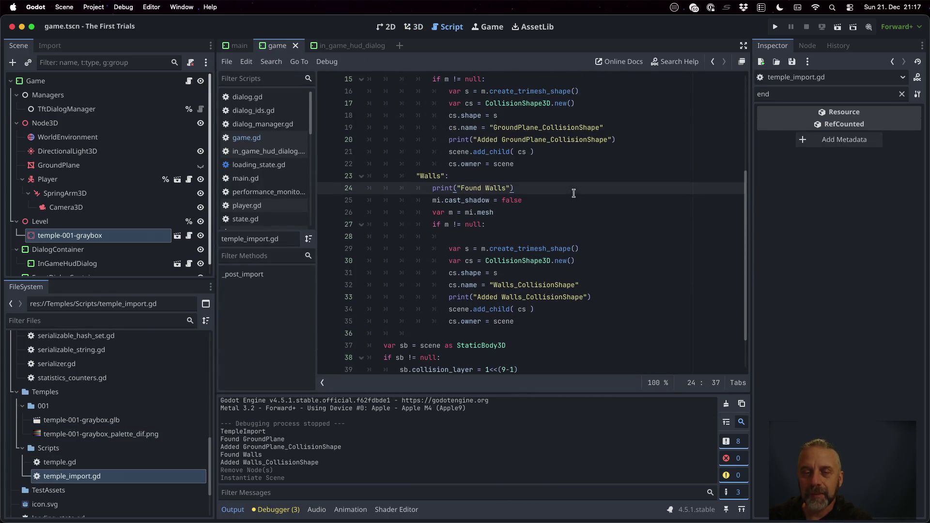
{"action": "key", "text": "Down"}
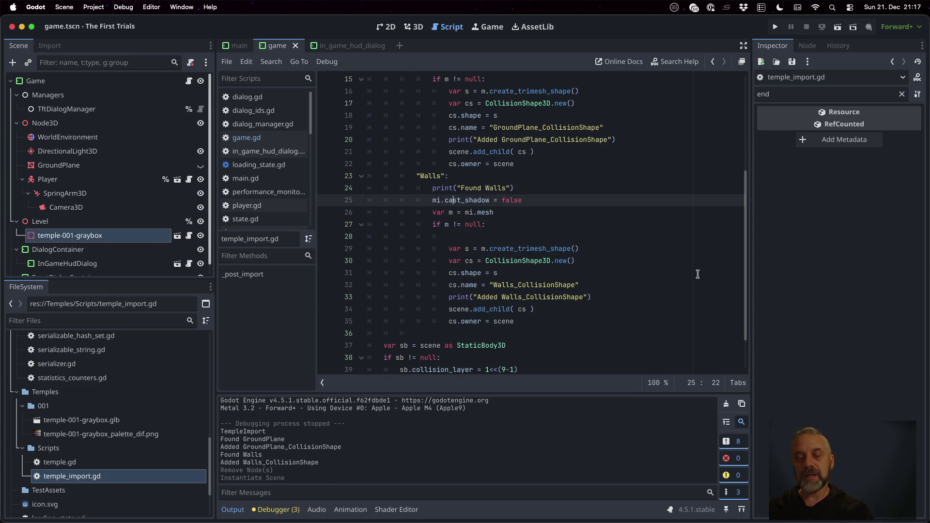
{"action": "key", "text": "Down"}
{"action": "key", "text": "Down"}
{"action": "key", "text": "Down"}
{"action": "key", "text": "Delete"}
Add mi.queue_free() on a new line after cs.owner = scene in the Walls branch.
{"action": "key", "text": "Down"}
{"action": "key", "text": "Down"}
{"action": "key", "text": "Down"}
{"action": "key", "text": "Up"}
{"action": "key", "text": "Up"}
{"action": "key", "text": "End"}
{"action": "key", "text": "Return"}
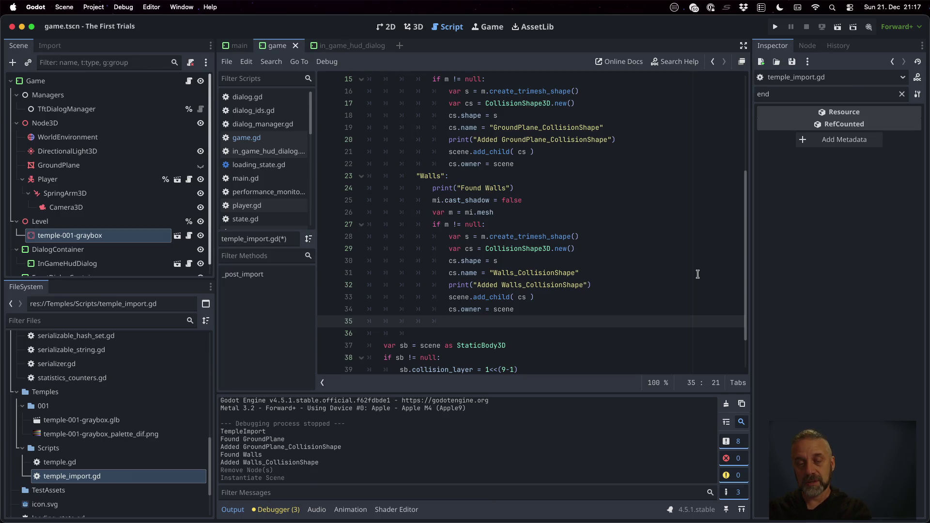
{"action": "scroll", "coordinate": [697, 274], "scroll_direction": "up", "scroll_amount": 5}
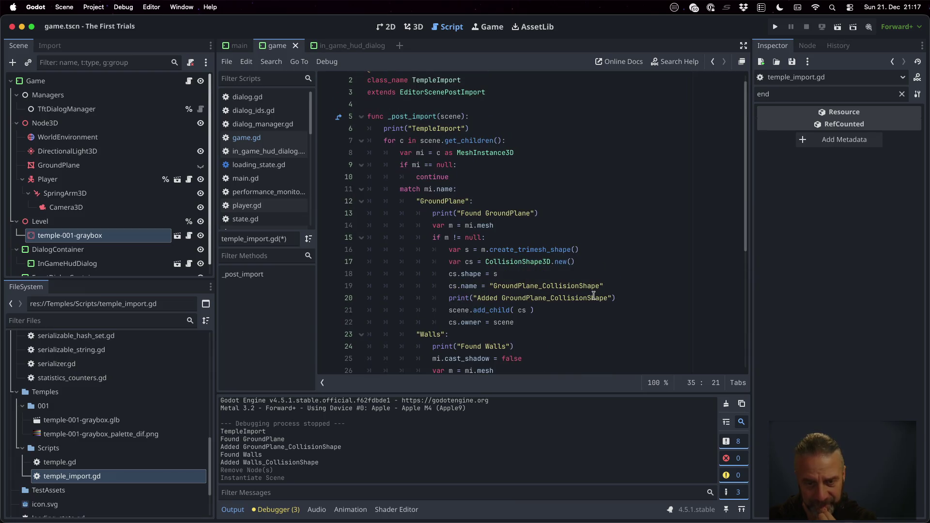
{"action": "scroll", "coordinate": [593, 295], "scroll_direction": "down", "scroll_amount": 3}
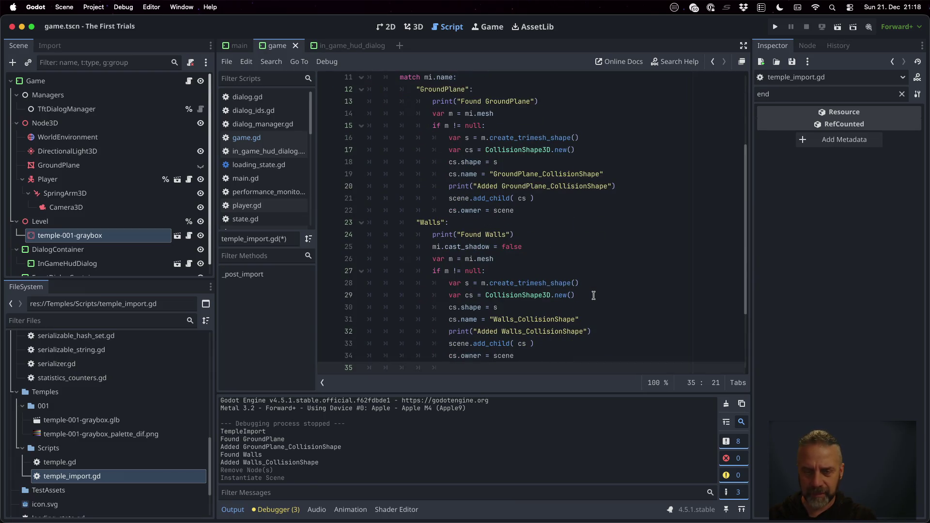
{"action": "type", "text": "mi"}
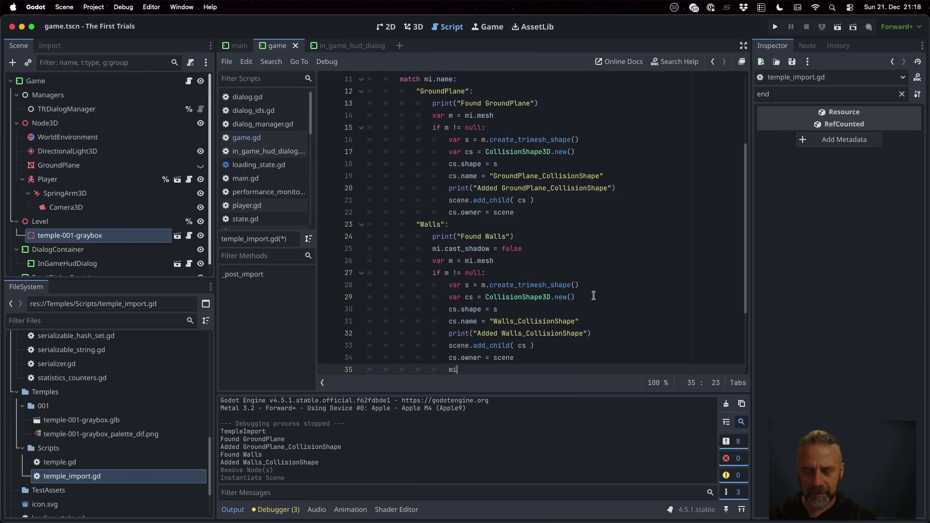
{"action": "type", "text": ".que"}
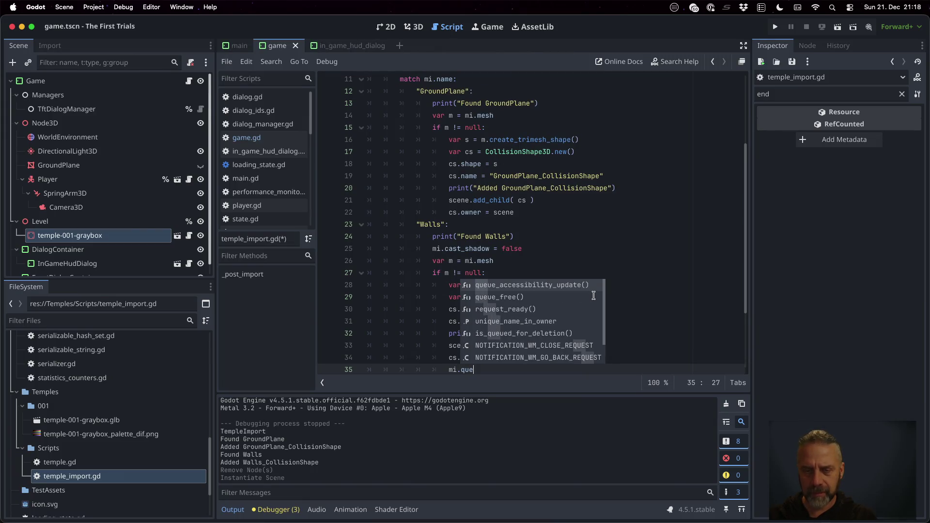
{"action": "left_click", "coordinate": [593, 296]}
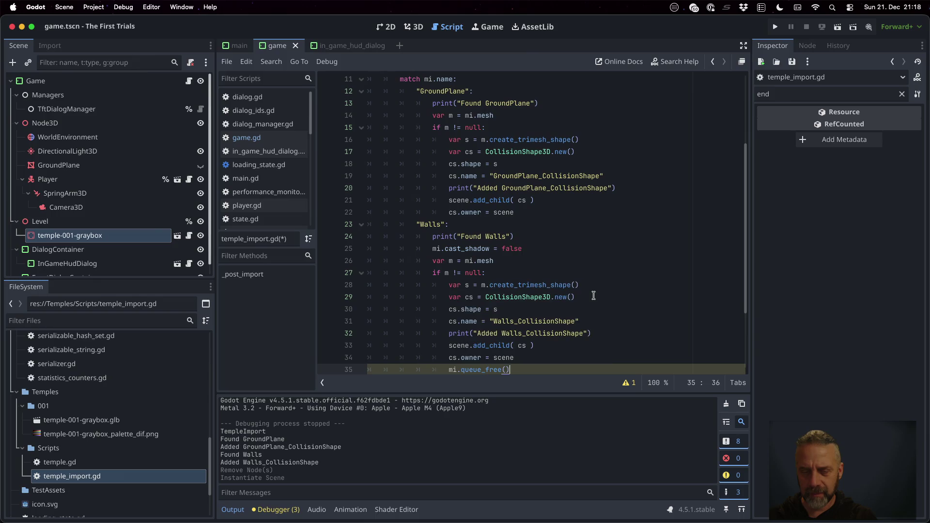
{"action": "scroll", "coordinate": [593, 296], "scroll_direction": "down", "scroll_amount": 2}
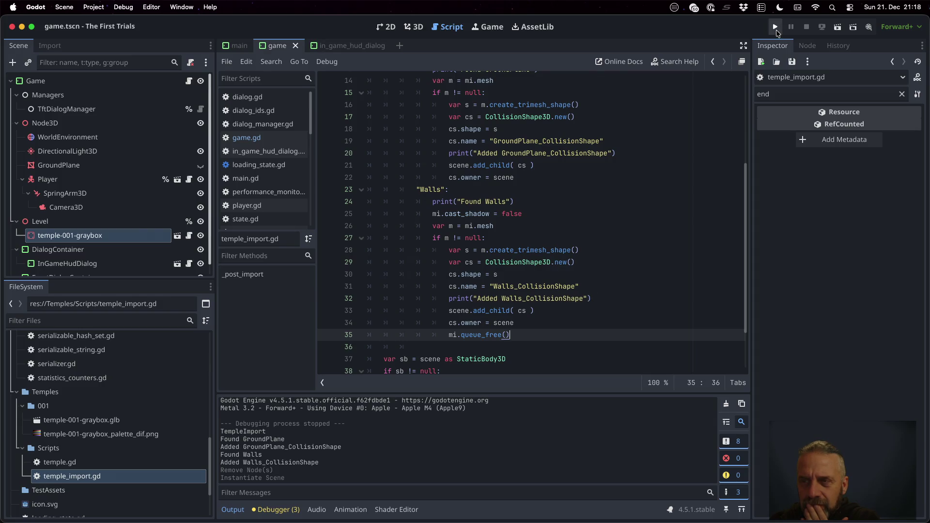
{"action": "left_click", "coordinate": [125, 424]}
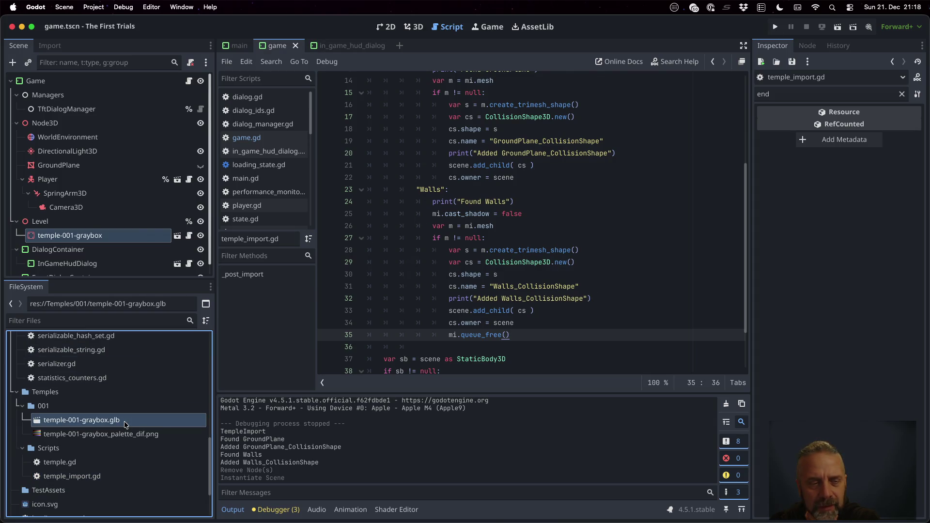
Reimport temple-001-graybox.glb from its Import settings so the updated script runs.
{"action": "right_click", "coordinate": [125, 424]}
{"action": "left_click", "coordinate": [111, 424]}
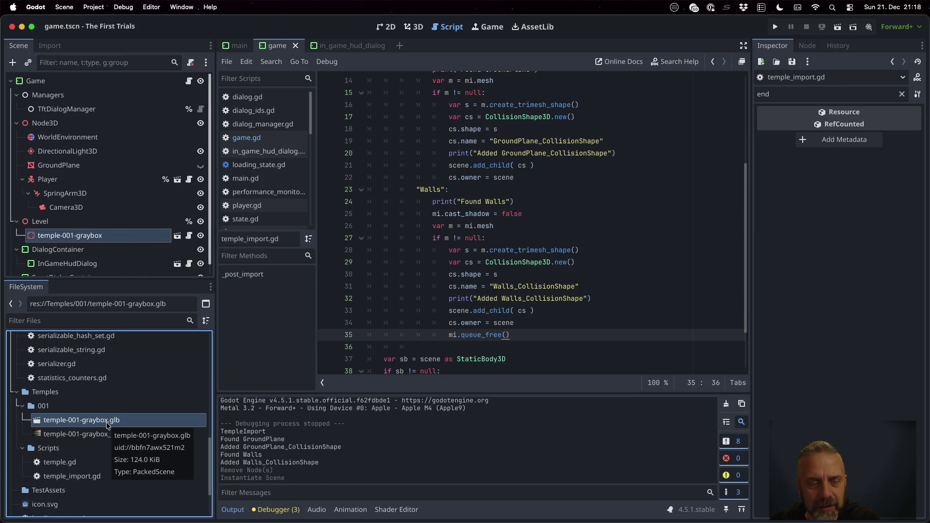
{"action": "left_click", "coordinate": [49, 45]}
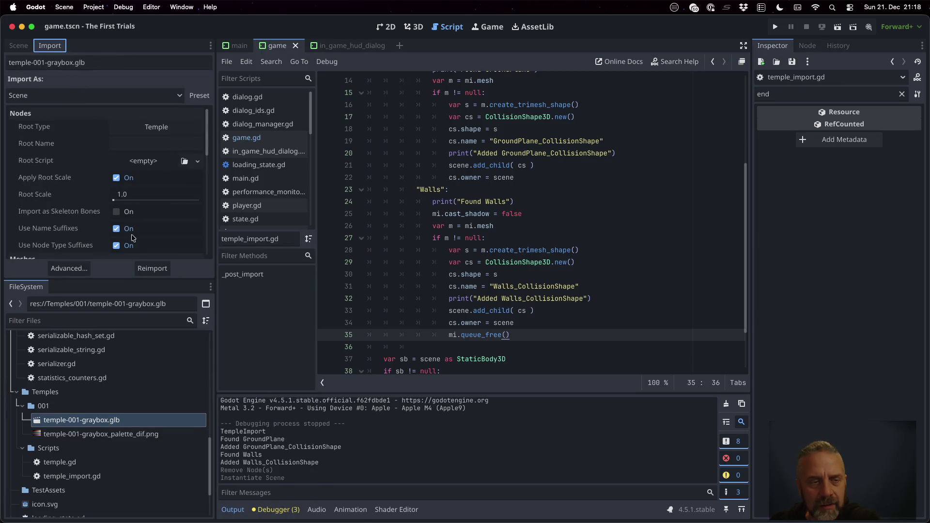
{"action": "left_click", "coordinate": [152, 268]}
In Advanced Import Settings, preview the floor mesh Plane and the wall mesh Plane_001.
{"action": "double_click", "coordinate": [164, 419]}
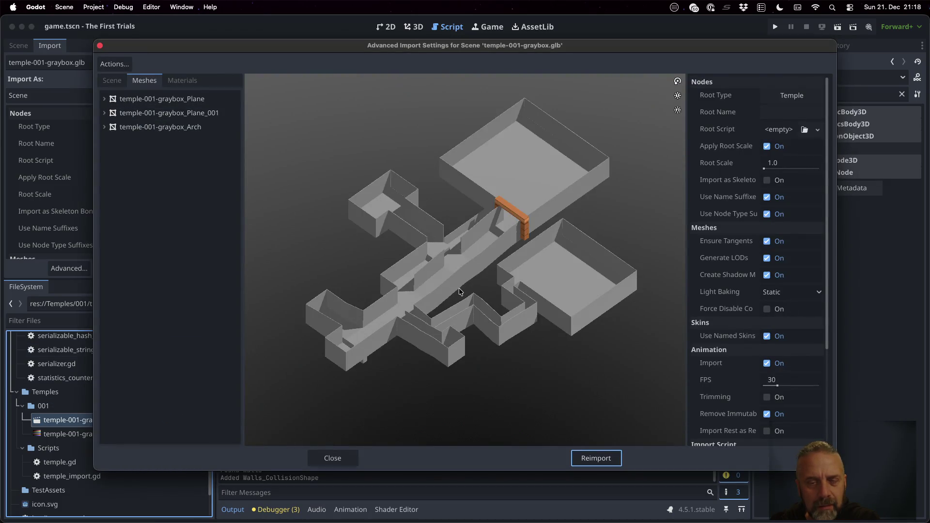
{"action": "left_click", "coordinate": [108, 104]}
{"action": "left_click", "coordinate": [104, 99]}
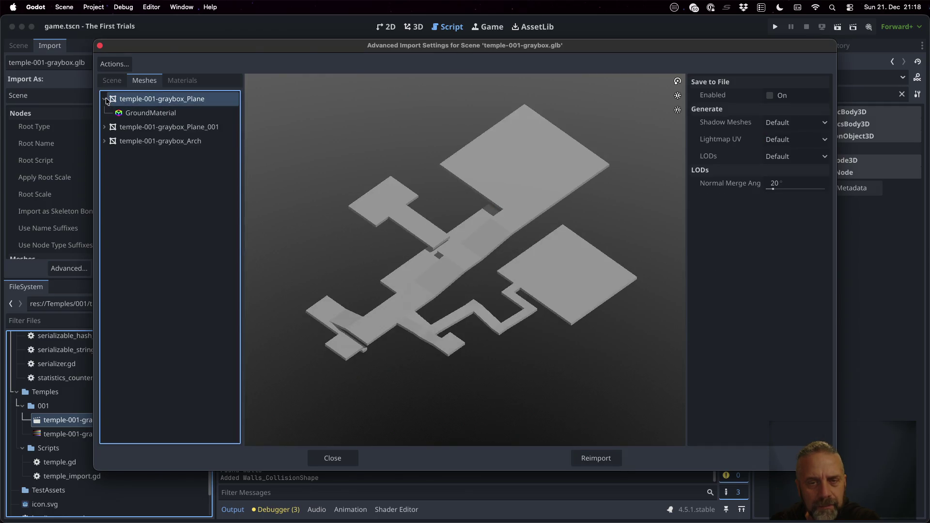
{"action": "left_click", "coordinate": [103, 127]}
{"action": "left_click", "coordinate": [137, 127]}
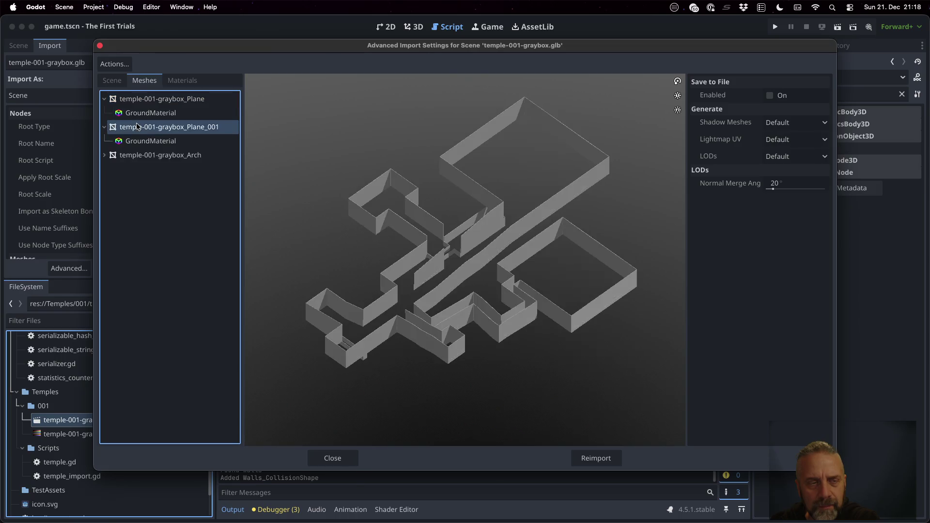
{"action": "left_click", "coordinate": [145, 99]}
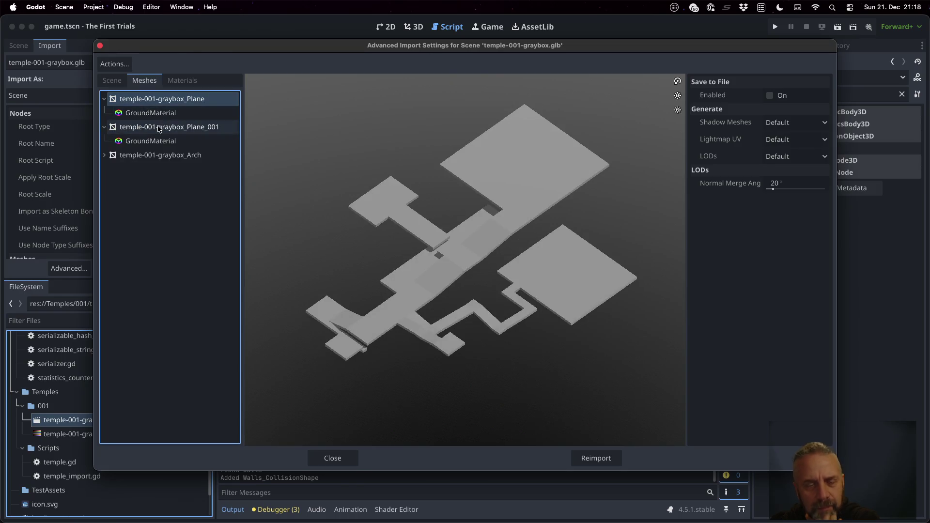
{"action": "left_click", "coordinate": [159, 127]}
{"action": "left_click", "coordinate": [130, 99]}
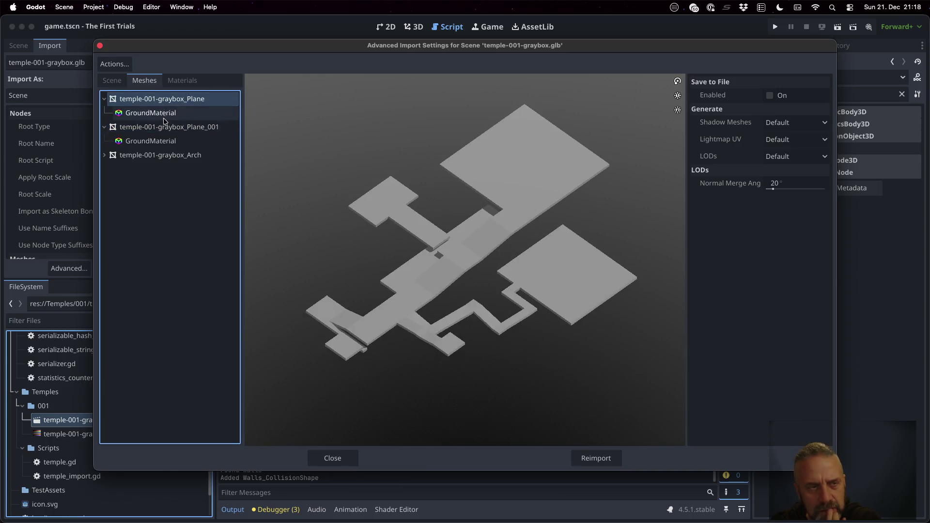
Check the GroundPlane and Walls nodes in the imported scene hierarchy, then close the dialog.
{"action": "left_click", "coordinate": [117, 81]}
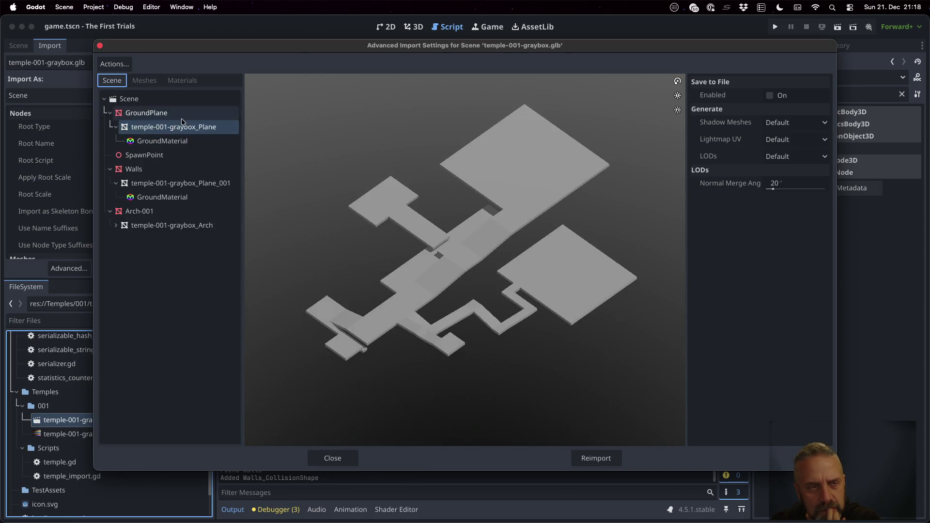
{"action": "left_click", "coordinate": [189, 184]}
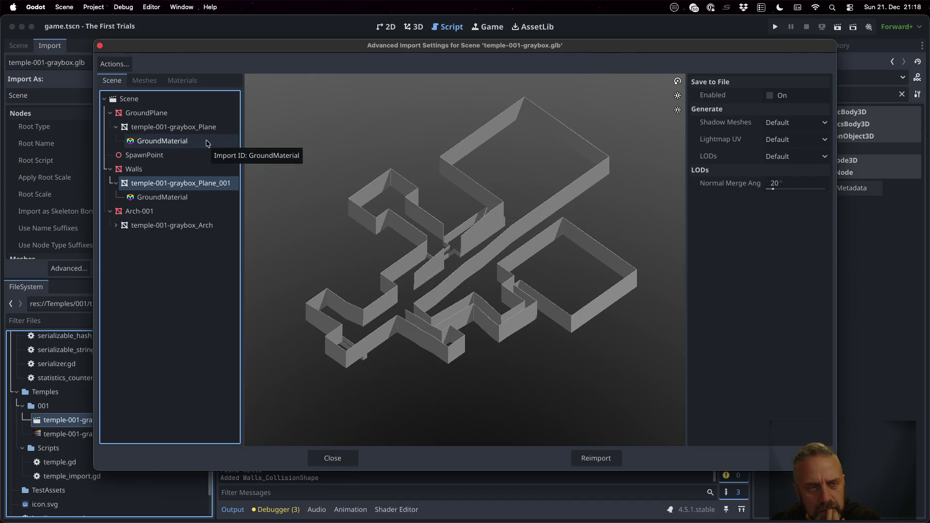
{"action": "left_click", "coordinate": [153, 80]}
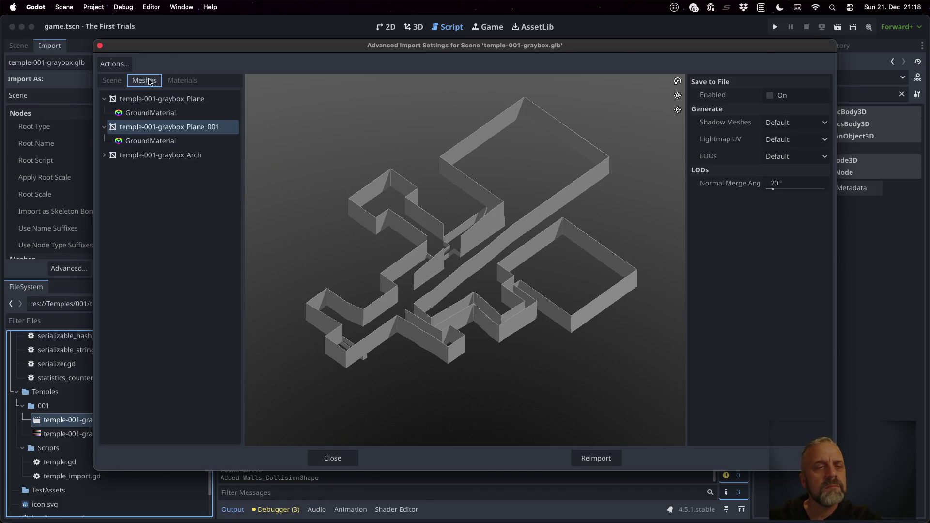
{"action": "left_click", "coordinate": [112, 81]}
{"action": "left_click", "coordinate": [154, 114]}
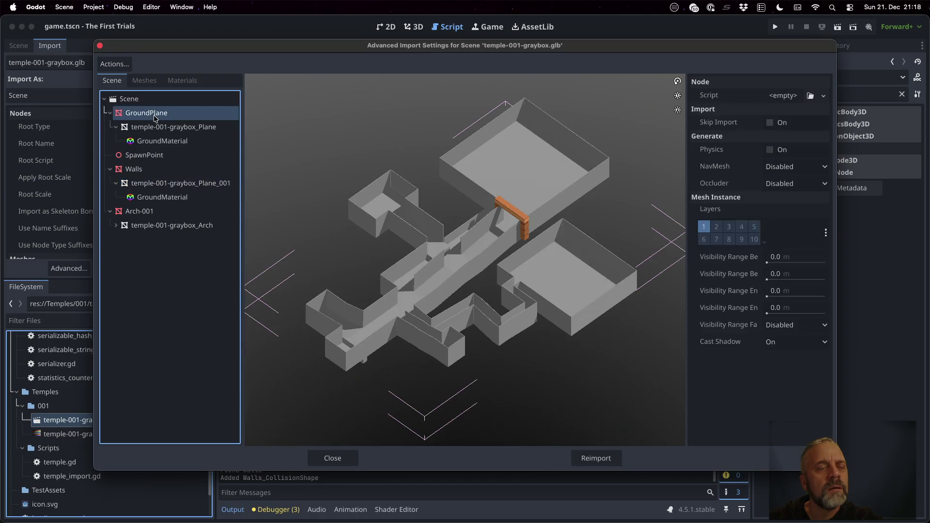
{"action": "left_click", "coordinate": [157, 169]}
{"action": "left_click", "coordinate": [359, 459]}
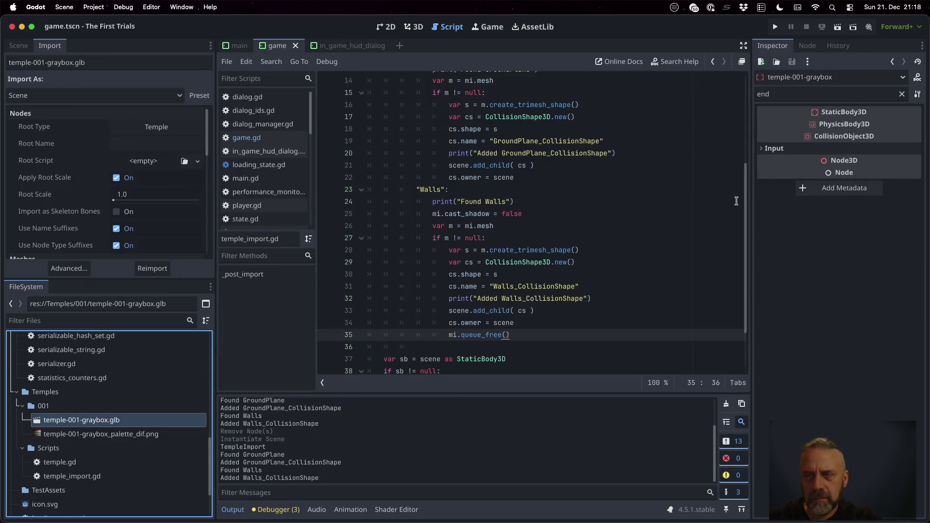
Run the game and rotate the camera around the player capsule.
{"action": "key", "text": "super+b"}
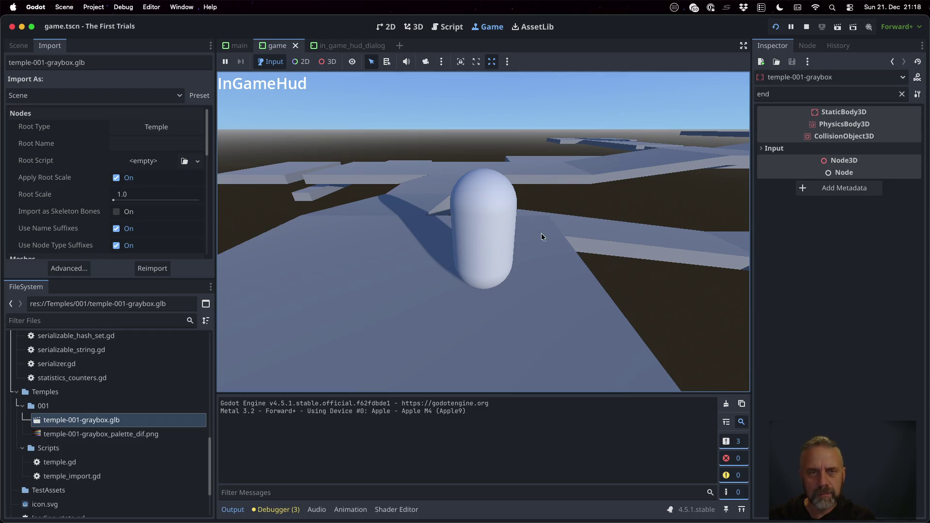
{"action": "key", "text": "Left"}
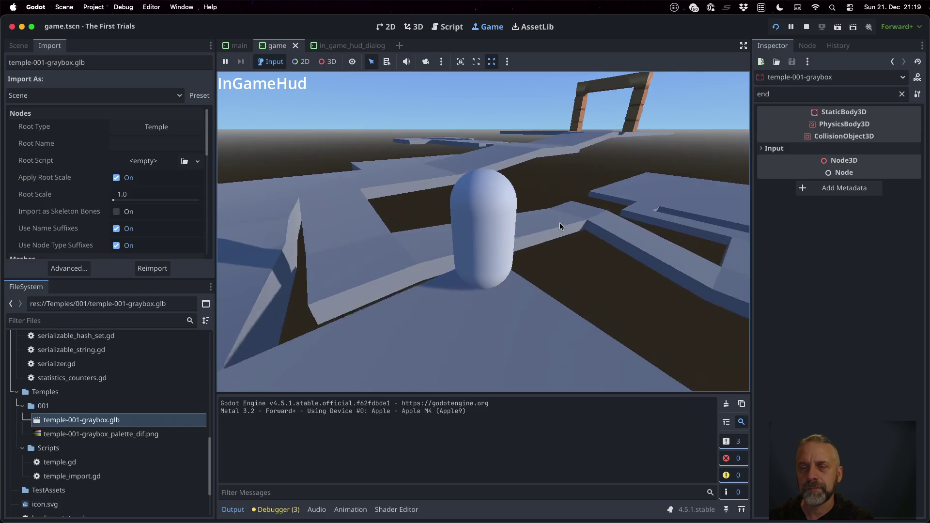
{"action": "key", "text": "Left"}
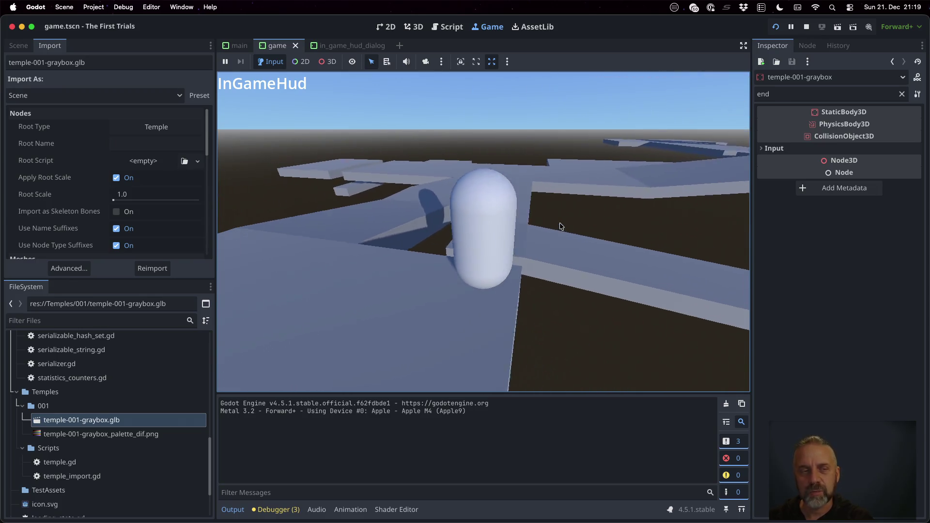
{"action": "key", "text": "Left"}
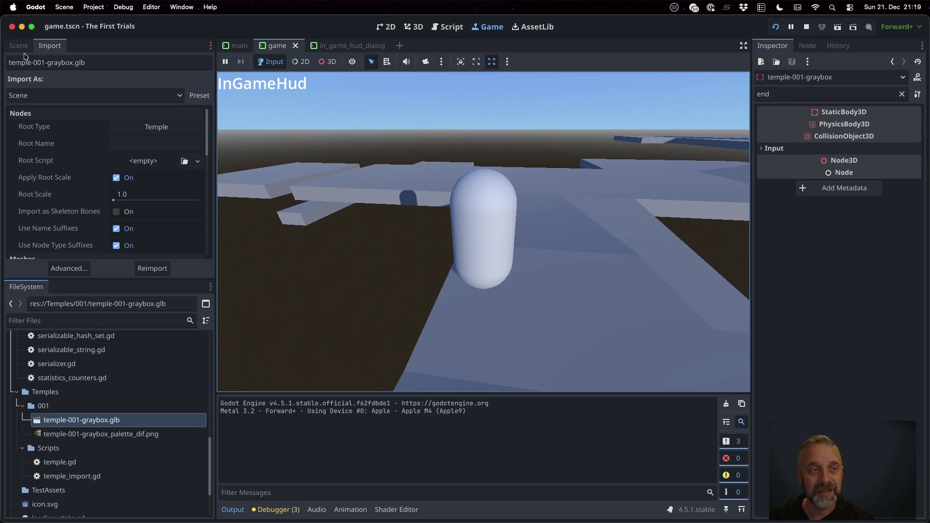
Expand the live Remote tree down to temple-001-graybox and select Walls_CollisionShape.
{"action": "left_click", "coordinate": [19, 46]}
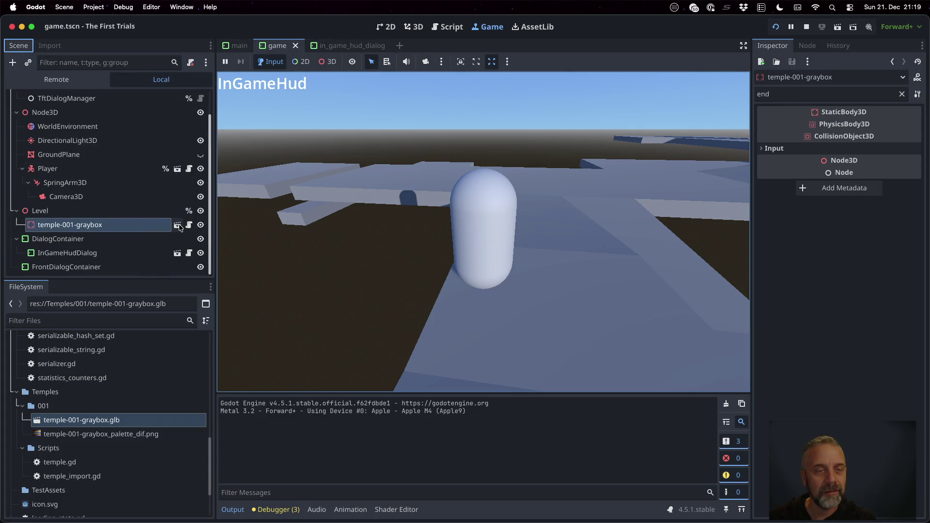
{"action": "left_click", "coordinate": [56, 80]}
{"action": "left_click", "coordinate": [24, 126]}
{"action": "left_click", "coordinate": [28, 140]}
{"action": "left_click", "coordinate": [36, 183]}
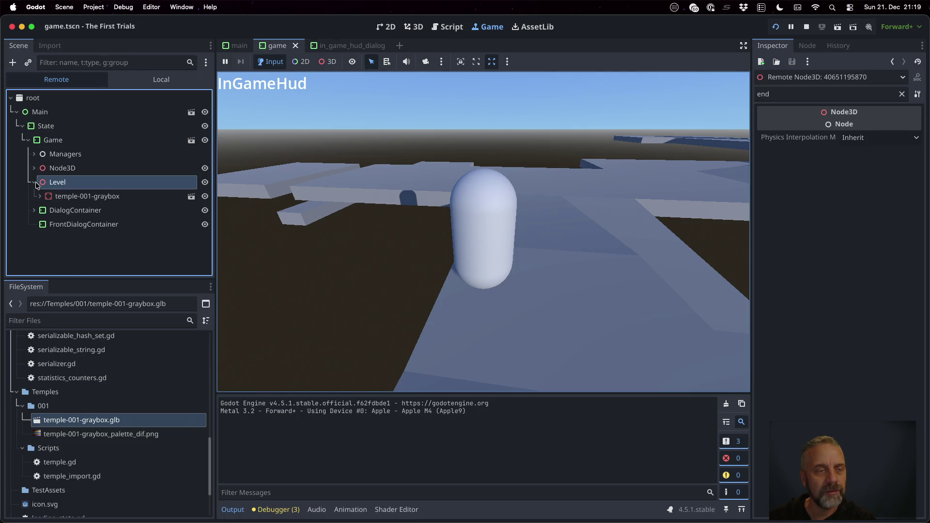
{"action": "left_click", "coordinate": [40, 196]}
{"action": "scroll", "coordinate": [100, 237], "scroll_direction": "down", "scroll_amount": 2}
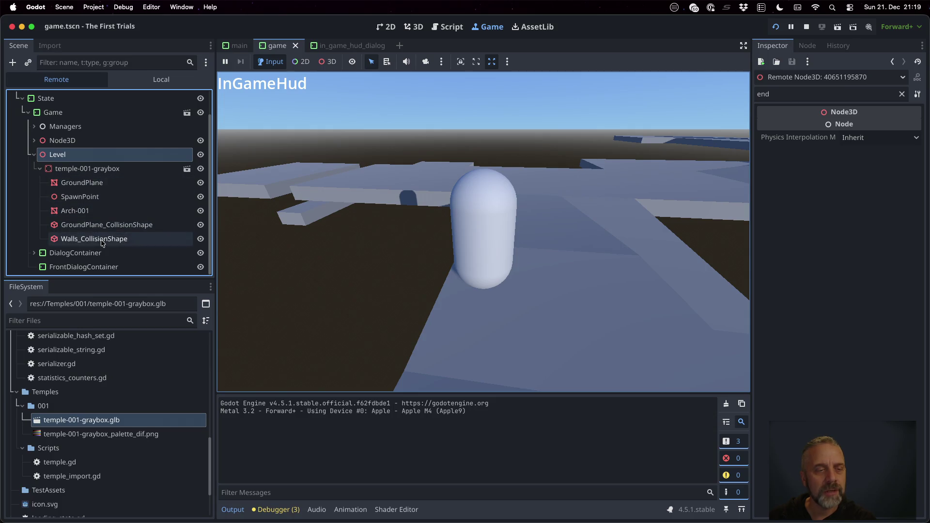
{"action": "left_click", "coordinate": [102, 243]}
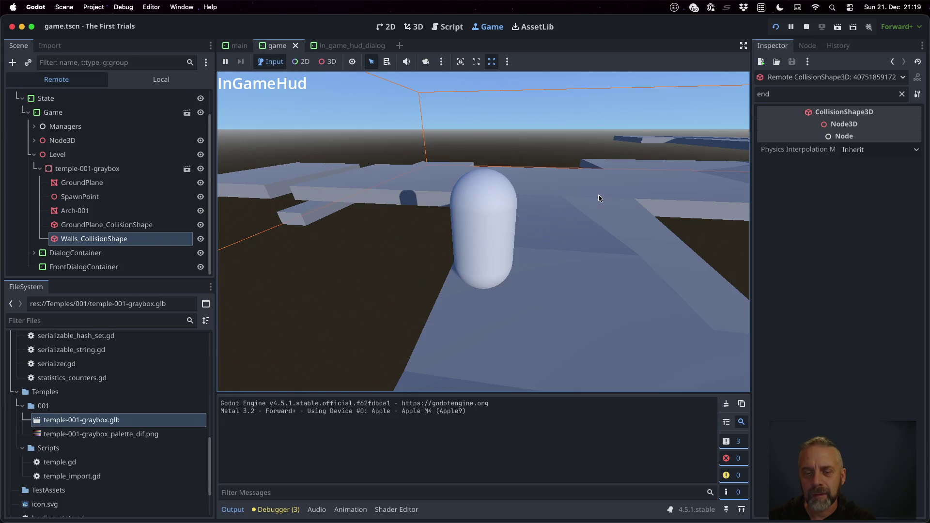
Turn the game camera toward the arch and bring up the camera override options.
{"action": "key", "text": "d"}
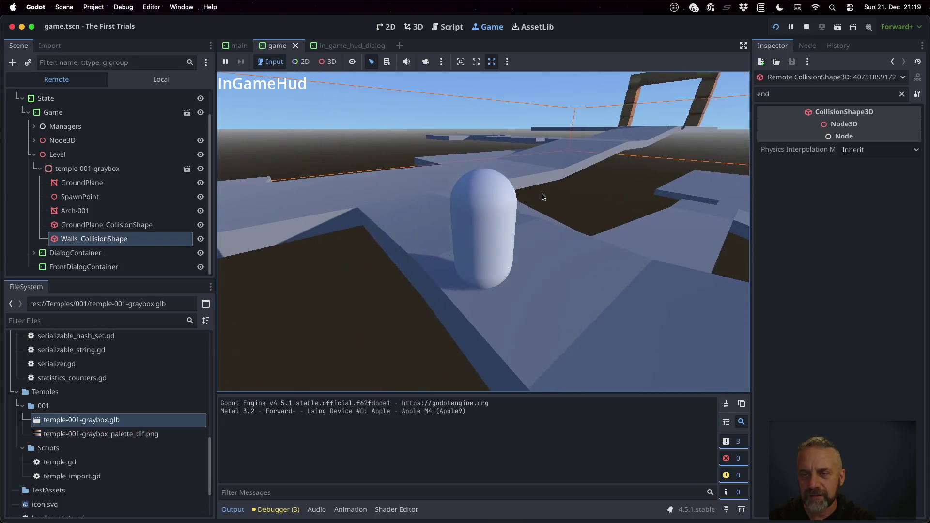
{"action": "key", "text": "d"}
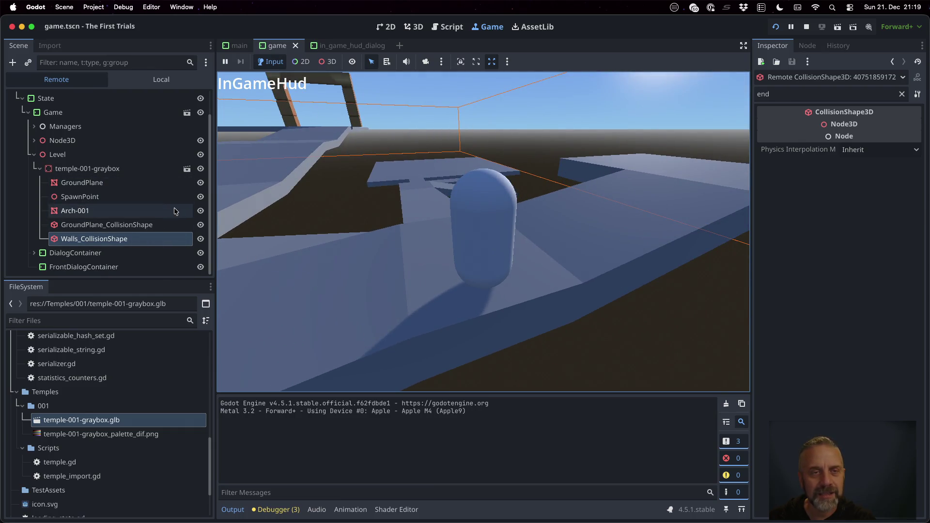
{"action": "left_click", "coordinate": [507, 61]}
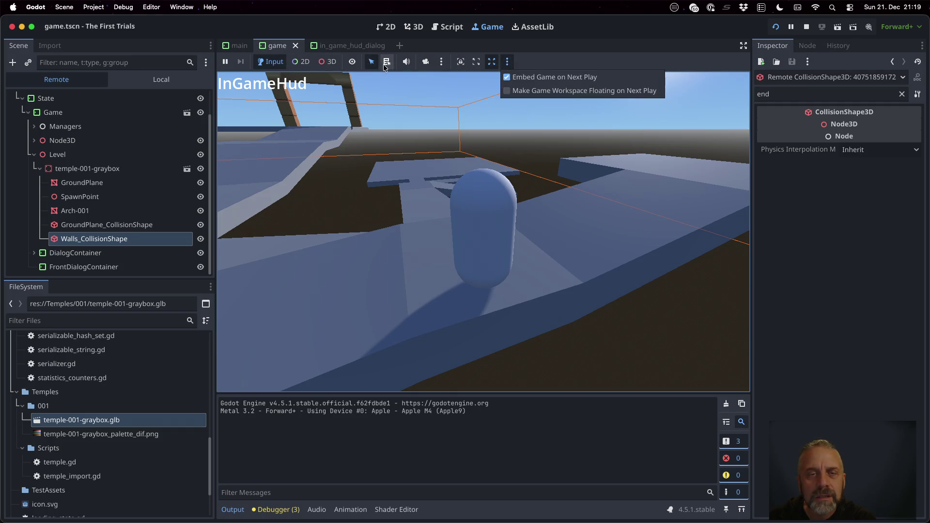
{"action": "left_click", "coordinate": [439, 62]}
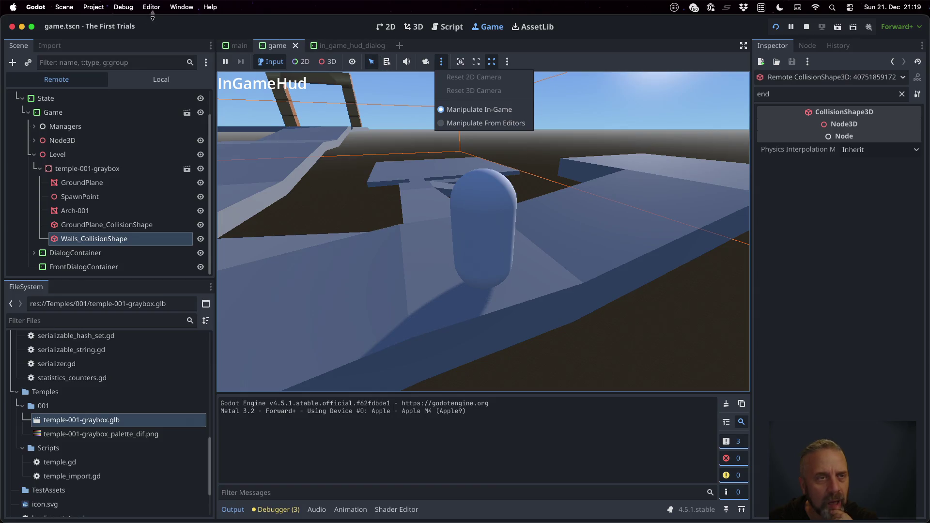
Enable Debug > Visible Collision Shapes and restart the game.
{"action": "left_click", "coordinate": [121, 7]}
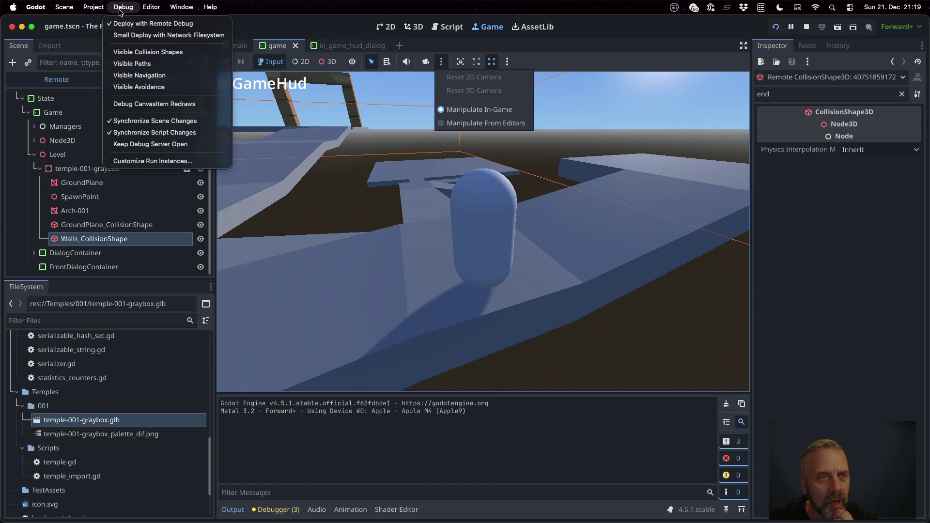
{"action": "left_click", "coordinate": [159, 53]}
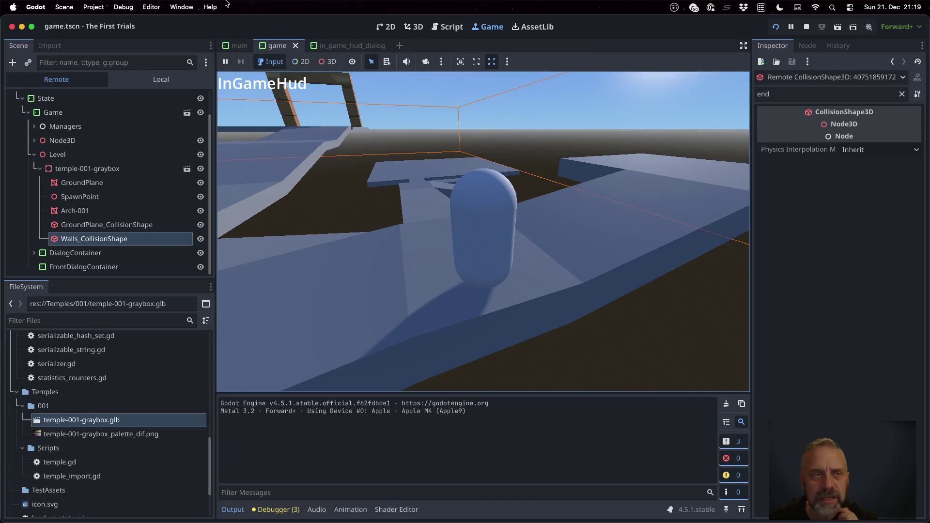
{"action": "left_click", "coordinate": [124, 7]}
{"action": "left_click", "coordinate": [125, 6]}
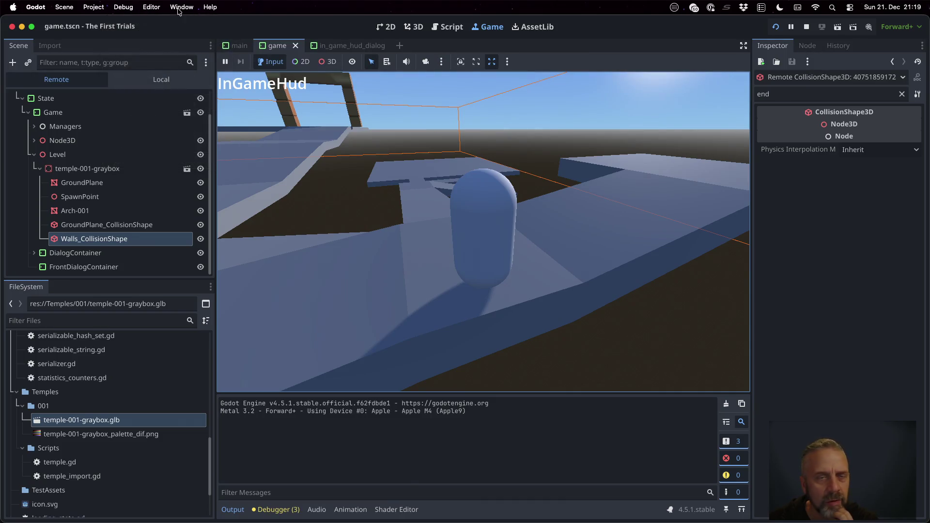
{"action": "left_click", "coordinate": [775, 28]}
{"action": "left_click", "coordinate": [775, 28]}
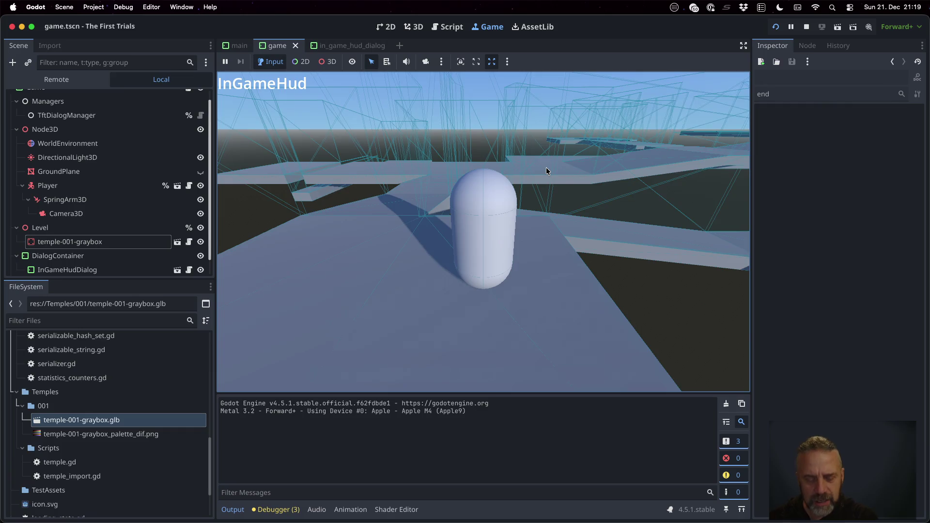
Look around the ramp, orange pillar and platforms with collisions shown, then stop the game.
{"action": "key", "text": "d"}
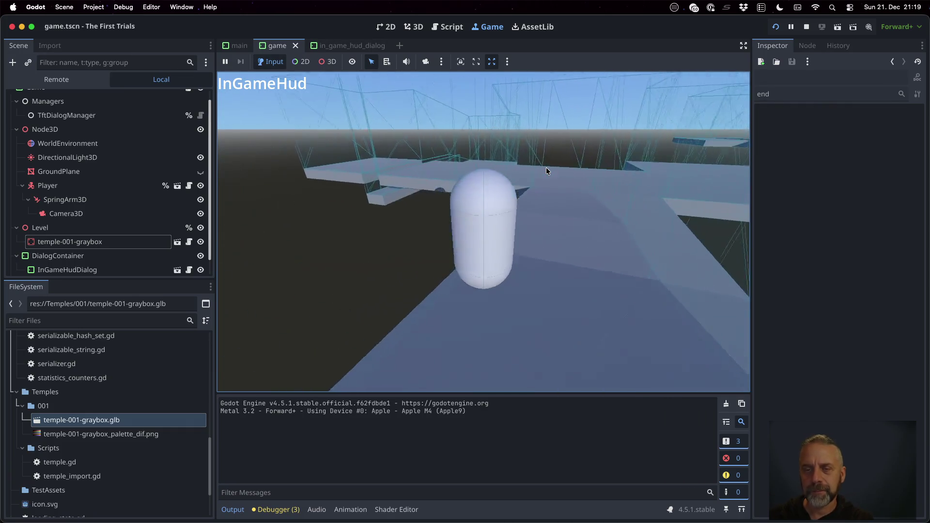
{"action": "key", "text": "d"}
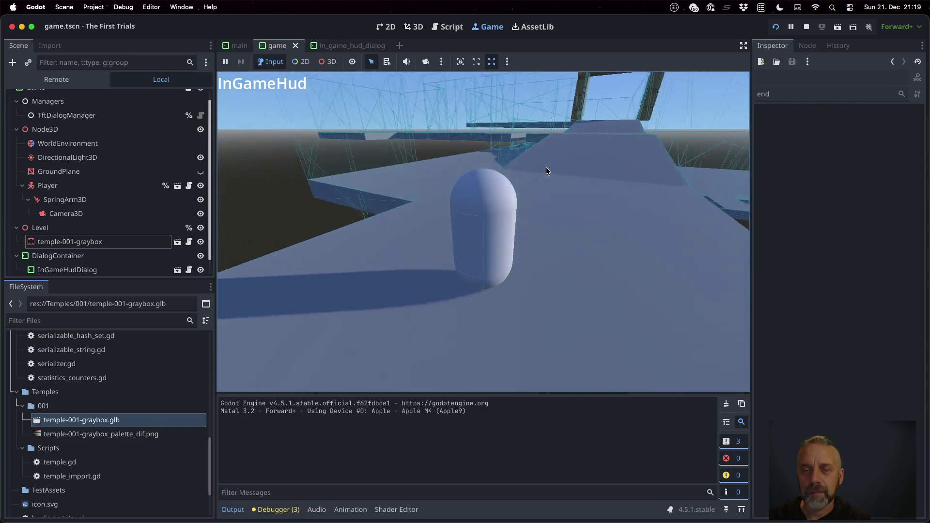
{"action": "key", "text": "d"}
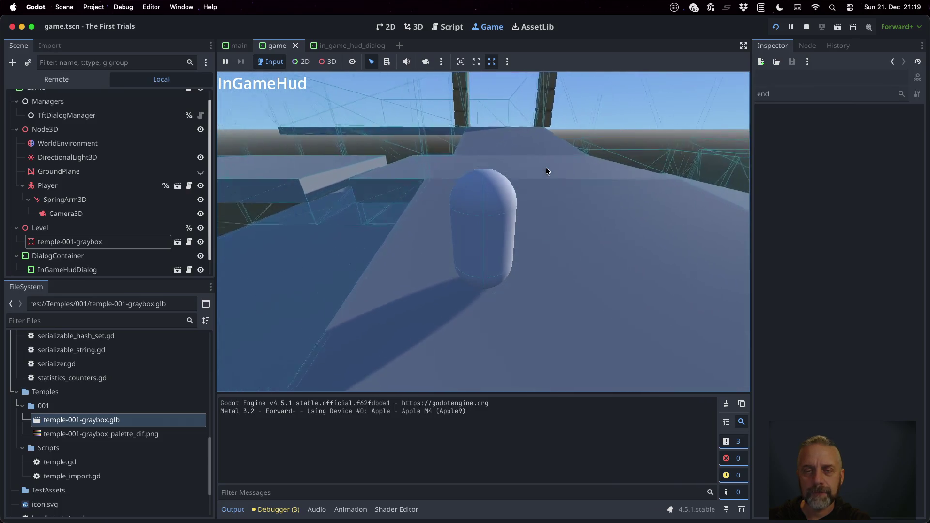
{"action": "key", "text": "a"}
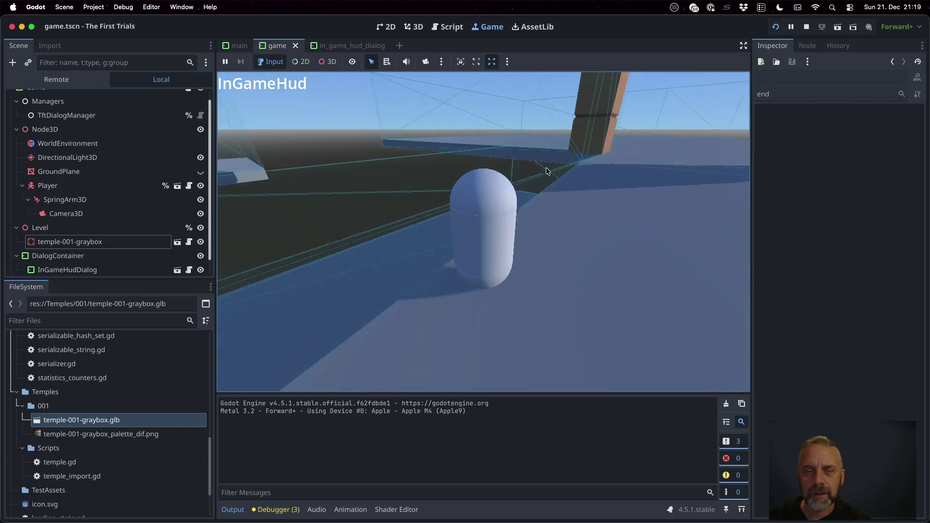
{"action": "key", "text": "w"}
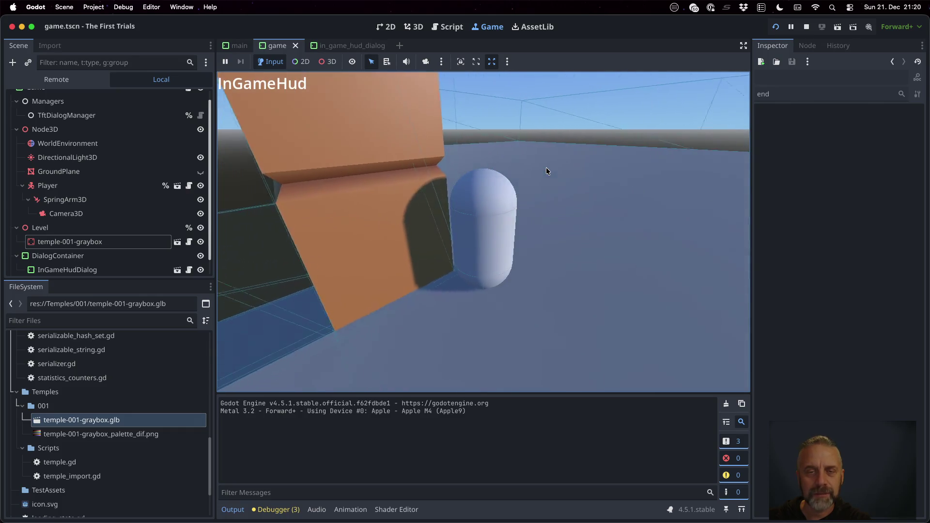
{"action": "key", "text": "a"}
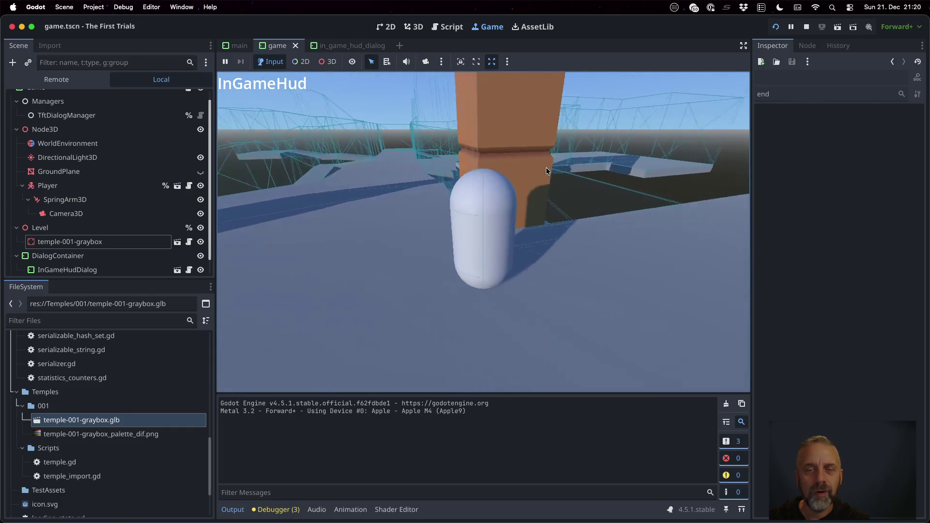
{"action": "key", "text": "d"}
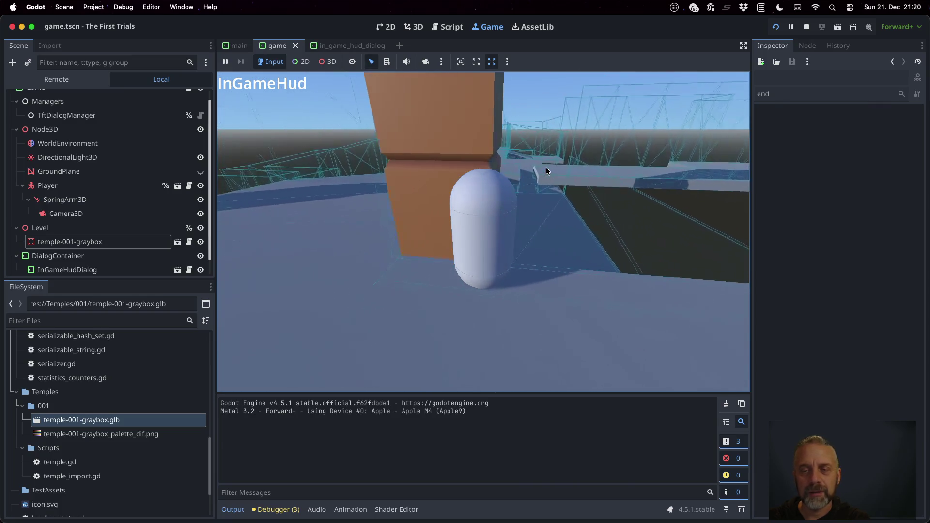
{"action": "key", "text": "a"}
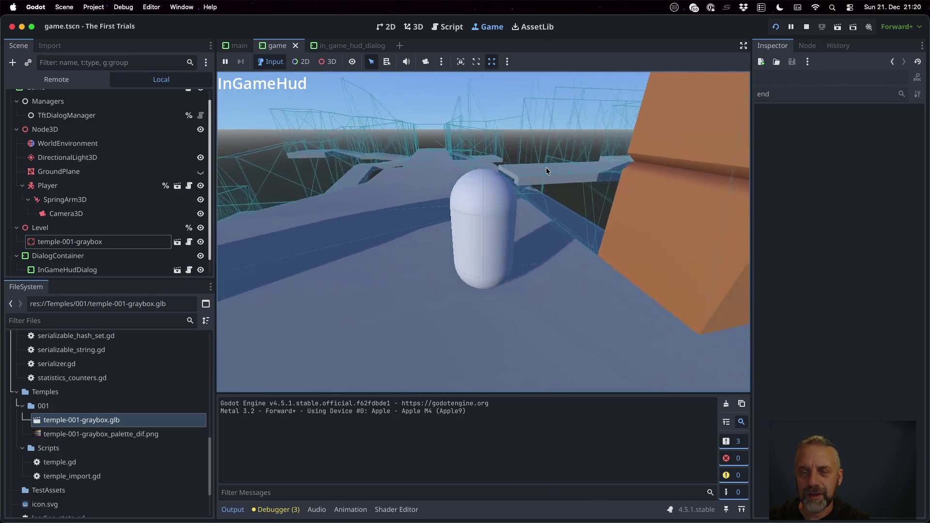
{"action": "key", "text": "a"}
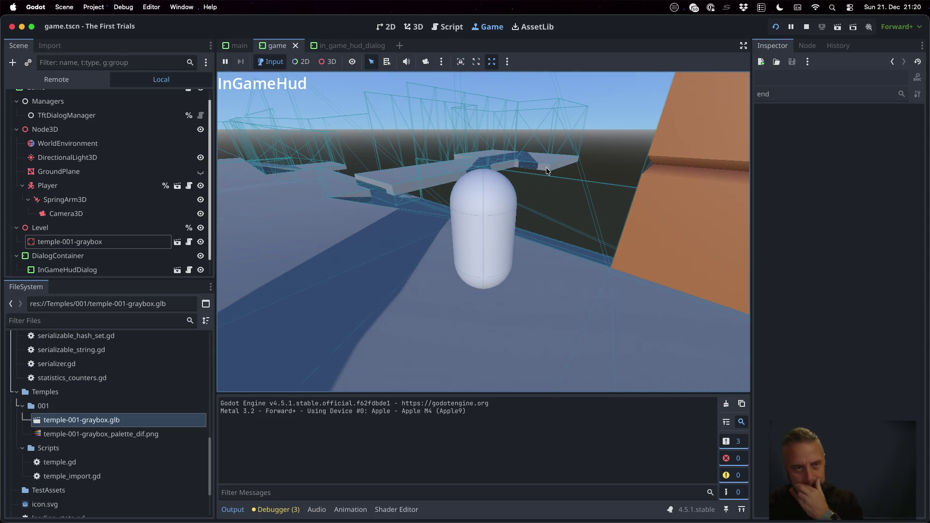
{"action": "left_click", "coordinate": [805, 27]}
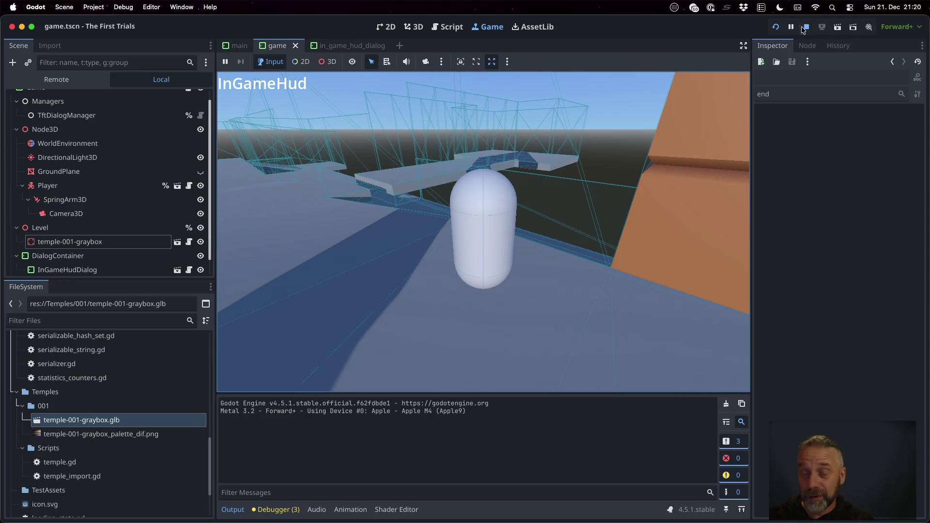
{"action": "key", "text": "super+Tab"}
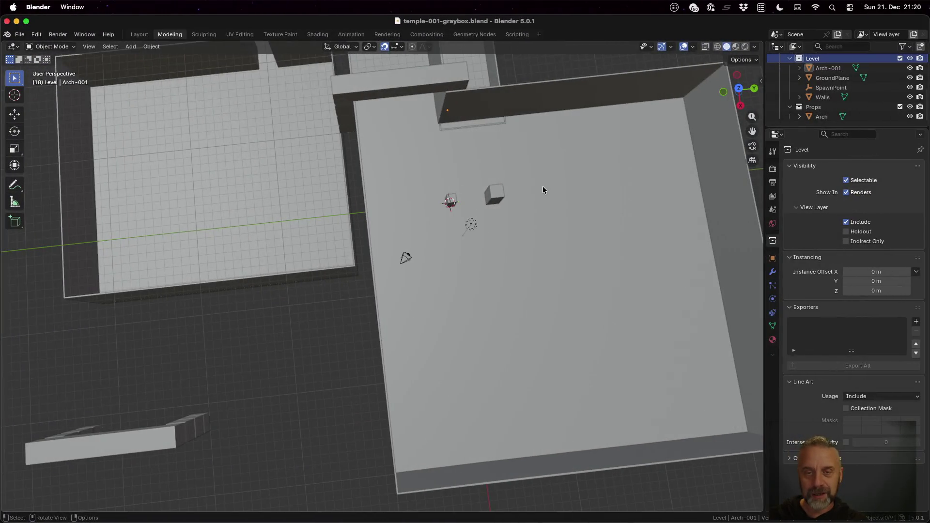
Select the Arch prop and place a linked duplicate, Arch.001, down in the corridor.
{"action": "scroll", "coordinate": [542, 186], "scroll_direction": "down", "scroll_amount": 5}
{"action": "mouse_move", "coordinate": [542, 186]}
{"action": "middle_mouse_down"}
{"action": "mouse_move", "coordinate": [478, 195]}
{"action": "mouse_move", "coordinate": [577, 164]}
{"action": "mouse_move", "coordinate": [434, 257]}
{"action": "mouse_move", "coordinate": [449, 252]}
{"action": "middle_mouse_up"}
{"action": "scroll", "coordinate": [449, 251], "scroll_direction": "down", "scroll_amount": 3}
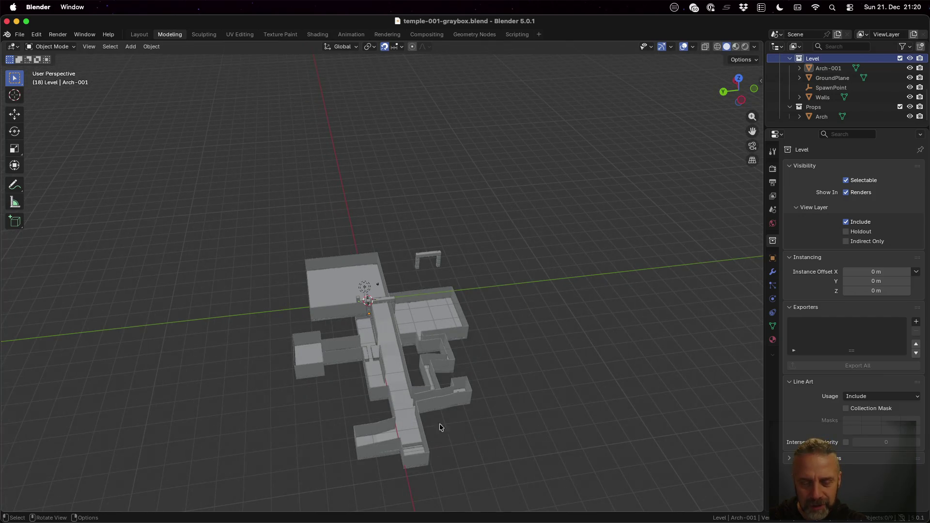
{"action": "mouse_move", "coordinate": [440, 370]}
{"action": "middle_mouse_down"}
{"action": "mouse_move", "coordinate": [455, 414]}
{"action": "mouse_move", "coordinate": [431, 411]}
{"action": "mouse_move", "coordinate": [446, 335]}
{"action": "middle_mouse_up"}
{"action": "scroll", "coordinate": [435, 420], "scroll_direction": "up", "scroll_amount": 3}
{"action": "left_click", "coordinate": [445, 262]}
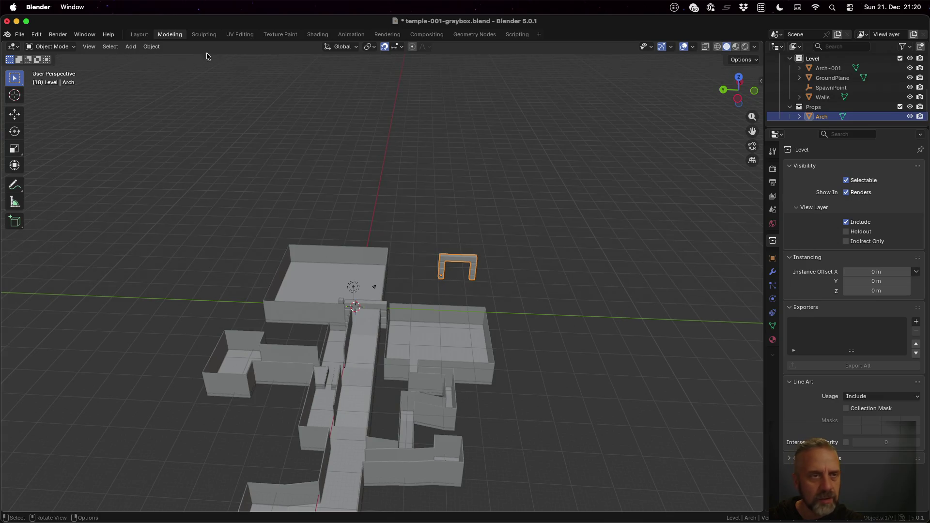
{"action": "left_click", "coordinate": [142, 49]}
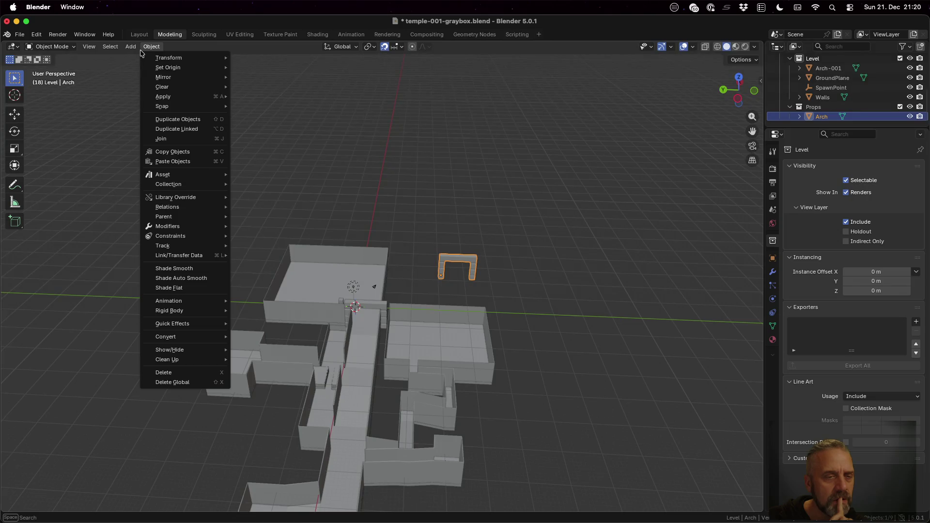
{"action": "left_click", "coordinate": [203, 129]}
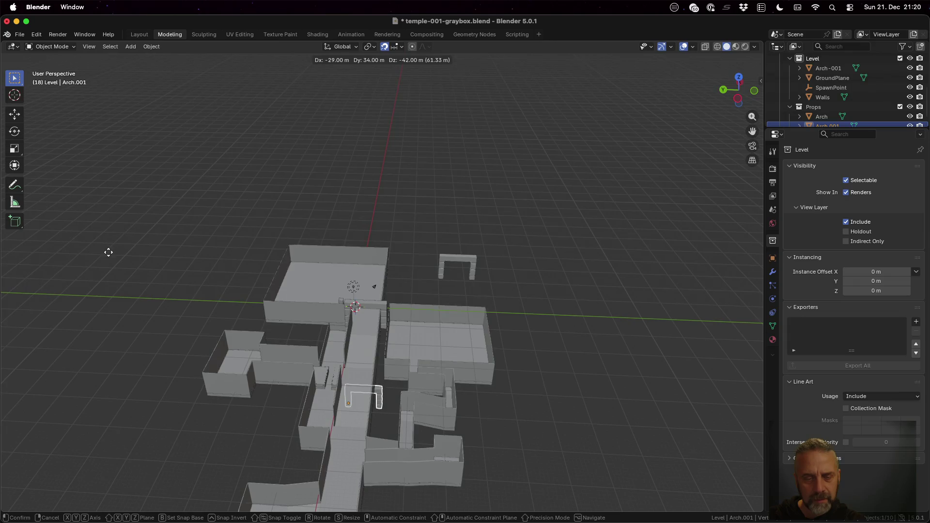
{"action": "left_click", "coordinate": [92, 294]}
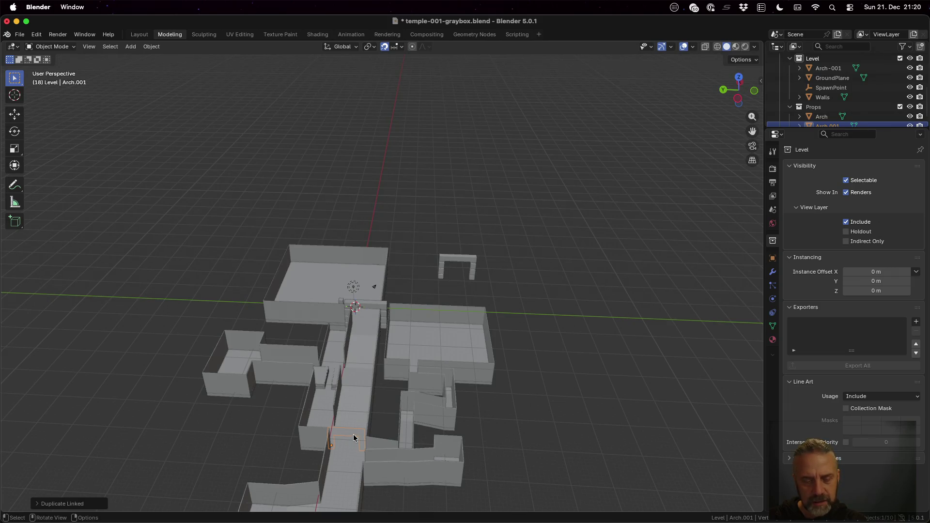
Adjust Arch.001's height along Z and slide it along the X axis.
{"action": "scroll", "coordinate": [353, 433], "scroll_direction": "down", "scroll_amount": 3}
{"action": "scroll", "coordinate": [417, 312], "scroll_direction": "up", "scroll_amount": 6}
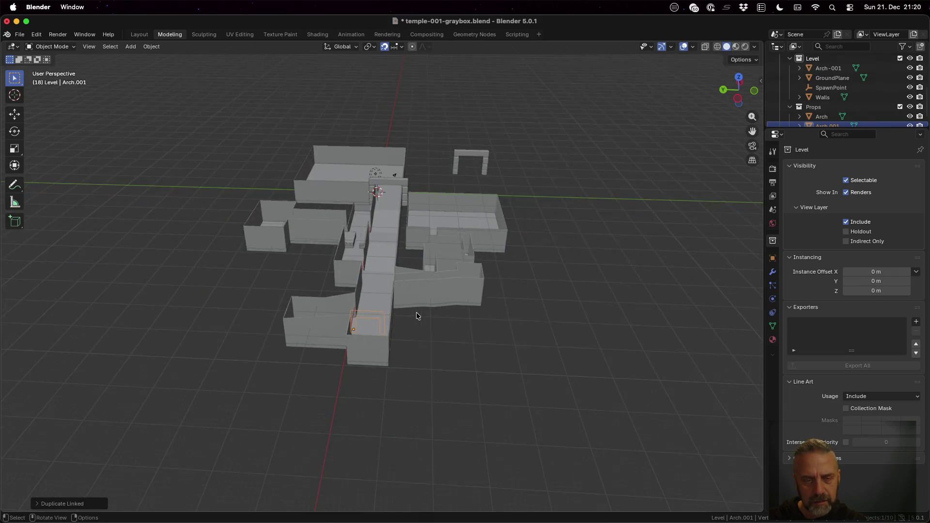
{"action": "scroll", "coordinate": [417, 314], "scroll_direction": "up", "scroll_amount": 2}
{"action": "mouse_move", "coordinate": [406, 381]}
{"action": "middle_mouse_down"}
{"action": "mouse_move", "coordinate": [405, 339]}
{"action": "mouse_move", "coordinate": [408, 371]}
{"action": "middle_mouse_up"}
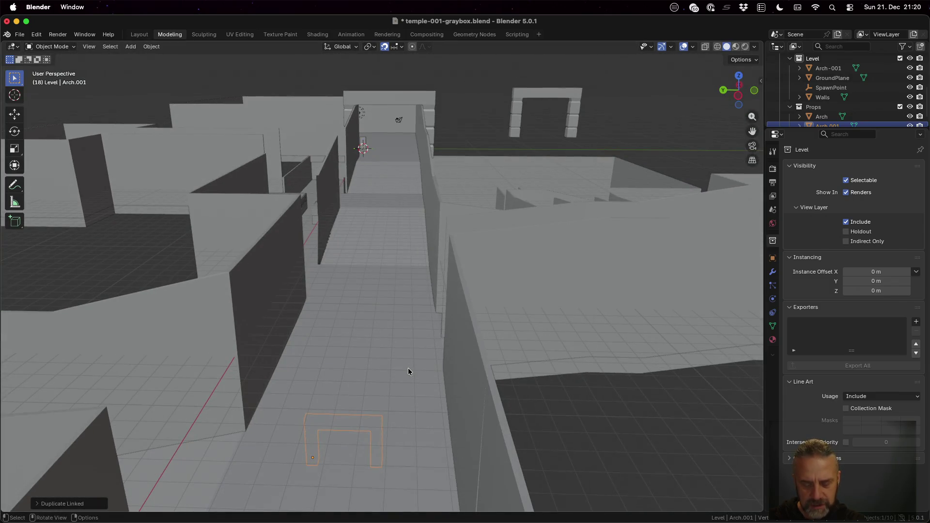
{"action": "key", "text": "g"}
{"action": "key", "text": "z"}
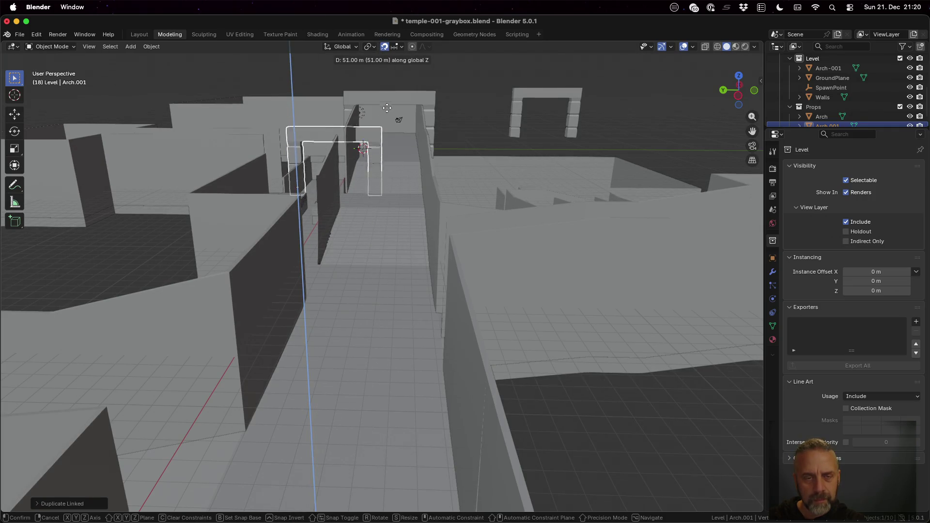
{"action": "left_click", "coordinate": [390, 129]}
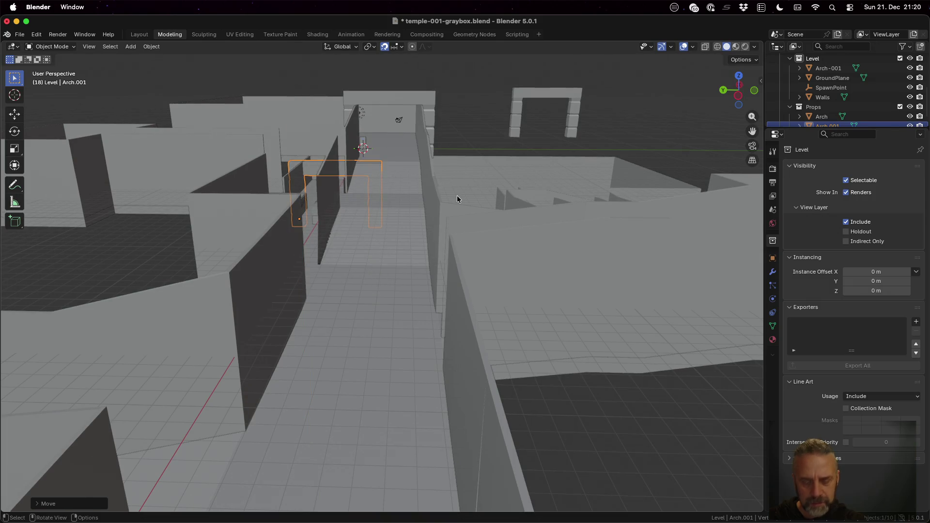
{"action": "key", "text": "g"}
{"action": "key", "text": "x"}
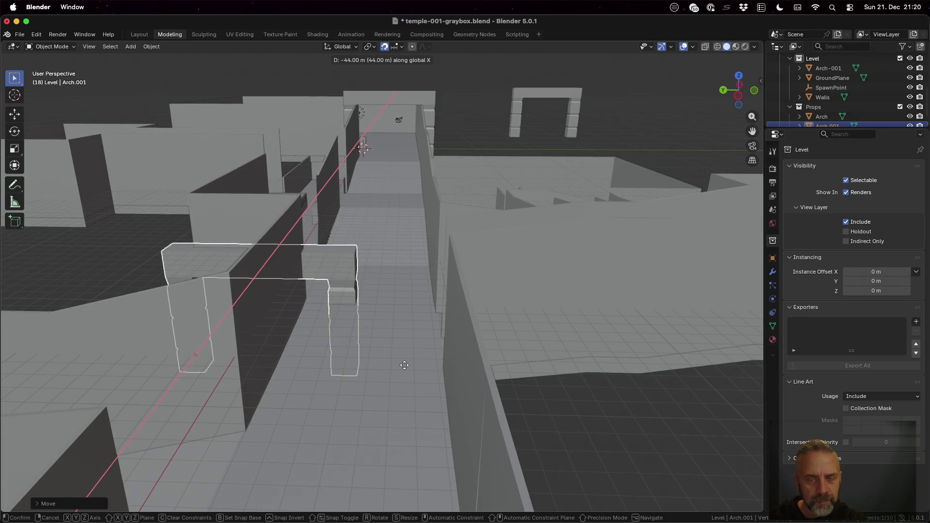
{"action": "left_click", "coordinate": [405, 338]}
Shift Arch.001 4 m along X and reposition it along Y across the corridor.
{"action": "middle_click_drag", "start_coordinate": [400, 283], "coordinate": [405, 341]}
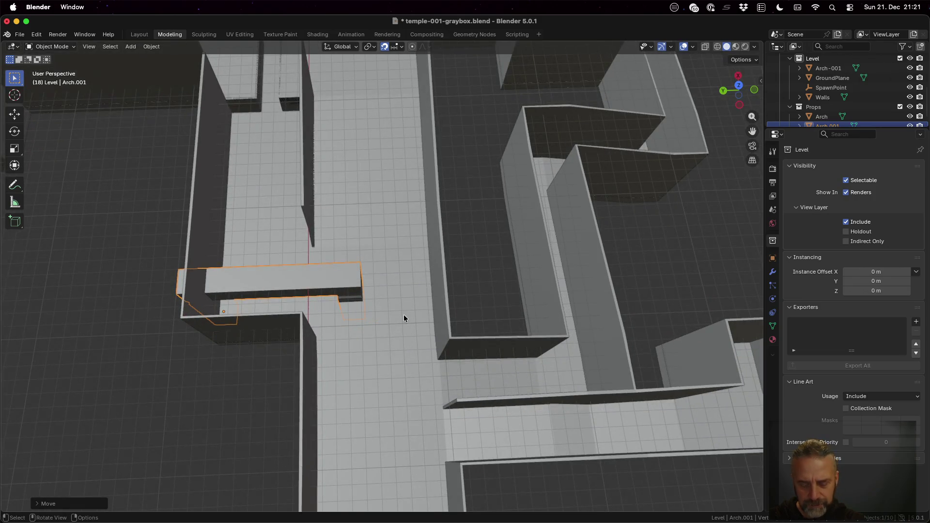
{"action": "key", "text": "g"}
{"action": "key", "text": "x"}
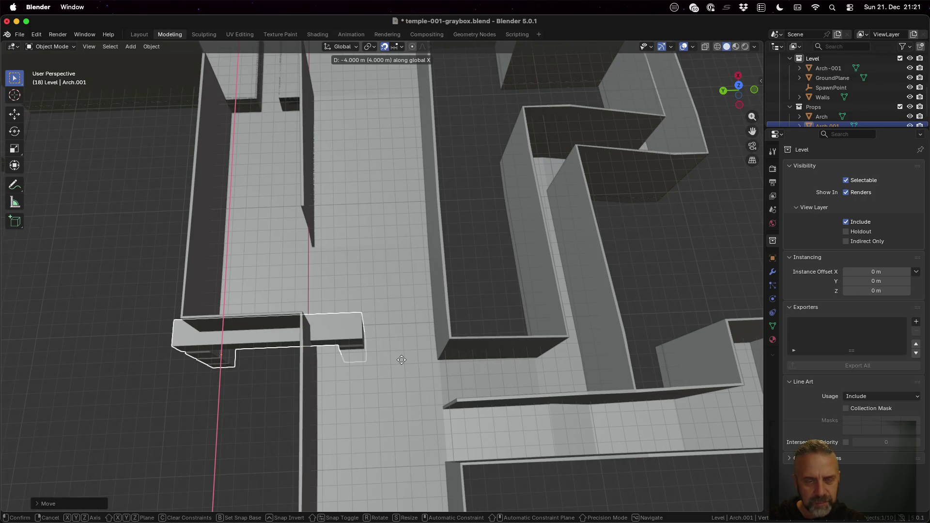
{"action": "left_click", "coordinate": [402, 359]}
{"action": "key", "text": "g"}
{"action": "key", "text": "y"}
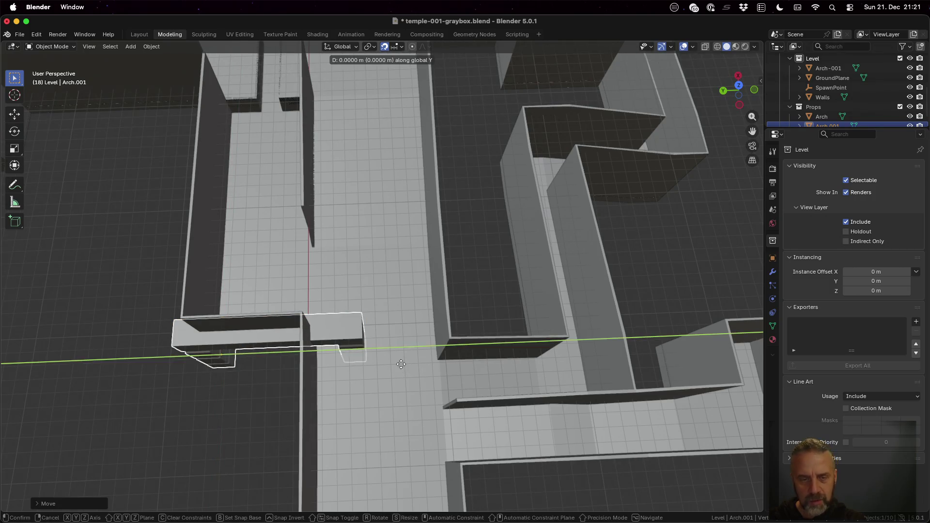
{"action": "left_click", "coordinate": [487, 359]}
Set Arch.001 down on the corridor floor and save the level file.
{"action": "mouse_move", "coordinate": [486, 359]}
{"action": "middle_mouse_down"}
{"action": "mouse_move", "coordinate": [475, 344]}
{"action": "mouse_move", "coordinate": [478, 304]}
{"action": "middle_mouse_up"}
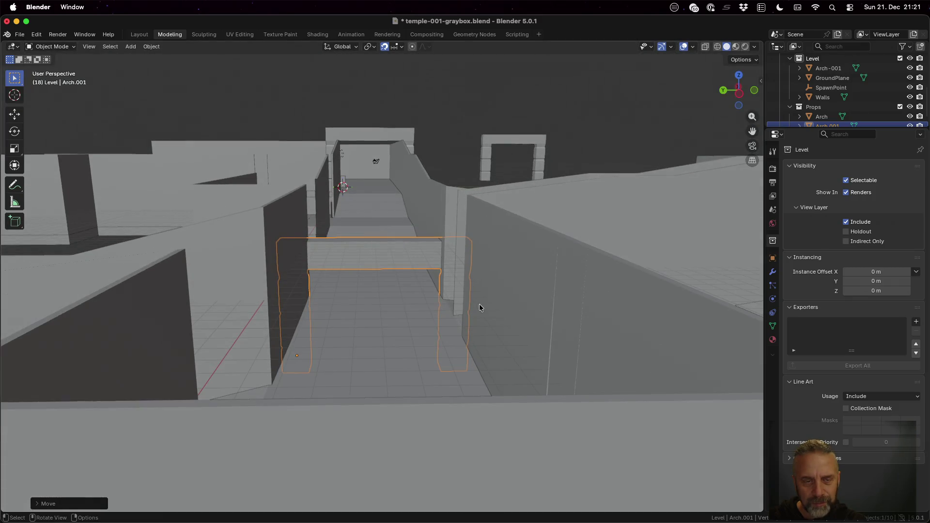
{"action": "key", "text": "g"}
{"action": "key", "text": "z"}
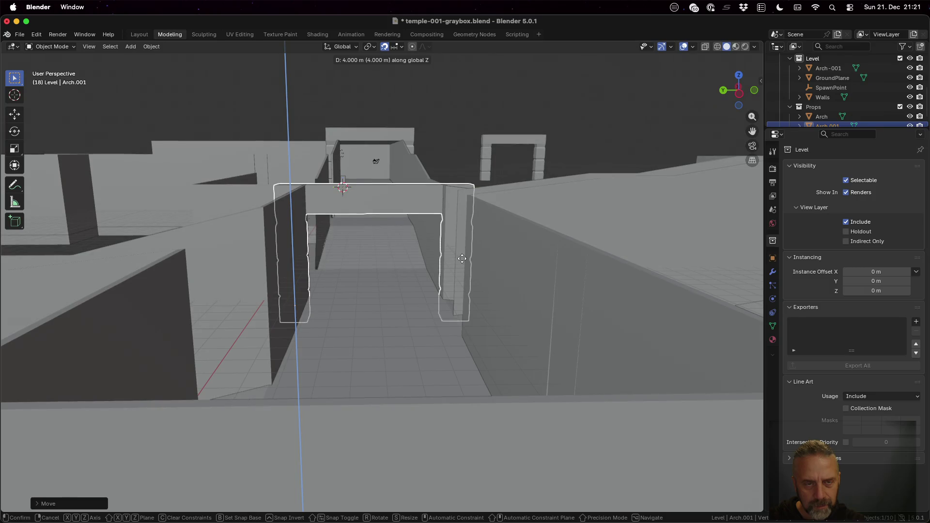
{"action": "left_click", "coordinate": [461, 275]}
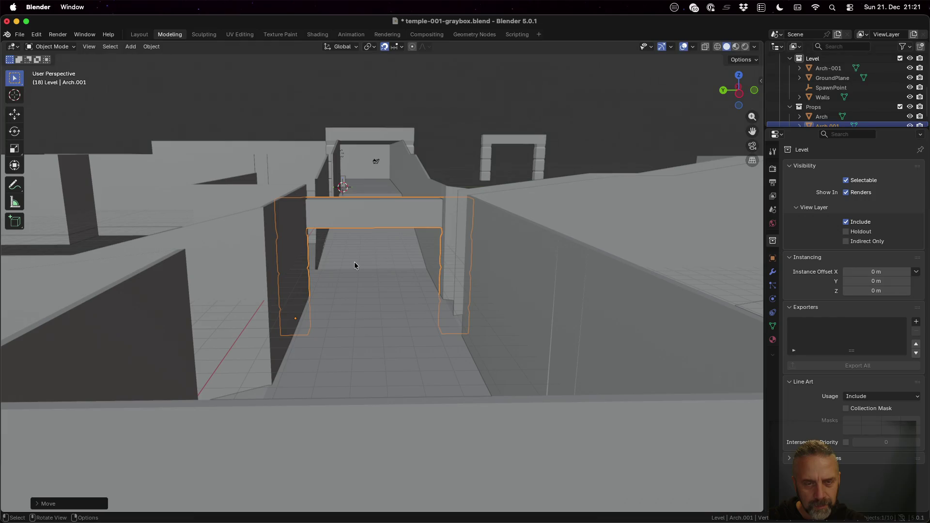
{"action": "key", "text": "ctrl+s"}
{"action": "mouse_move", "coordinate": [367, 225]}
{"action": "middle_mouse_down"}
{"action": "mouse_move", "coordinate": [364, 200]}
{"action": "mouse_move", "coordinate": [355, 239]}
{"action": "middle_mouse_up"}
{"action": "scroll", "coordinate": [355, 239], "scroll_direction": "down", "scroll_amount": 6}
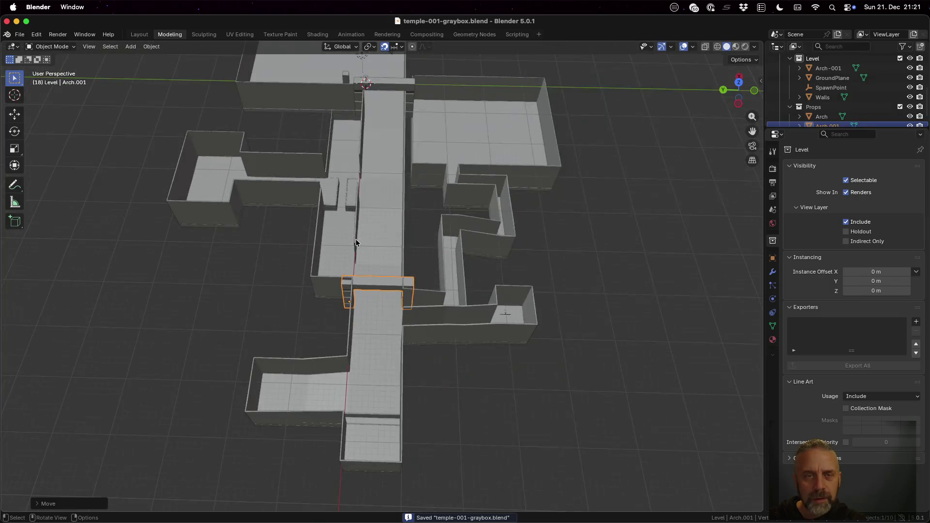
{"action": "mouse_move", "coordinate": [370, 109]}
{"action": "middle_mouse_down"}
{"action": "mouse_move", "coordinate": [370, 141]}
{"action": "mouse_move", "coordinate": [363, 87]}
{"action": "middle_mouse_up"}
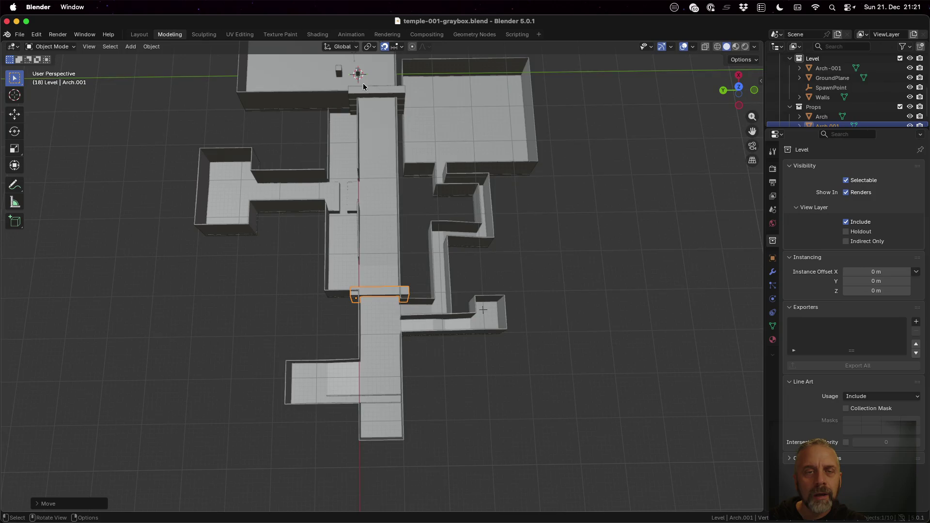
Select the Player and move it over the corridor, adjusting its height.
{"action": "left_click", "coordinate": [359, 72]}
{"action": "key", "text": "g"}
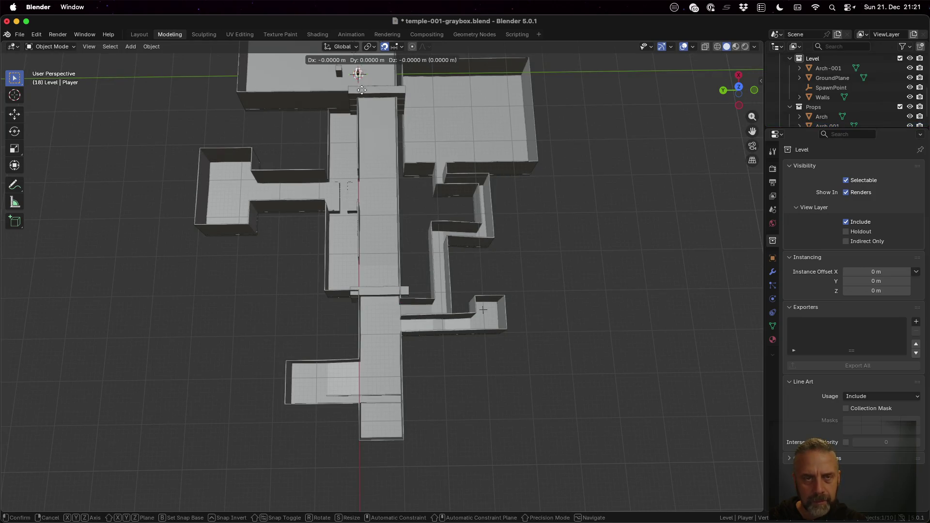
{"action": "left_click", "coordinate": [380, 295]}
{"action": "middle_click_drag", "start_coordinate": [398, 343], "coordinate": [398, 283]}
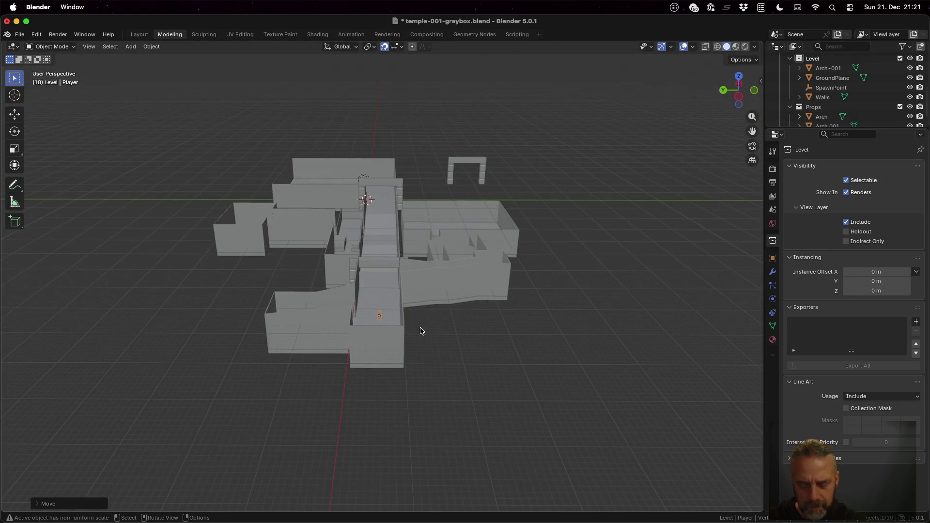
{"action": "key", "text": "g"}
{"action": "key", "text": "z"}
{"action": "left_click", "coordinate": [417, 270]}
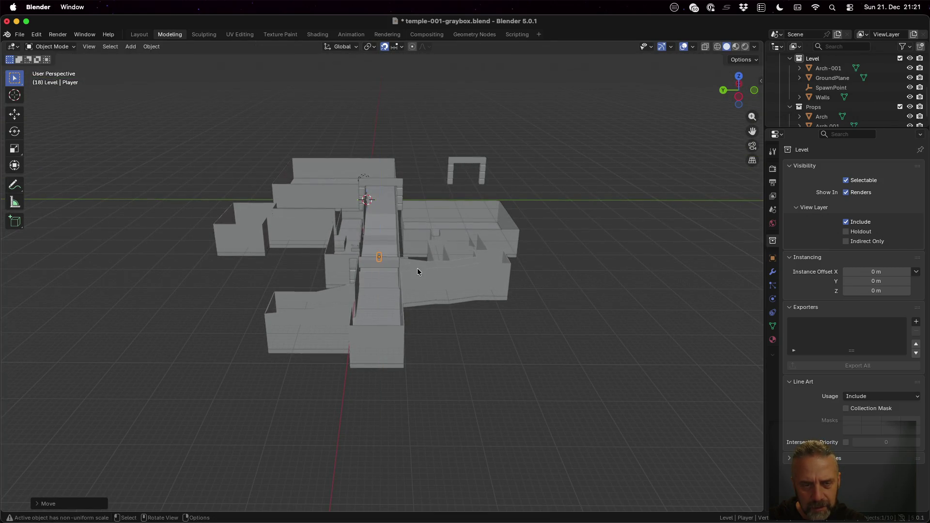
Lower the Player 5 m onto the corridor floor and switch to material-colour shading.
{"action": "key", "text": "KP_Decimal"}
{"action": "mouse_move", "coordinate": [408, 262]}
{"action": "middle_mouse_down"}
{"action": "mouse_move", "coordinate": [409, 240]}
{"action": "mouse_move", "coordinate": [409, 251]}
{"action": "middle_mouse_up"}
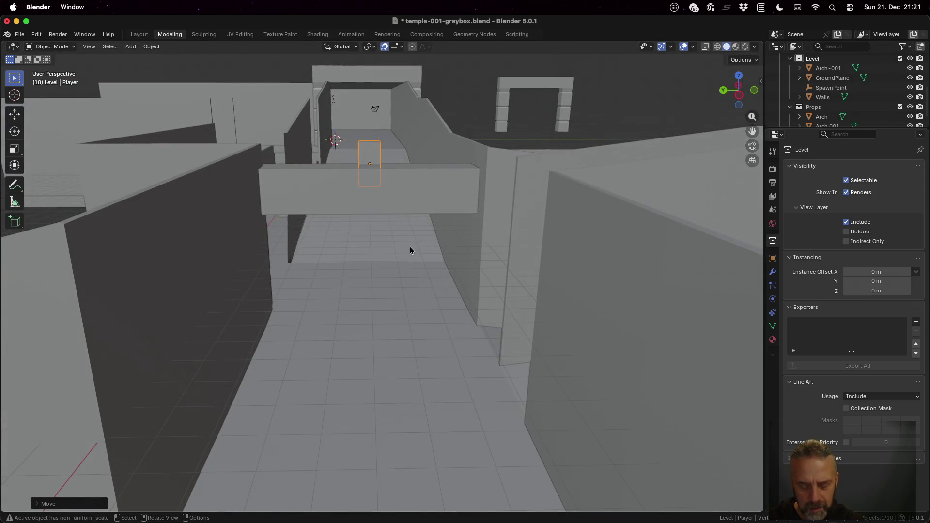
{"action": "key", "text": "g"}
{"action": "key", "text": "z"}
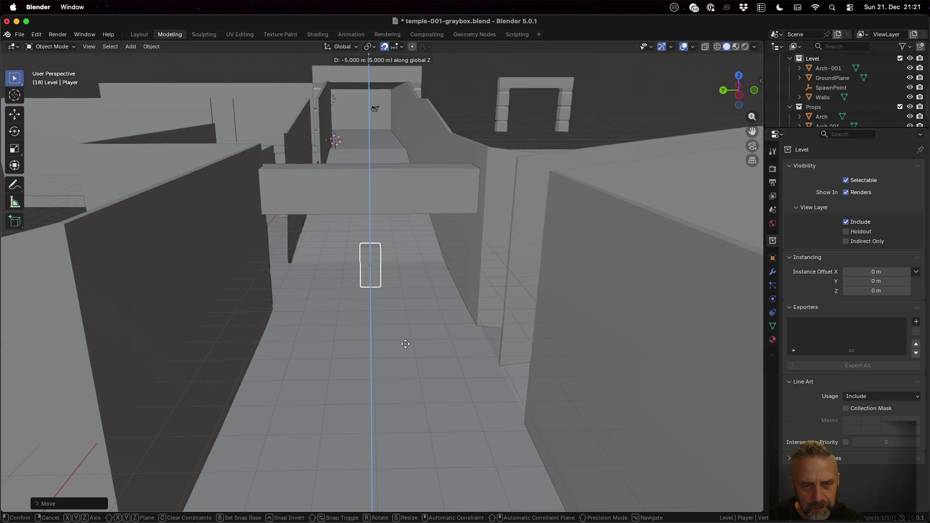
{"action": "left_click", "coordinate": [408, 368]}
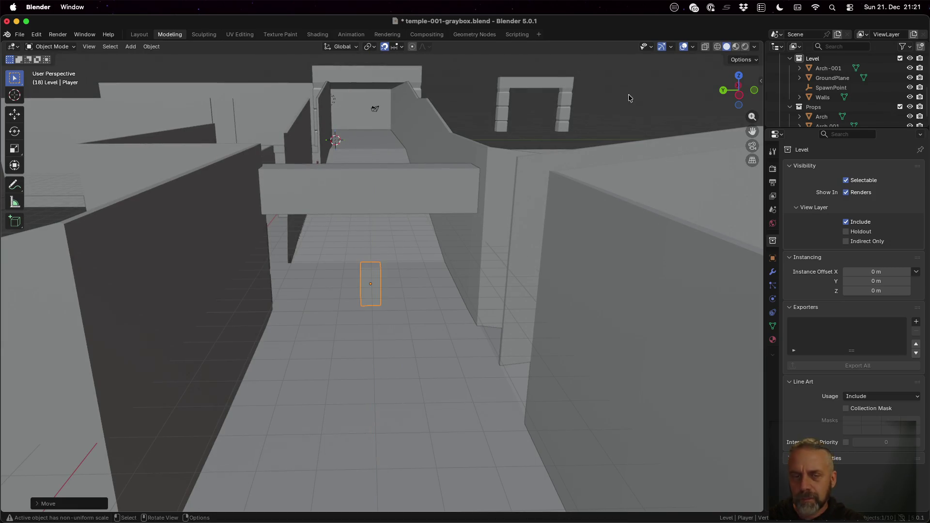
{"action": "left_click", "coordinate": [736, 46]}
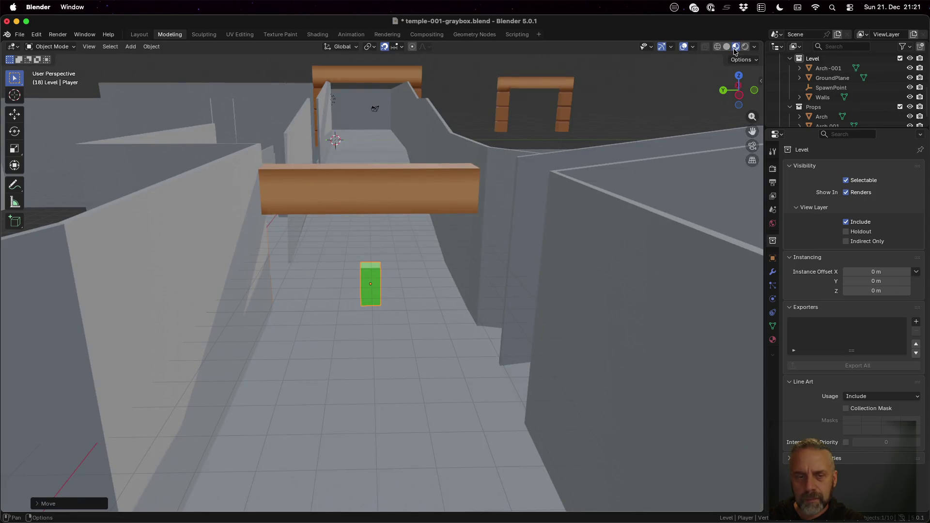
Settle the Player box at the corridor floor height.
{"action": "middle_click_drag", "start_coordinate": [372, 297], "coordinate": [365, 277]}
{"action": "scroll", "coordinate": [364, 276], "scroll_direction": "up", "scroll_amount": 5}
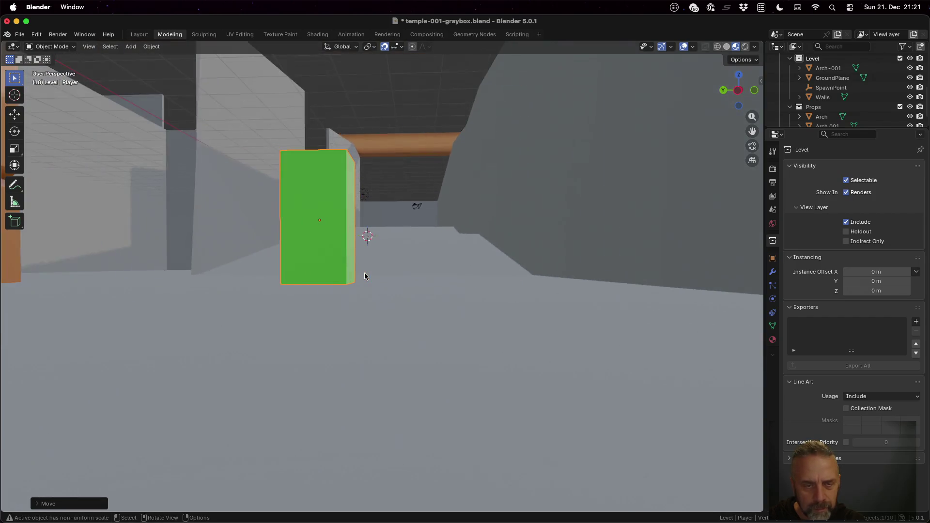
{"action": "scroll", "coordinate": [365, 276], "scroll_direction": "down", "scroll_amount": 3}
{"action": "key", "text": "g"}
{"action": "key", "text": "z"}
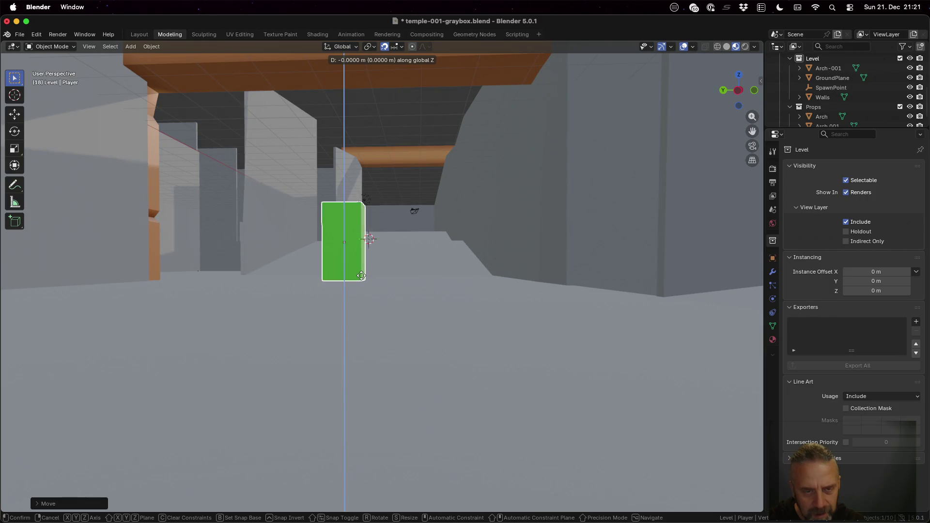
{"action": "left_click", "coordinate": [430, 271]}
{"action": "mouse_move", "coordinate": [429, 271]}
{"action": "middle_mouse_down"}
{"action": "mouse_move", "coordinate": [423, 294]}
{"action": "mouse_move", "coordinate": [432, 355]}
{"action": "middle_mouse_up"}
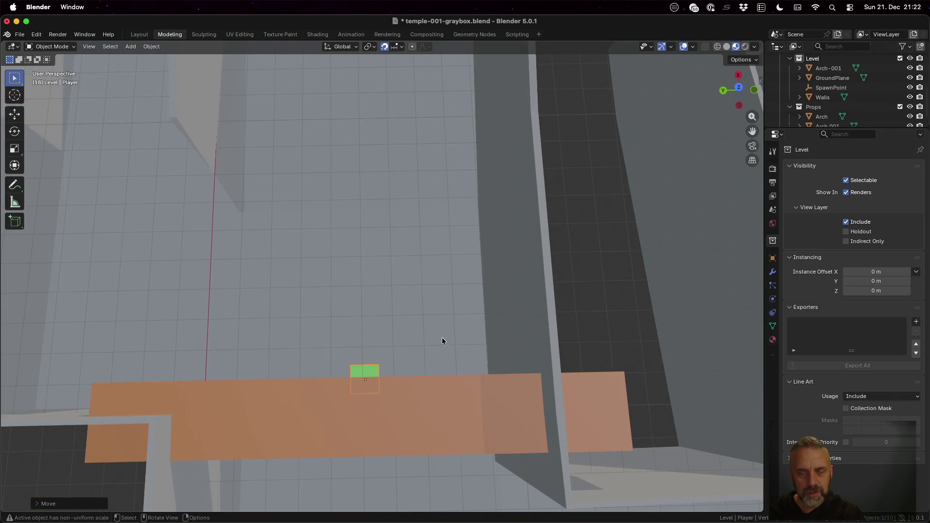
{"action": "key", "text": "g"}
{"action": "key", "text": "z"}
{"action": "left_click", "coordinate": [446, 357]}
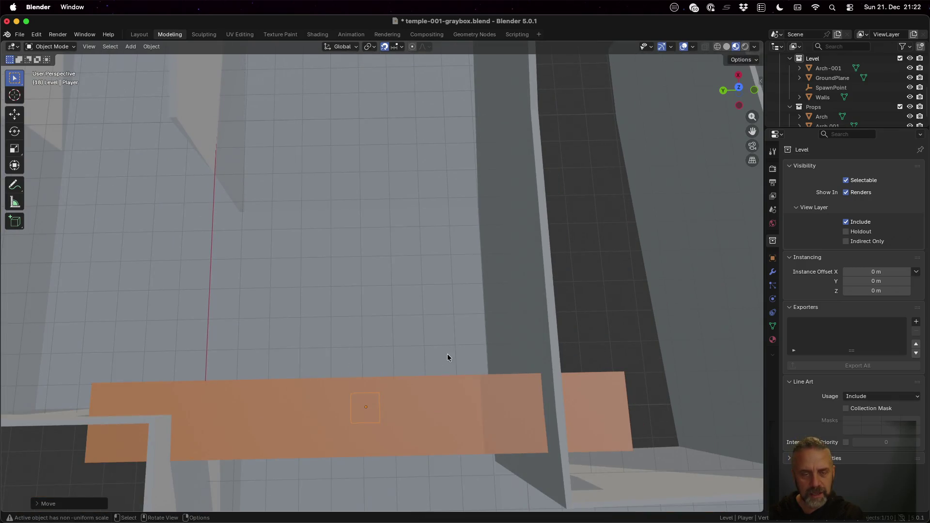
Lower Arch.001 about 2 m onto the floor, fine-tune its height, and save.
{"action": "mouse_move", "coordinate": [448, 420]}
{"action": "middle_mouse_down"}
{"action": "mouse_move", "coordinate": [452, 329]}
{"action": "mouse_move", "coordinate": [439, 329]}
{"action": "mouse_move", "coordinate": [442, 336]}
{"action": "mouse_move", "coordinate": [441, 324]}
{"action": "middle_mouse_up"}
{"action": "scroll", "coordinate": [406, 197], "scroll_direction": "down", "scroll_amount": 3}
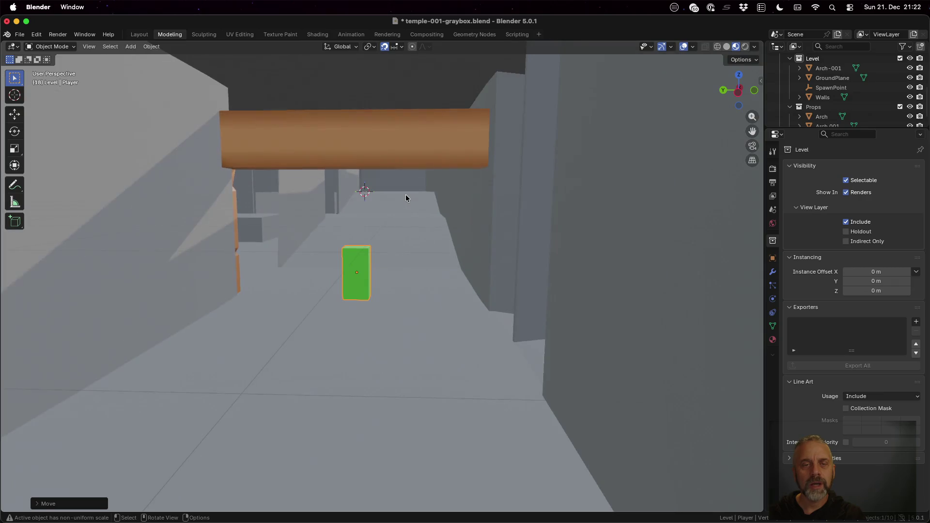
{"action": "left_click", "coordinate": [380, 154]}
{"action": "key", "text": "g"}
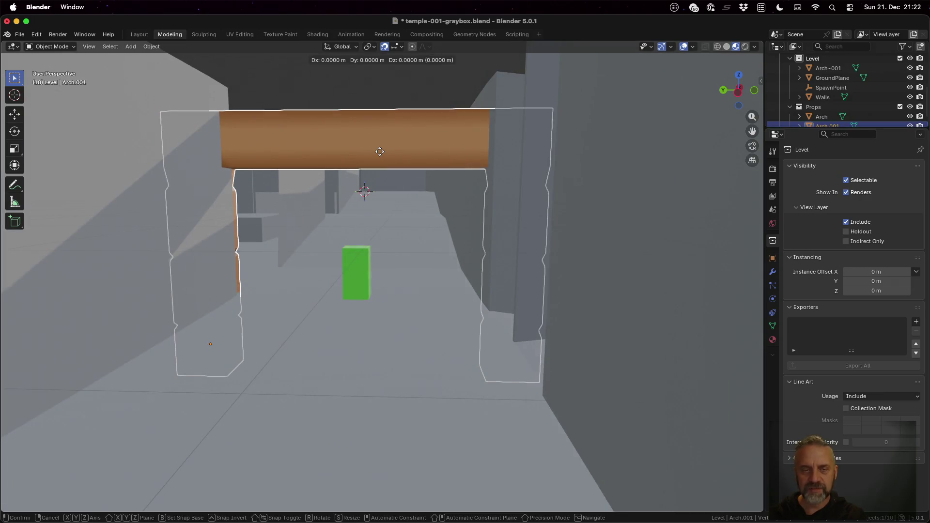
{"action": "key", "text": "z"}
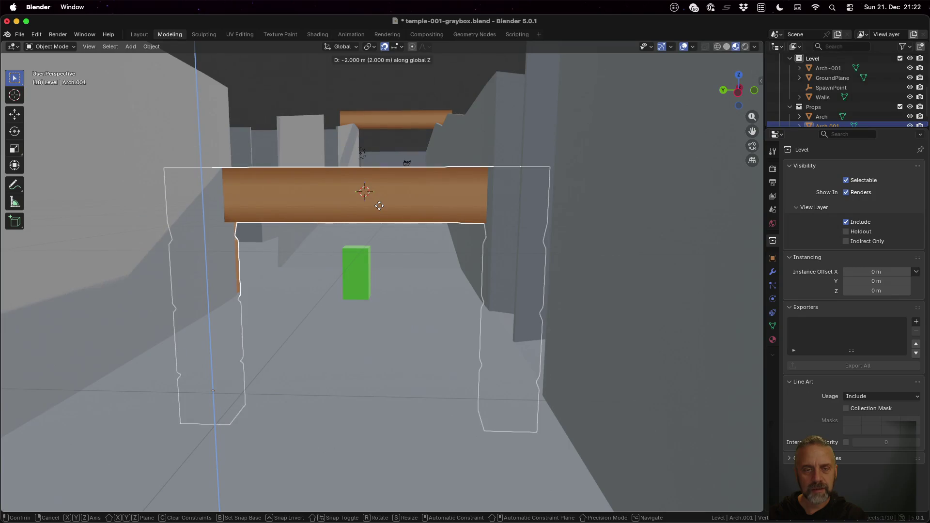
{"action": "left_click", "coordinate": [376, 231]}
{"action": "middle_click_drag", "start_coordinate": [393, 299], "coordinate": [390, 263]}
{"action": "key", "text": "g"}
{"action": "key", "text": "z"}
{"action": "left_click", "coordinate": [401, 263]}
{"action": "key", "text": "cmd+s"}
{"action": "key", "text": "super+s"}
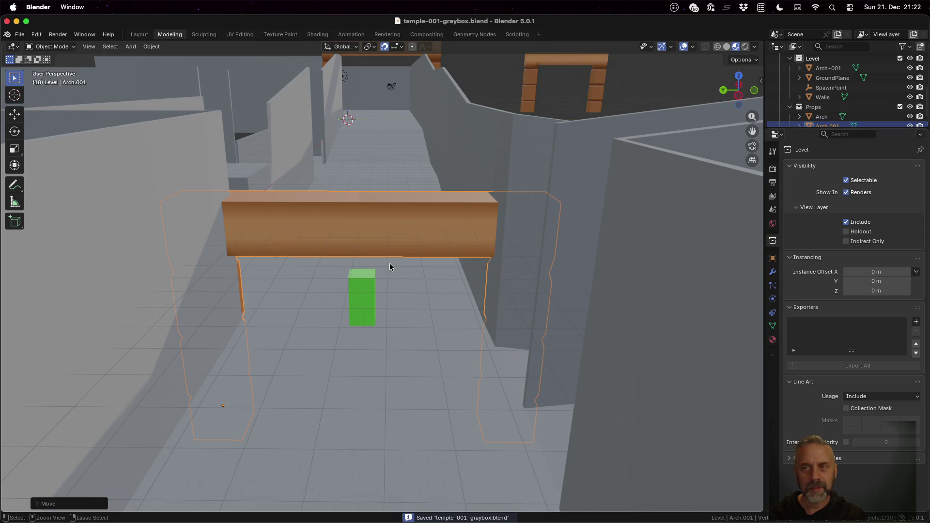
{"action": "scroll", "coordinate": [835, 119], "scroll_direction": "down", "scroll_amount": 1}
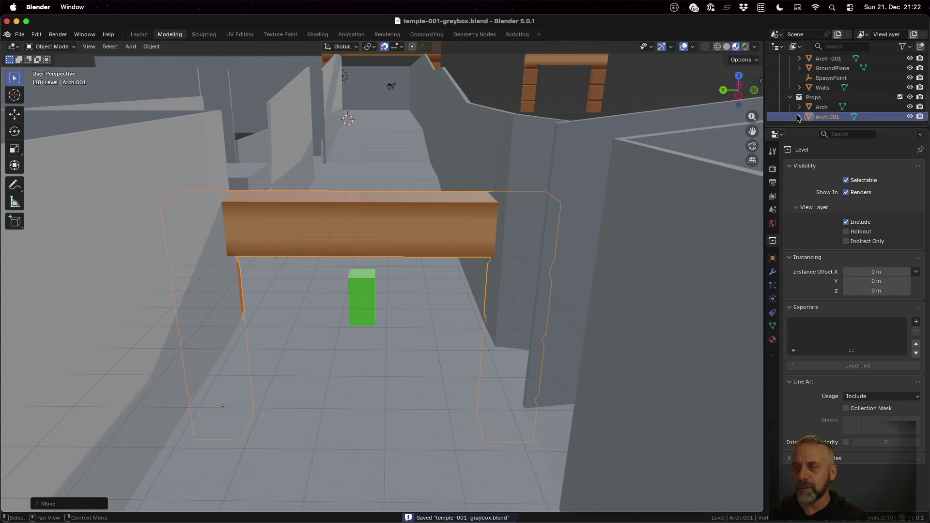
Move Arch.001 into the Level collection, rename it Arch-002, and save.
{"action": "mouse_move", "coordinate": [822, 120]}
{"action": "left_mouse_down"}
{"action": "mouse_move", "coordinate": [821, 82]}
{"action": "mouse_move", "coordinate": [819, 100]}
{"action": "left_mouse_up"}
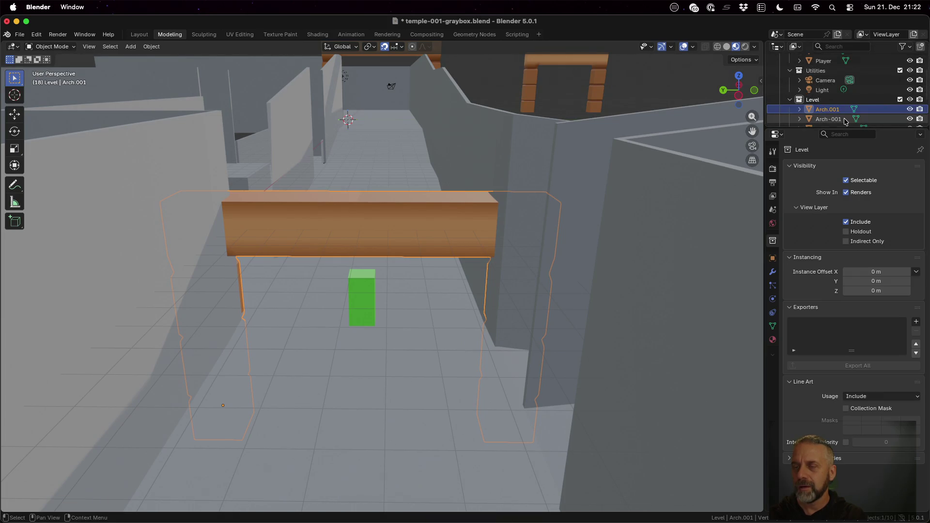
{"action": "double_click", "coordinate": [838, 113]}
{"action": "scroll", "coordinate": [838, 111], "scroll_direction": "down", "scroll_amount": 2}
{"action": "type", "text": "-002"}
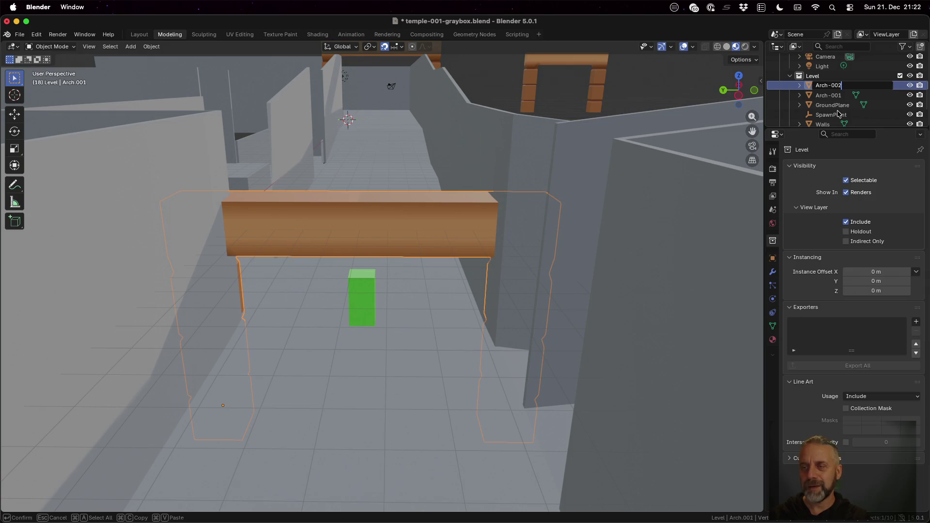
{"action": "key", "text": "Return"}
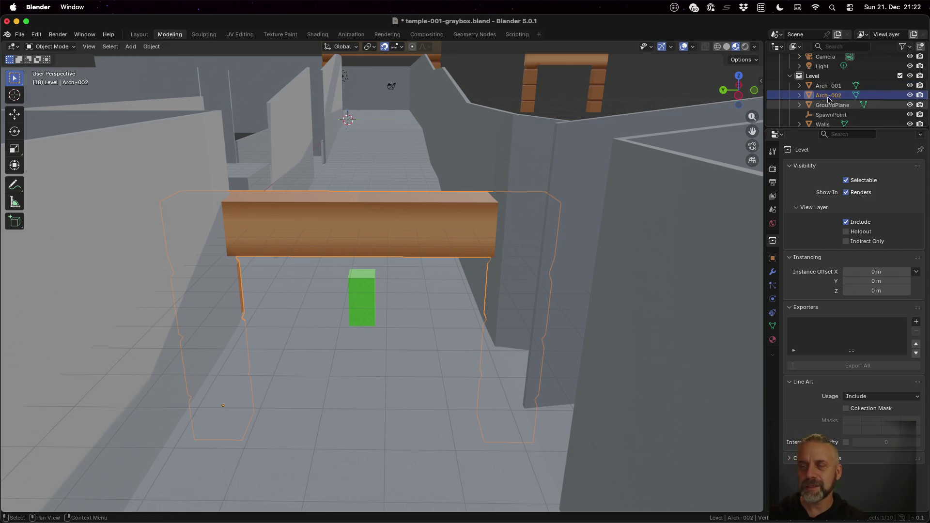
{"action": "left_click", "coordinate": [799, 95]}
{"action": "left_click", "coordinate": [800, 95]}
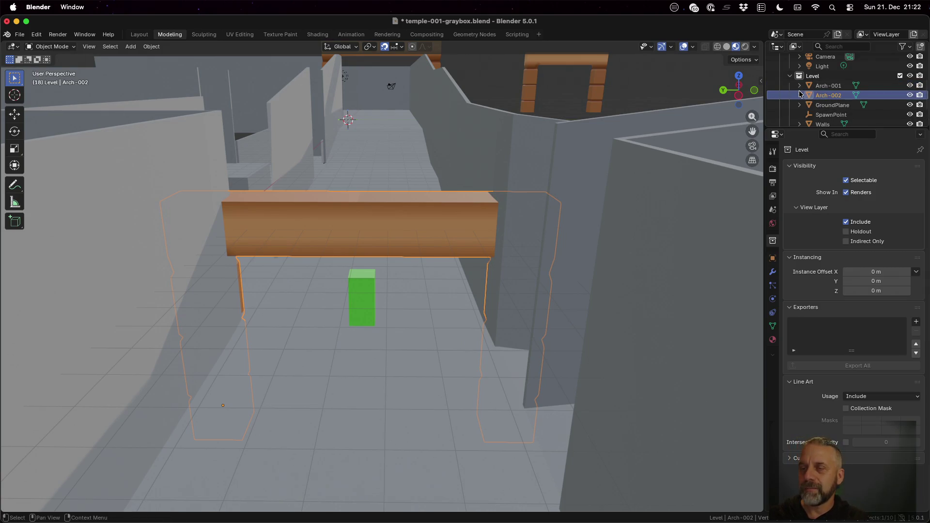
{"action": "key", "text": "super+s"}
Export the Level collection as glTF 2.0 to temple-001-graybox.glb and save.
{"action": "left_click", "coordinate": [812, 76]}
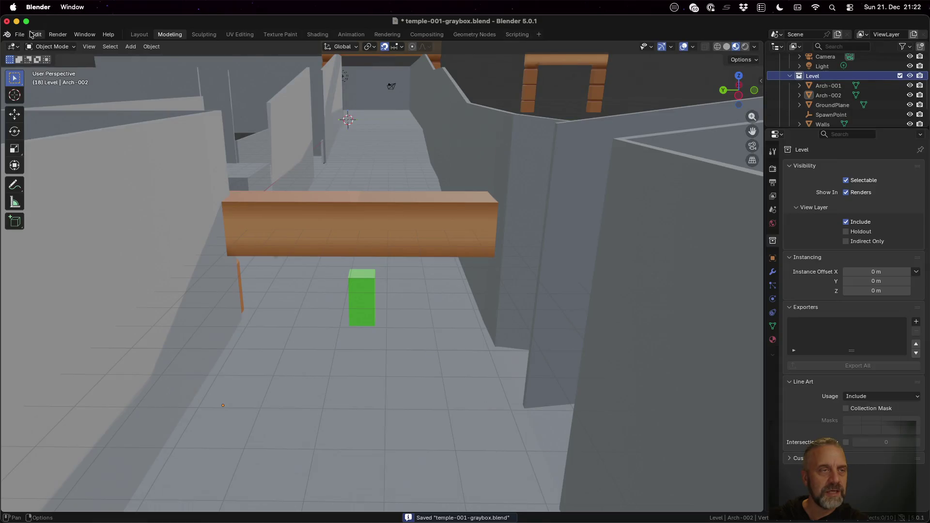
{"action": "left_click", "coordinate": [20, 34]}
{"action": "mouse_move", "coordinate": [67, 179]}
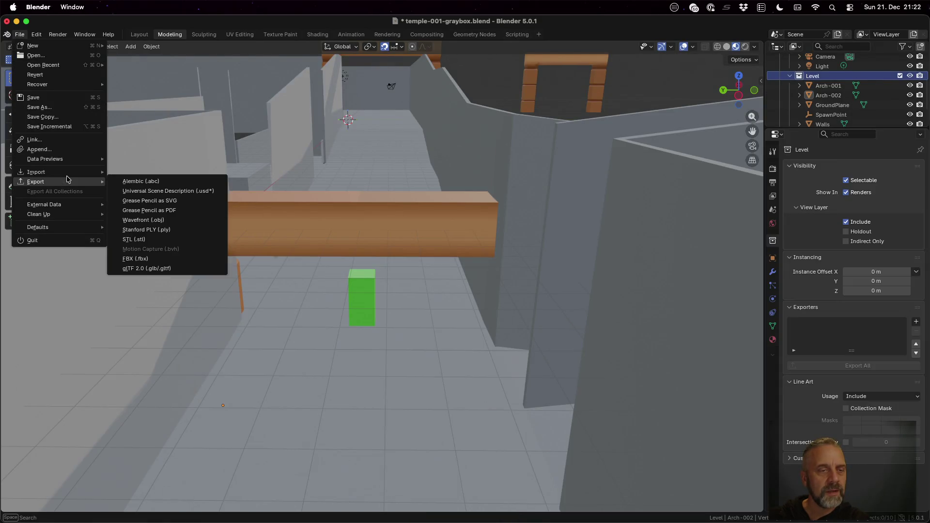
{"action": "left_click", "coordinate": [165, 269]}
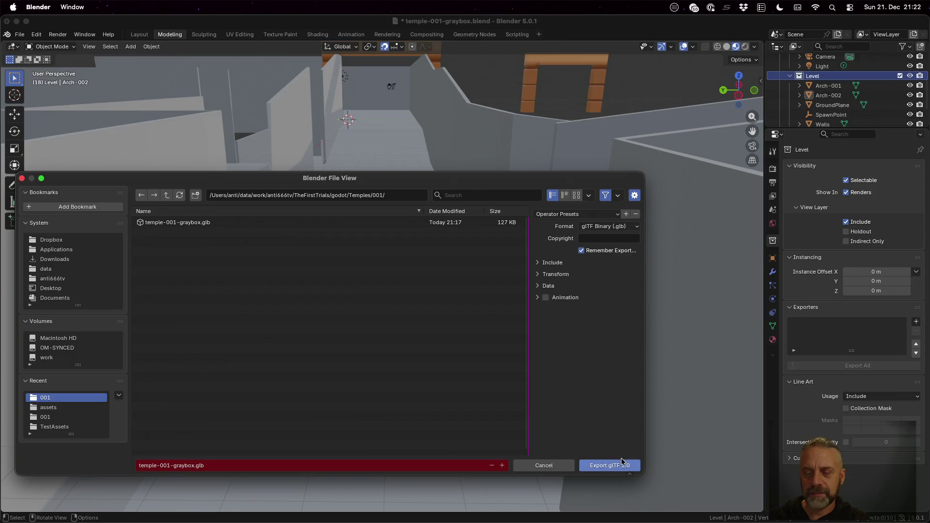
{"action": "left_click", "coordinate": [624, 466]}
{"action": "key", "text": "super+s"}
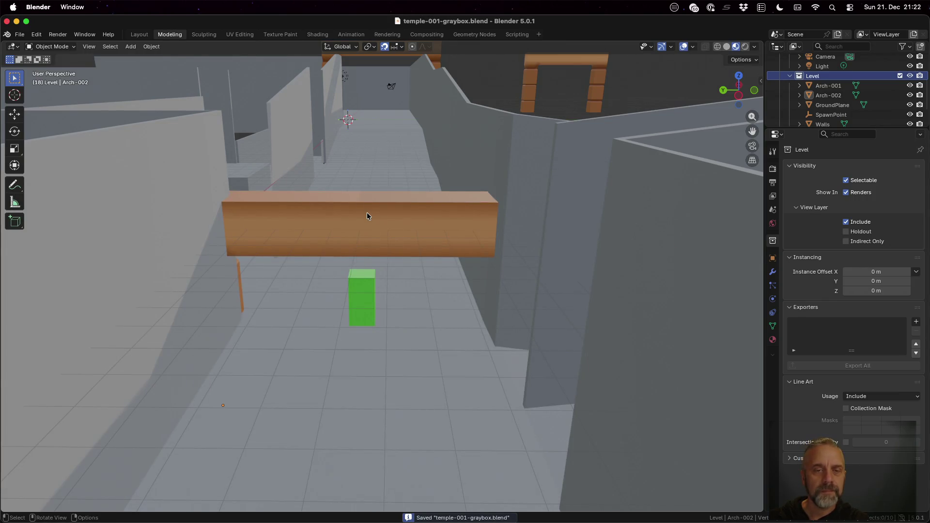
{"action": "key", "text": "super+Tab"}
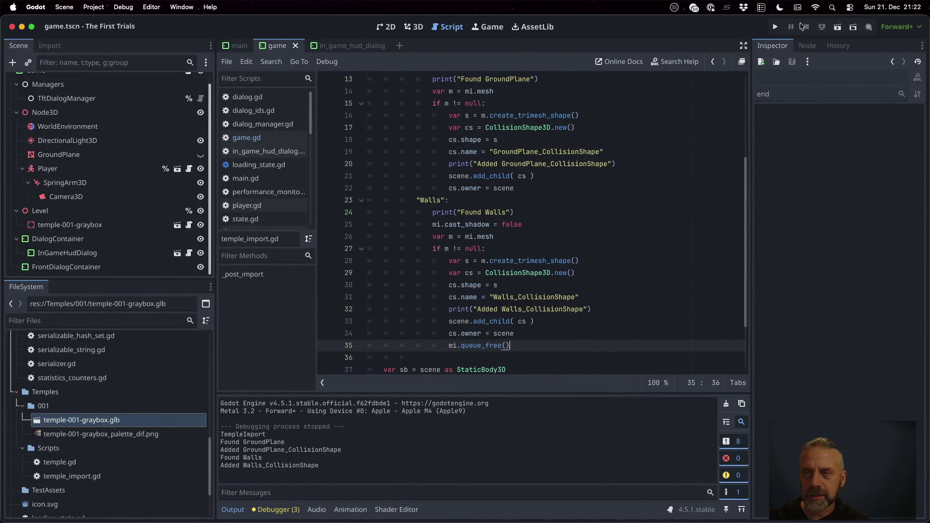
Run the project and walk the capsule player forward under the stone archway.
{"action": "left_click", "coordinate": [771, 27]}
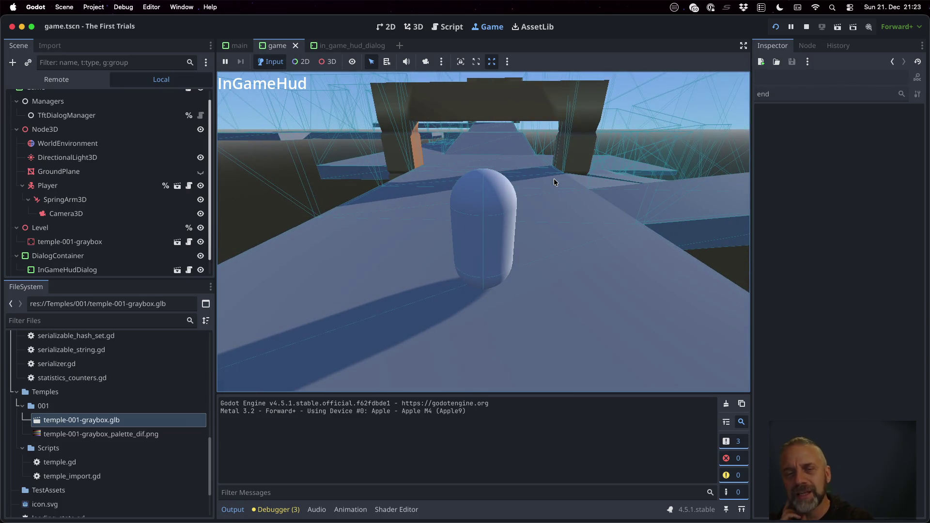
{"action": "key", "text": "w"}
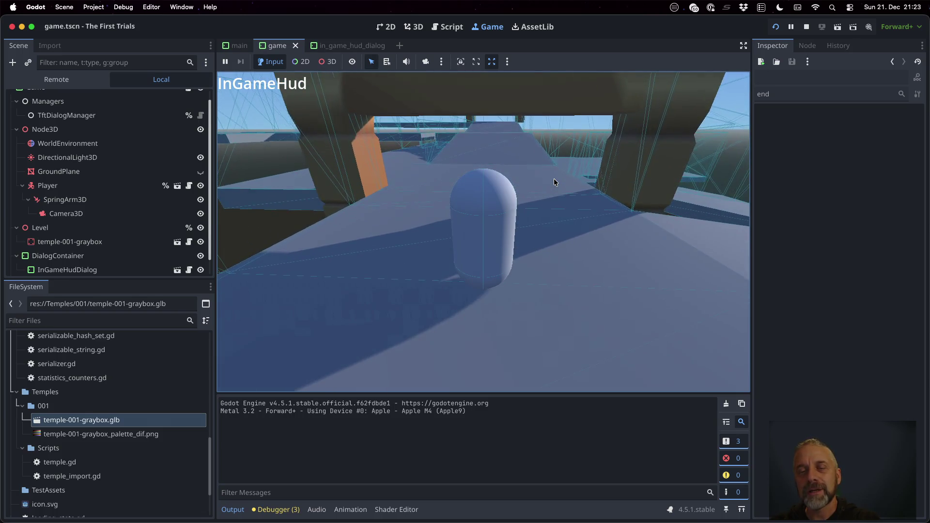
{"action": "key", "text": "w"}
{"action": "key", "text": "w"}
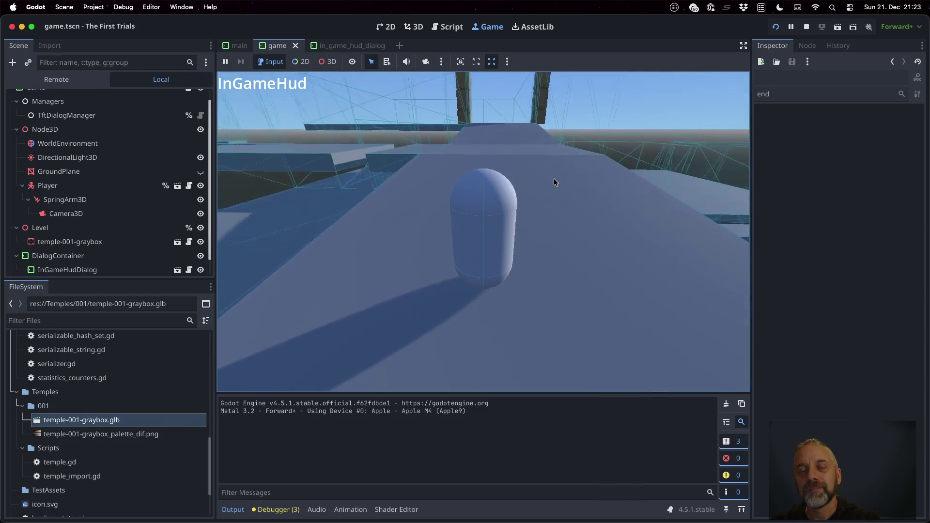
{"action": "key", "text": "w"}
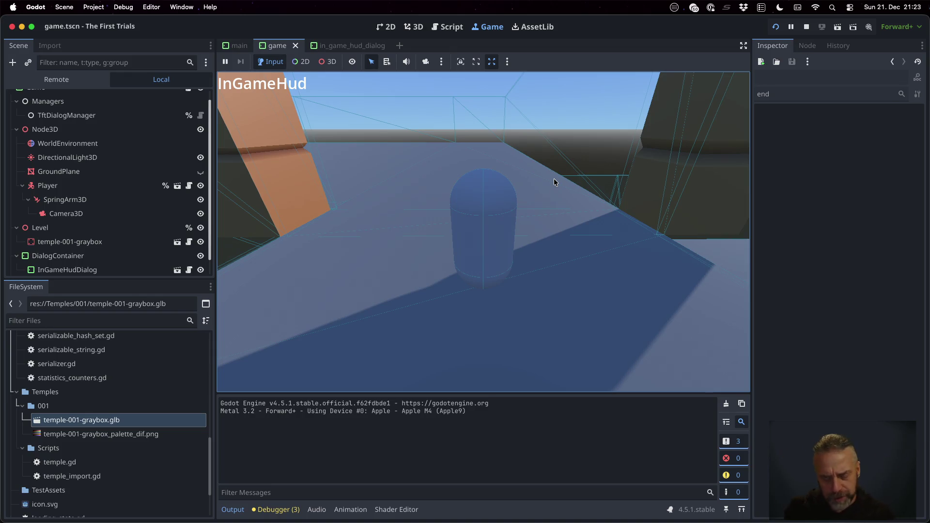
{"action": "key", "text": "w"}
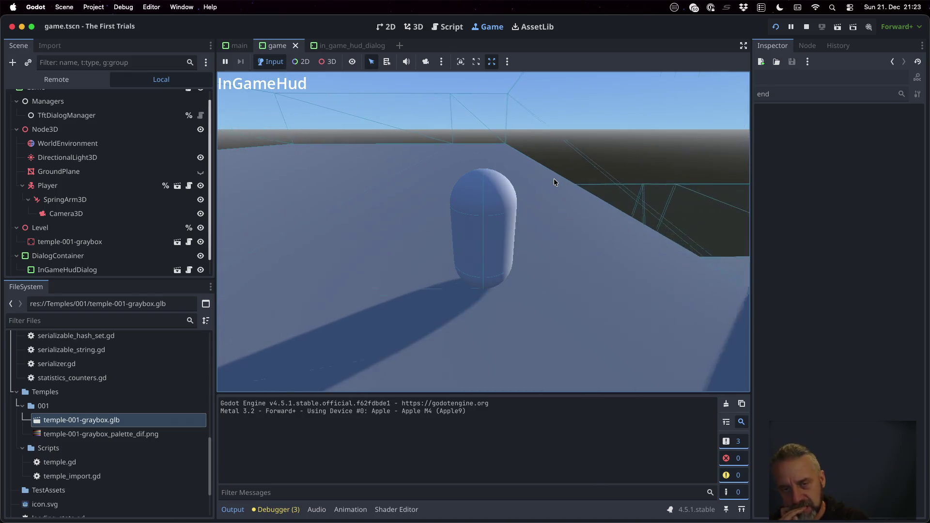
Back the player out from under the archway and off the ledge.
{"action": "key", "text": "s"}
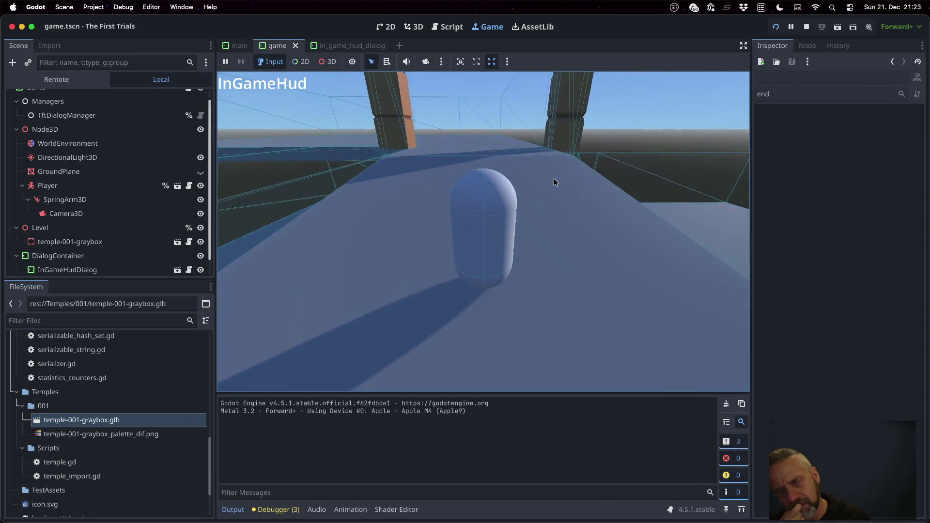
{"action": "key", "text": "s"}
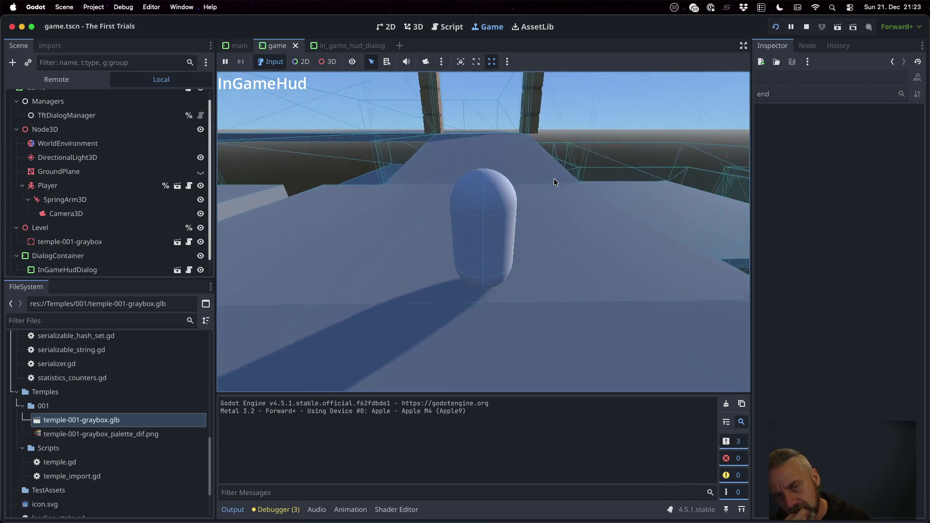
{"action": "key", "text": "s"}
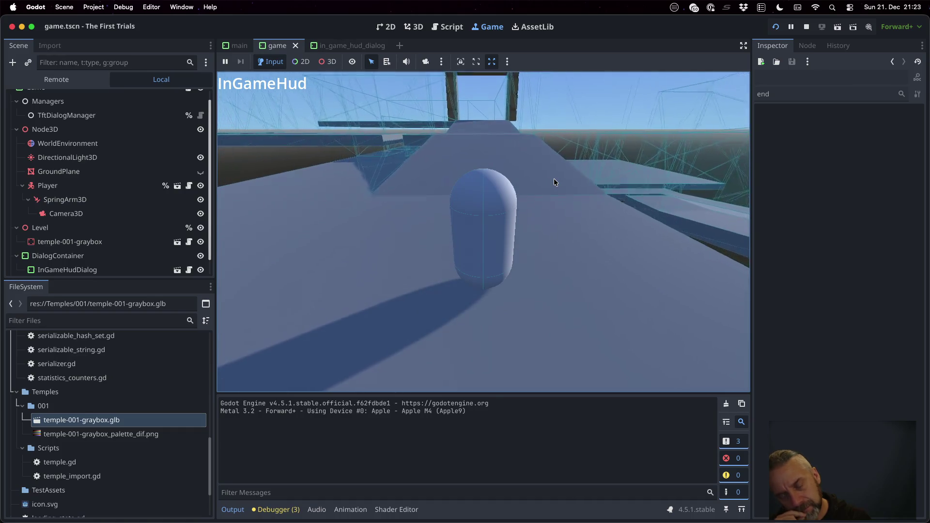
{"action": "key", "text": "s"}
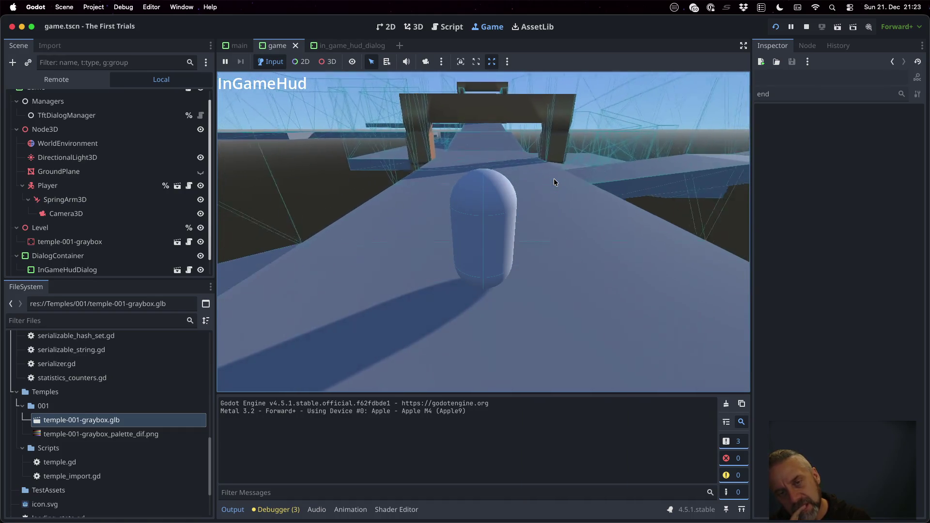
{"action": "key", "text": "s"}
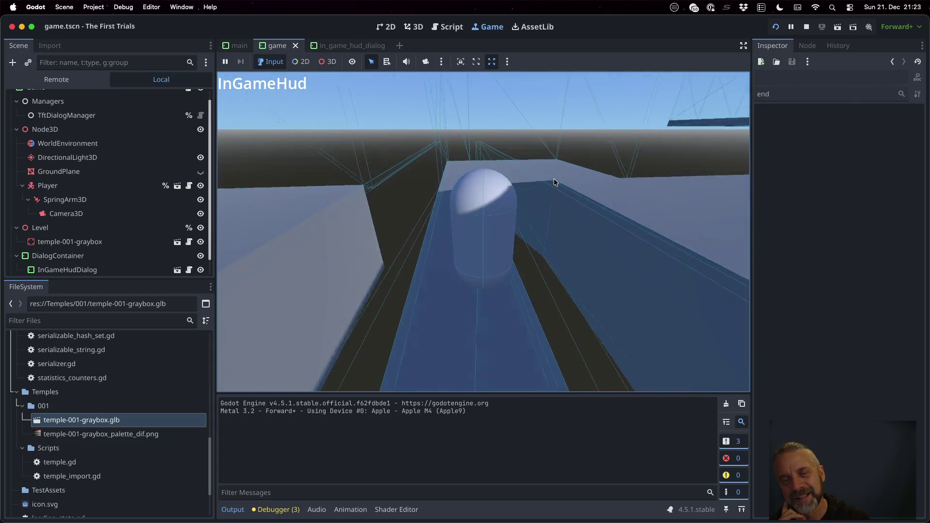
Swing the camera around the player toward the archway and raised walkway.
{"action": "key", "text": "a"}
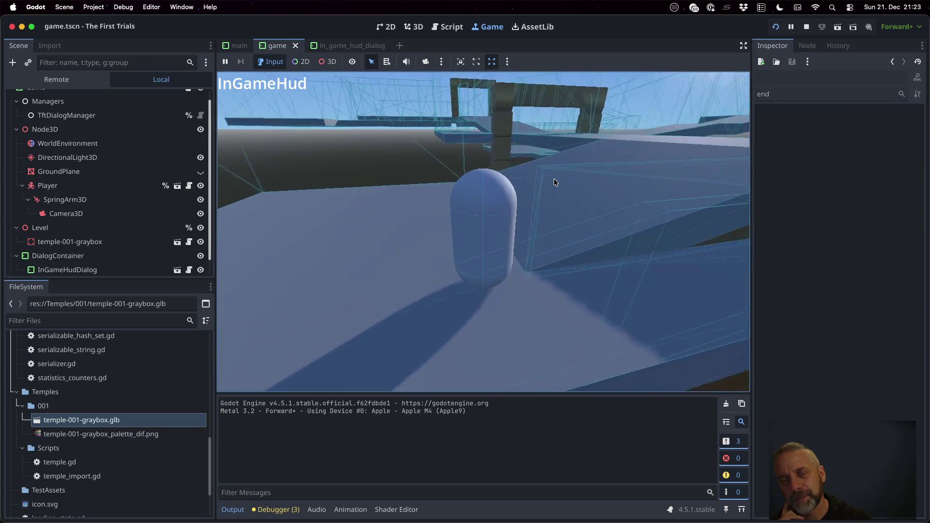
{"action": "key", "text": "a"}
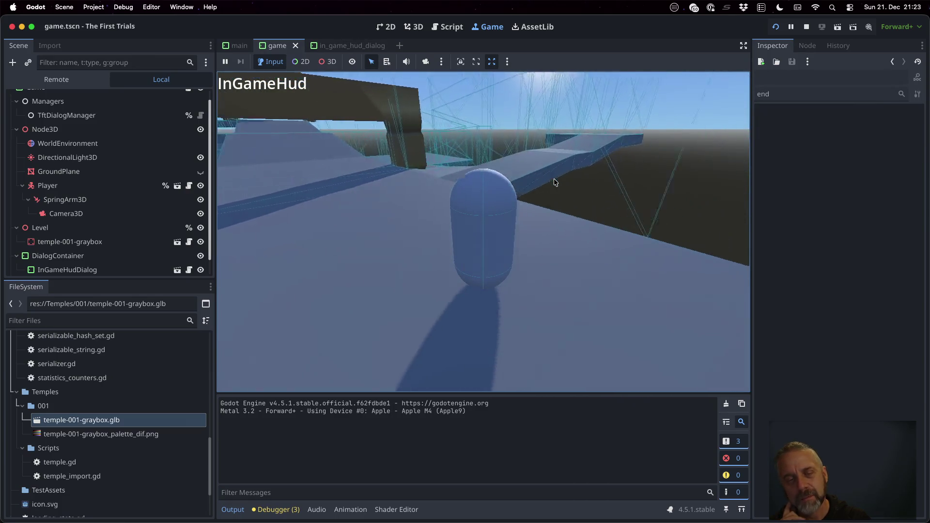
{"action": "key", "text": "a"}
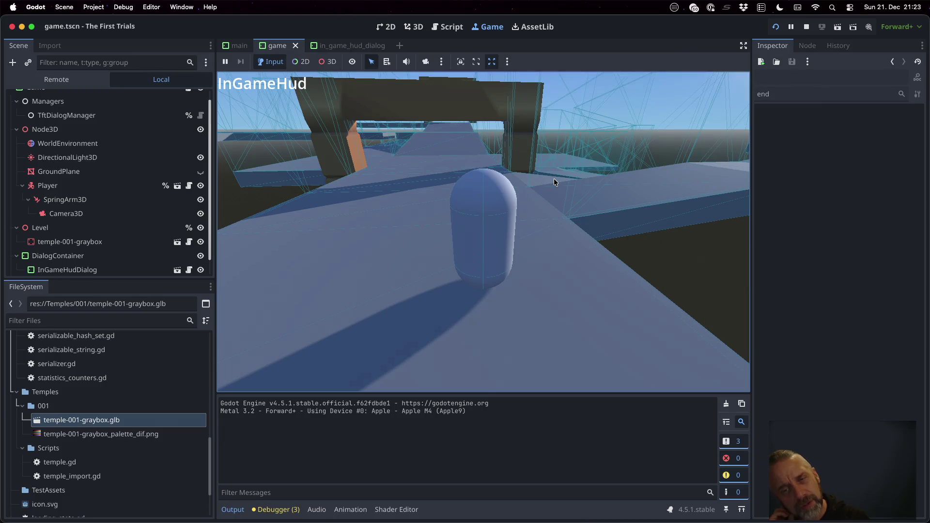
{"action": "key", "text": "a"}
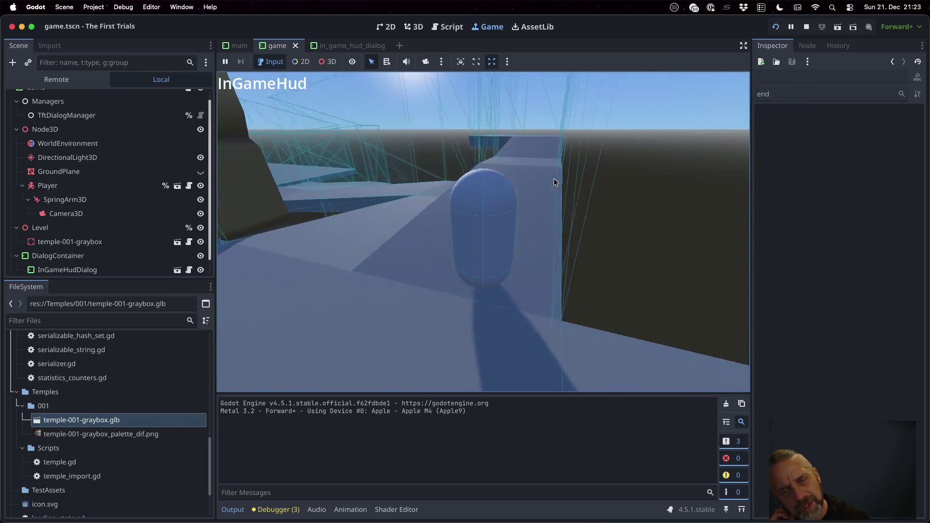
{"action": "key", "text": "a"}
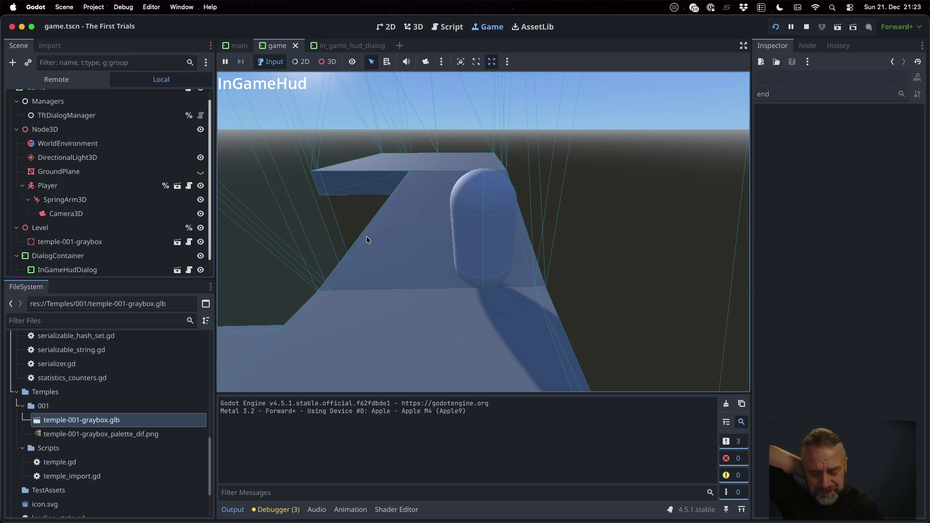
{"action": "key", "text": "a"}
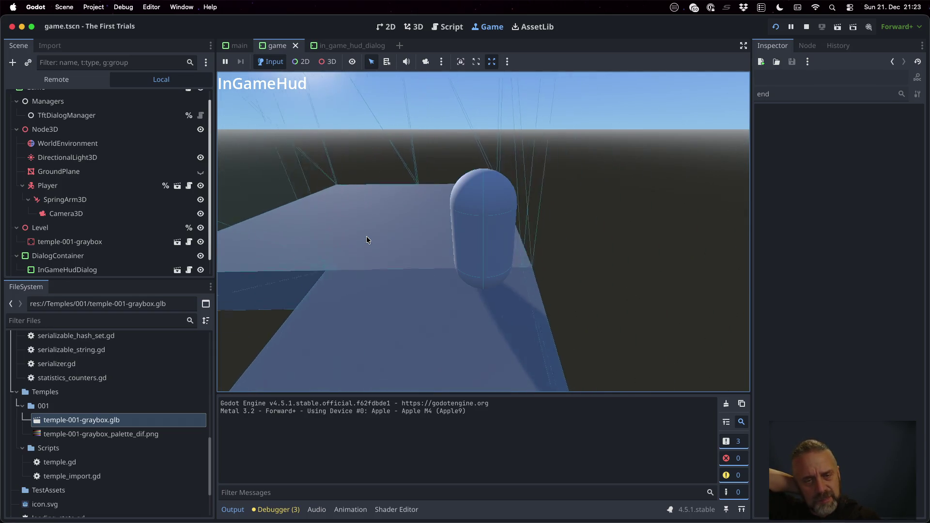
{"action": "key", "text": "a"}
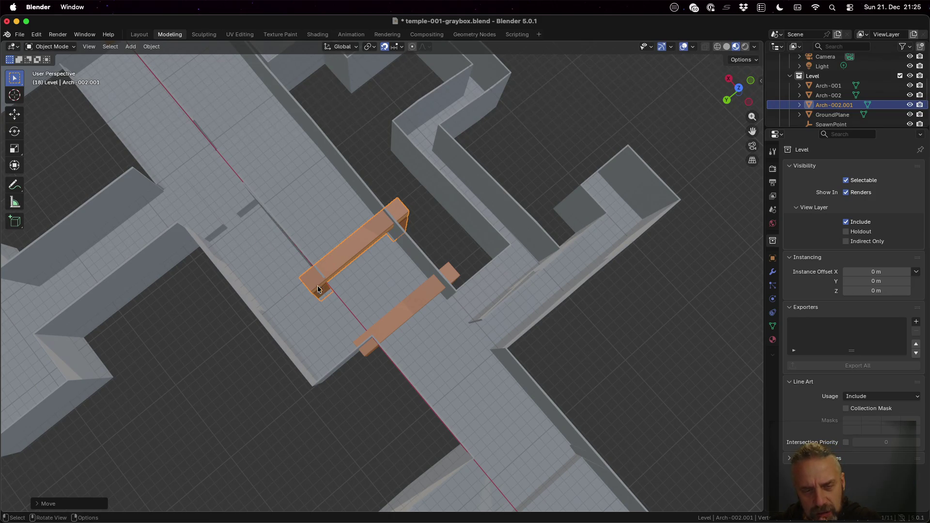
Delete the duplicate arch Arch-002.001, then orbit to check the remaining arches.
{"action": "middle_click_drag", "start_coordinate": [403, 277], "coordinate": [411, 207]}
{"action": "middle_click_drag", "start_coordinate": [410, 216], "coordinate": [393, 231]}
{"action": "key", "text": "x"}
{"action": "left_click", "coordinate": [393, 231]}
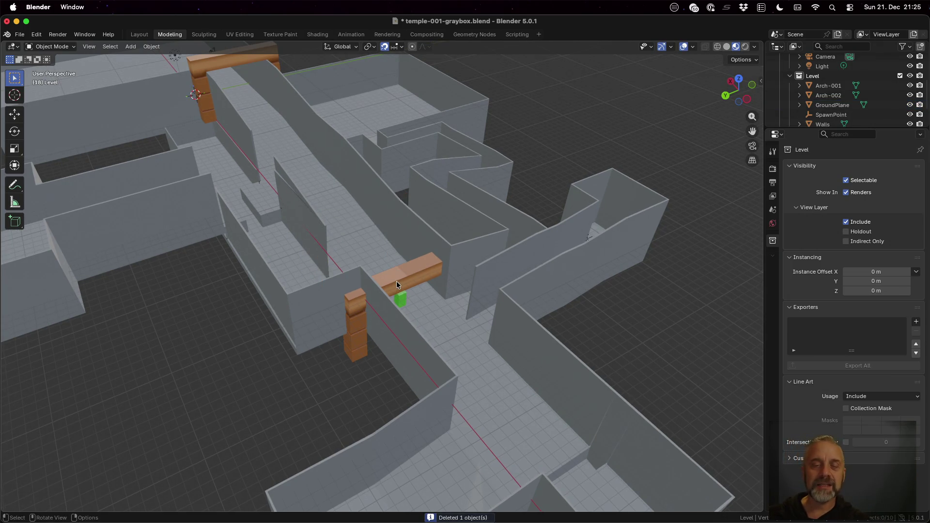
{"action": "mouse_move", "coordinate": [379, 230]}
{"action": "middle_mouse_down"}
{"action": "mouse_move", "coordinate": [352, 257]}
{"action": "mouse_move", "coordinate": [370, 216]}
{"action": "mouse_move", "coordinate": [363, 197]}
{"action": "mouse_move", "coordinate": [245, 213]}
{"action": "mouse_move", "coordinate": [278, 208]}
{"action": "mouse_move", "coordinate": [416, 323]}
{"action": "mouse_move", "coordinate": [409, 343]}
{"action": "mouse_move", "coordinate": [465, 310]}
{"action": "mouse_move", "coordinate": [503, 326]}
{"action": "mouse_move", "coordinate": [429, 333]}
{"action": "mouse_move", "coordinate": [436, 350]}
{"action": "mouse_move", "coordinate": [446, 332]}
{"action": "mouse_move", "coordinate": [420, 340]}
{"action": "middle_mouse_up"}
{"action": "scroll", "coordinate": [358, 233], "scroll_direction": "down", "scroll_amount": 5}
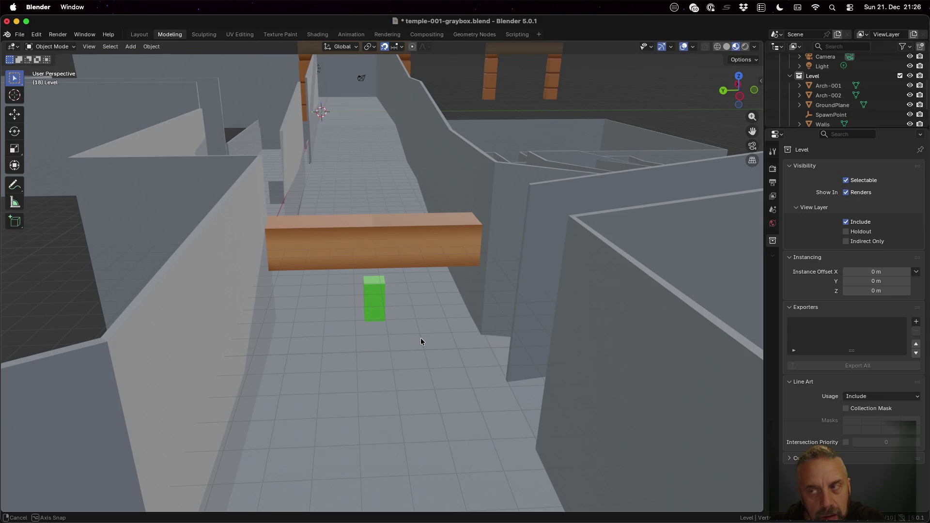
{"action": "middle_click_drag", "start_coordinate": [466, 318], "coordinate": [586, 275]}
{"action": "scroll", "coordinate": [586, 272], "scroll_direction": "down", "scroll_amount": 6}
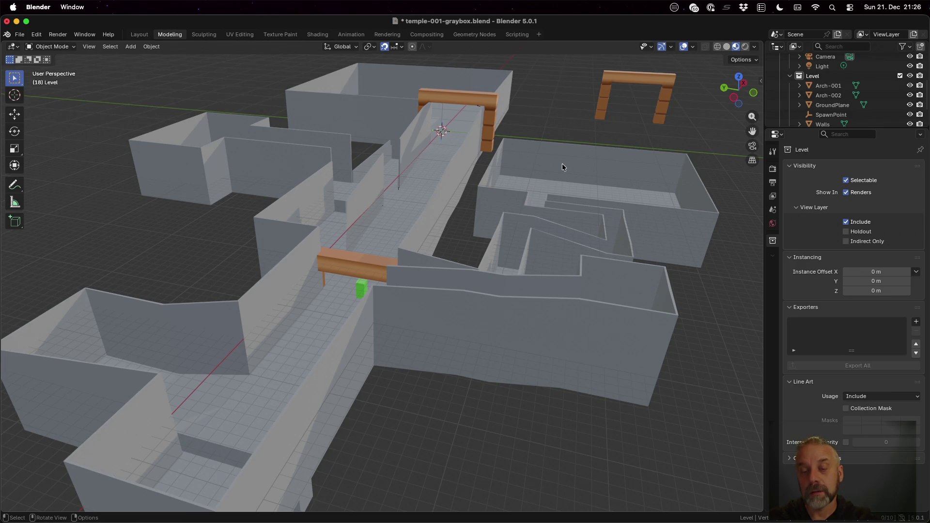
Zoom in near the arch and select the Walls object.
{"action": "mouse_move", "coordinate": [579, 241]}
{"action": "middle_mouse_down"}
{"action": "mouse_move", "coordinate": [573, 262]}
{"action": "mouse_move", "coordinate": [605, 220]}
{"action": "mouse_move", "coordinate": [577, 196]}
{"action": "mouse_move", "coordinate": [573, 217]}
{"action": "mouse_move", "coordinate": [561, 168]}
{"action": "mouse_move", "coordinate": [569, 127]}
{"action": "middle_mouse_up"}
{"action": "scroll", "coordinate": [558, 162], "scroll_direction": "up", "scroll_amount": 5}
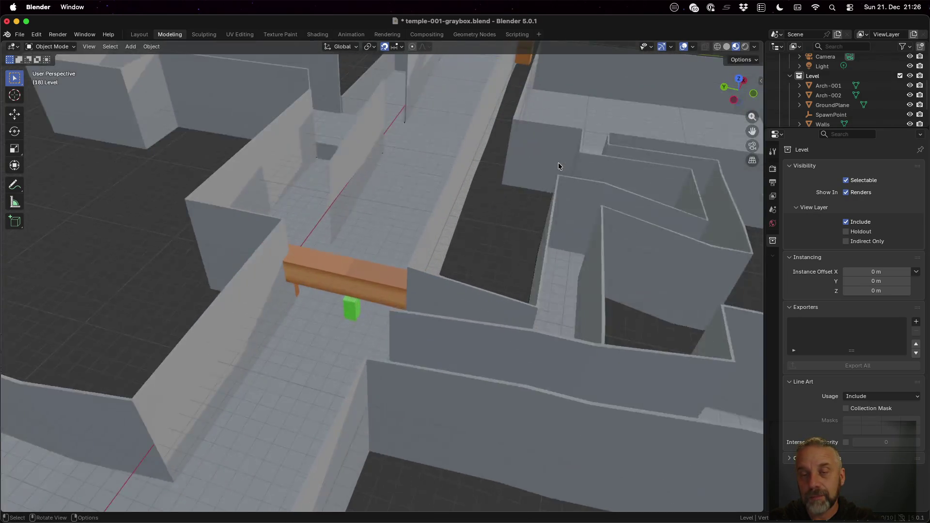
{"action": "scroll", "coordinate": [558, 162], "scroll_direction": "up", "scroll_amount": 2}
{"action": "left_click", "coordinate": [553, 128]}
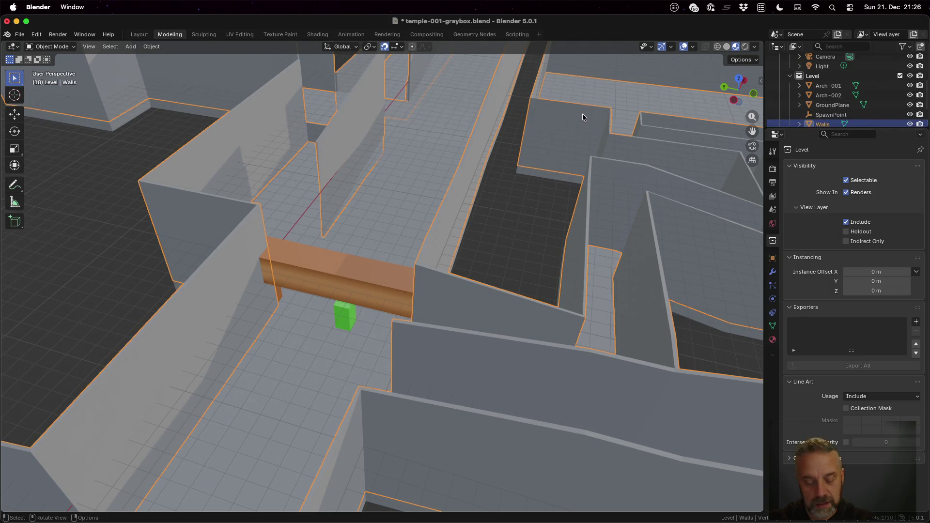
Enter Edit Mode on the Walls mesh with the sidebar shown and select a right-hand wall face.
{"action": "key", "text": "Tab"}
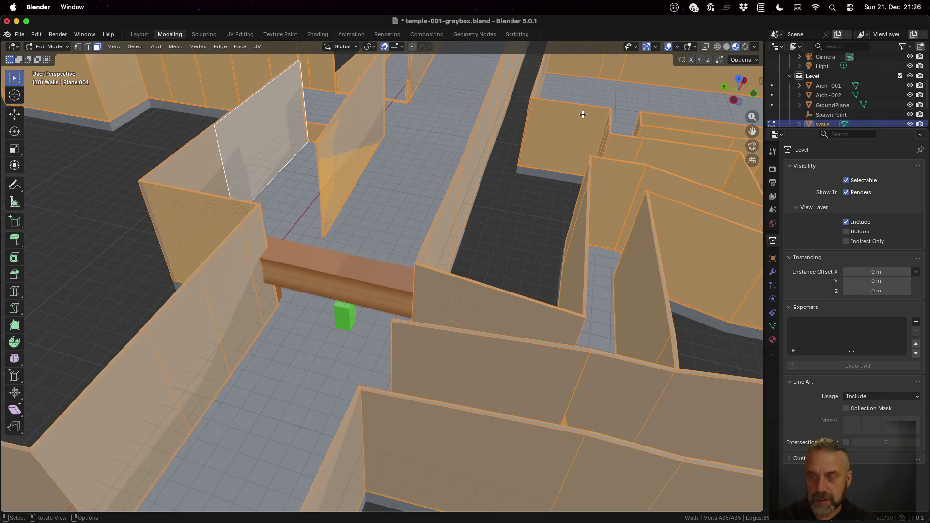
{"action": "key", "text": "n"}
{"action": "key", "text": "Tab"}
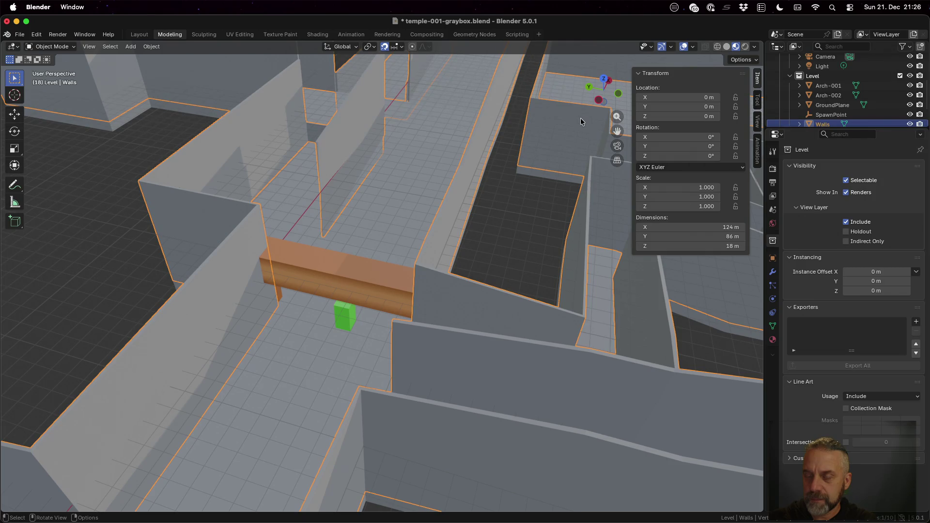
{"action": "key", "text": "Tab"}
{"action": "key", "text": "Tab"}
{"action": "key", "text": "Tab"}
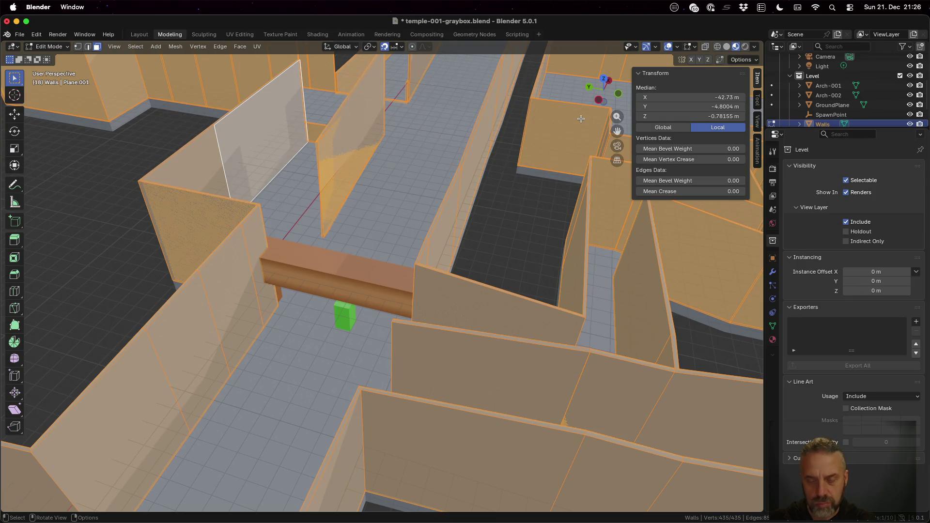
{"action": "key", "text": "alt+a"}
{"action": "left_click", "coordinate": [570, 127]}
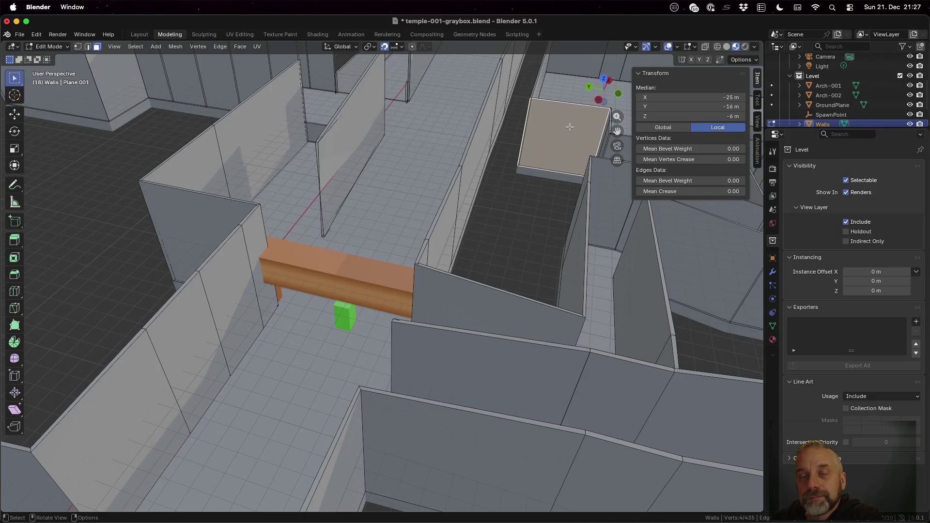
In vertex select mode, lower the right-hand wall's corner vertex to Z -10 m.
{"action": "mouse_move", "coordinate": [560, 144]}
{"action": "middle_mouse_down"}
{"action": "mouse_move", "coordinate": [479, 130]}
{"action": "mouse_move", "coordinate": [388, 152]}
{"action": "mouse_move", "coordinate": [380, 139]}
{"action": "mouse_move", "coordinate": [374, 163]}
{"action": "middle_mouse_up"}
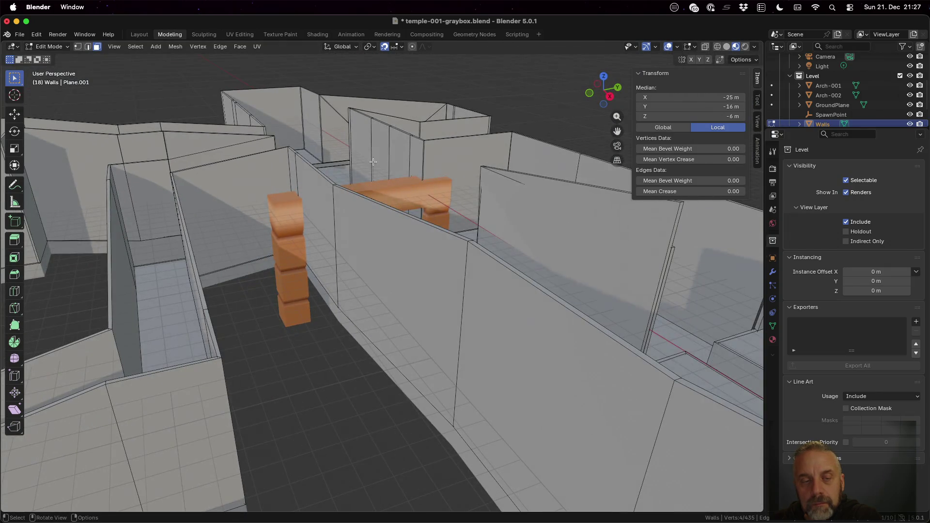
{"action": "middle_click_drag", "start_coordinate": [312, 319], "coordinate": [552, 311]}
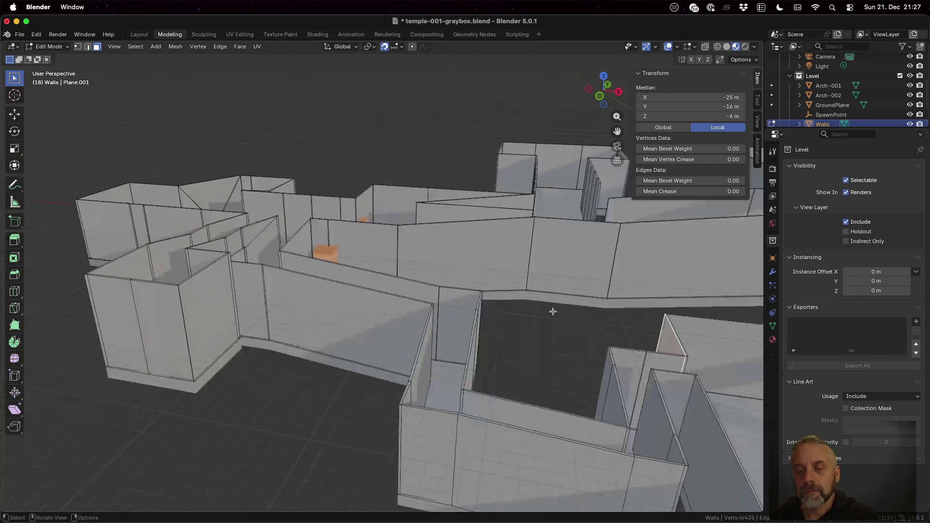
{"action": "middle_click_drag", "start_coordinate": [645, 320], "coordinate": [682, 340]}
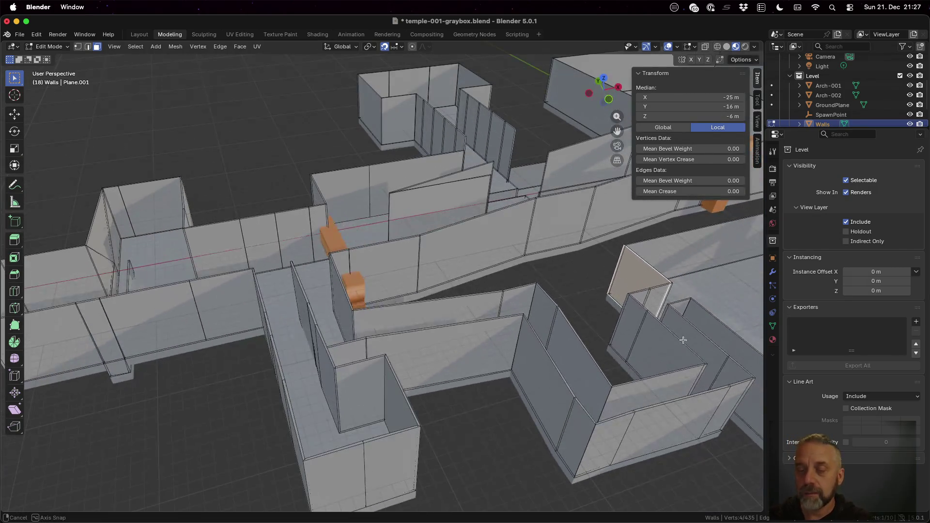
{"action": "left_click", "coordinate": [644, 265], "text": "shift"}
{"action": "key", "text": "1"}
{"action": "left_click", "coordinate": [624, 245]}
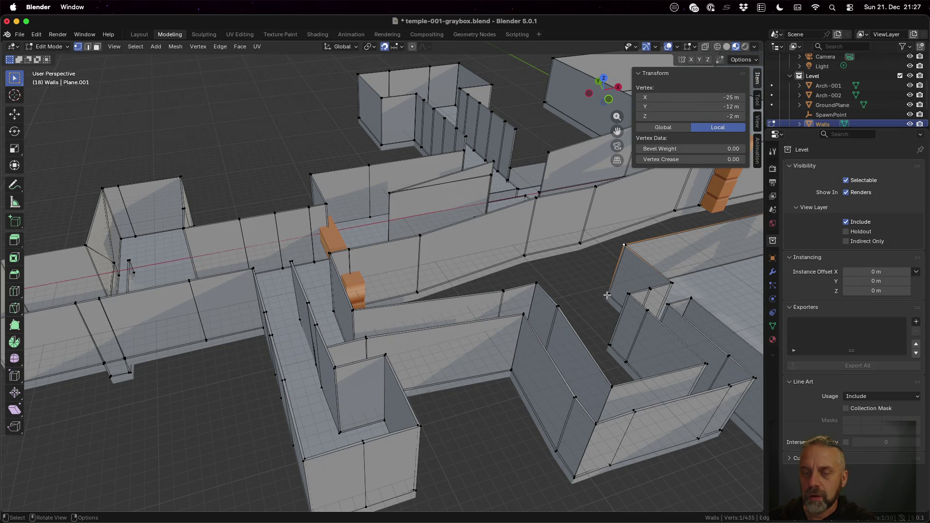
{"action": "left_click_drag", "start_coordinate": [699, 117], "coordinate": [678, 117]}
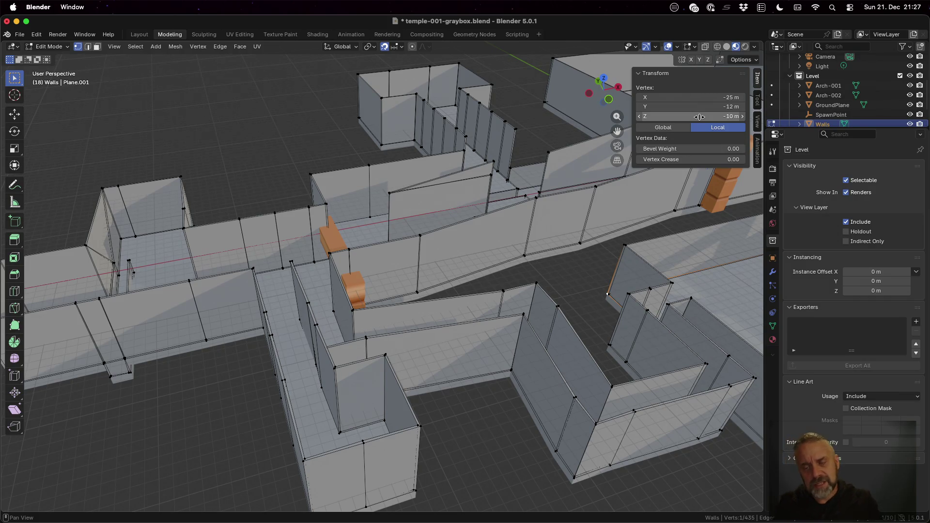
{"action": "mouse_move", "coordinate": [668, 261]}
{"action": "middle_mouse_down"}
{"action": "mouse_move", "coordinate": [656, 288]}
{"action": "mouse_move", "coordinate": [291, 333]}
{"action": "mouse_move", "coordinate": [326, 344]}
{"action": "middle_mouse_up"}
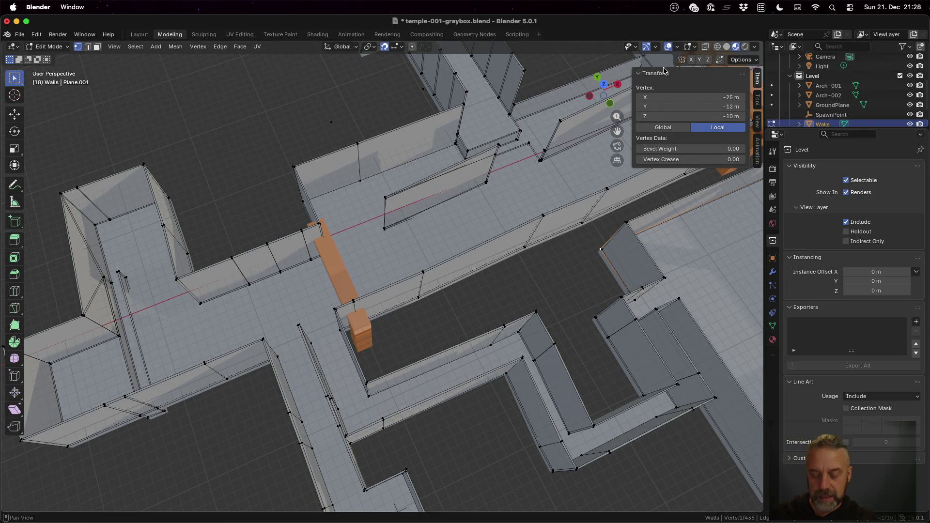
Hide the sidebar transform readout and zoom out on the edited walls.
{"action": "key", "text": "n"}
{"action": "scroll", "coordinate": [815, 93], "scroll_direction": "down", "scroll_amount": 3}
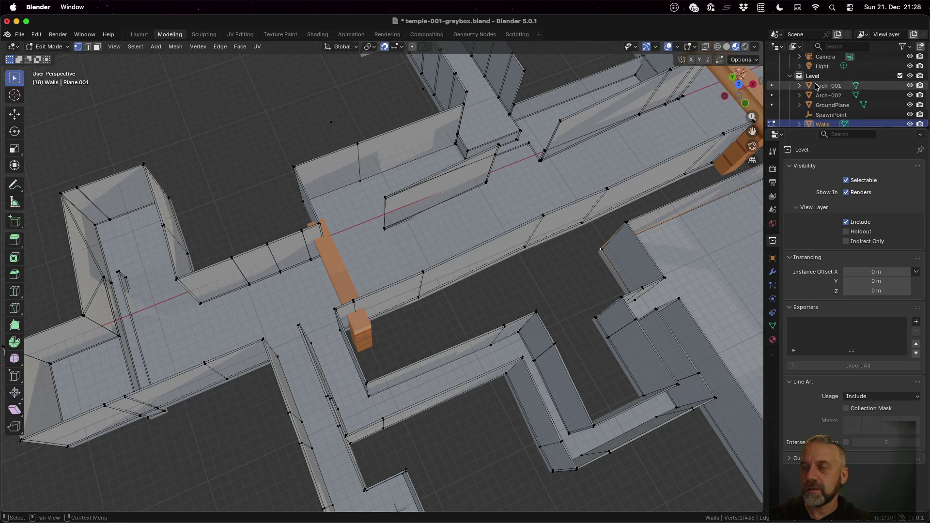
With Props as the active collection, add a default cube beside the Player box and frame it.
{"action": "left_click", "coordinate": [814, 107]}
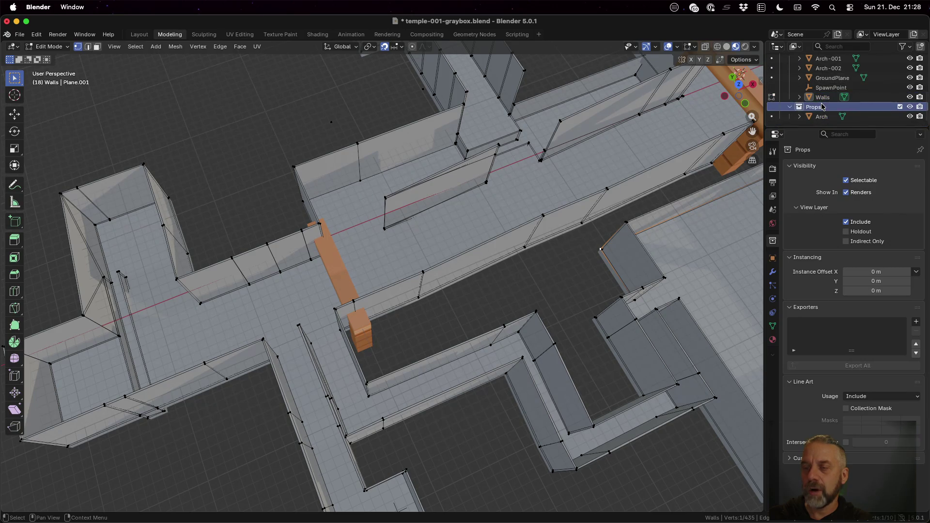
{"action": "mouse_move", "coordinate": [579, 281]}
{"action": "middle_mouse_down"}
{"action": "mouse_move", "coordinate": [562, 256]}
{"action": "mouse_move", "coordinate": [467, 209]}
{"action": "middle_mouse_up"}
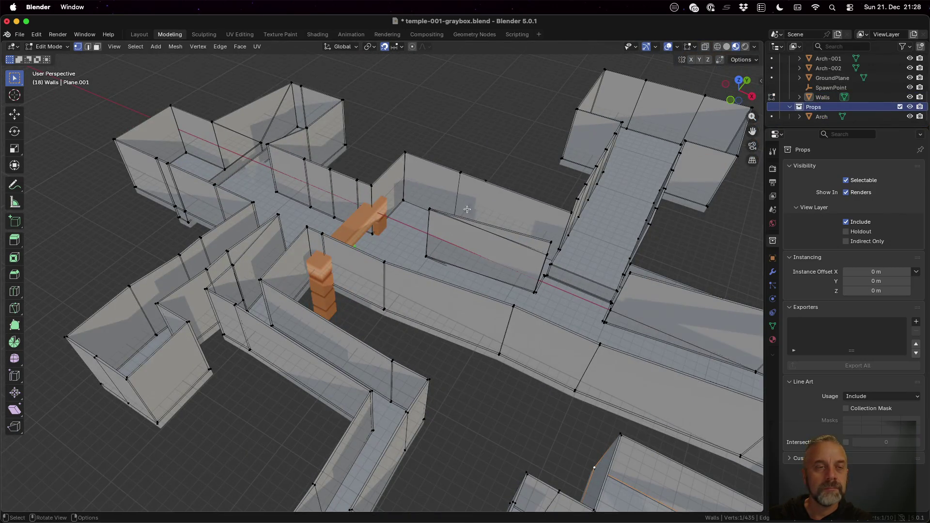
{"action": "key", "text": "Tab"}
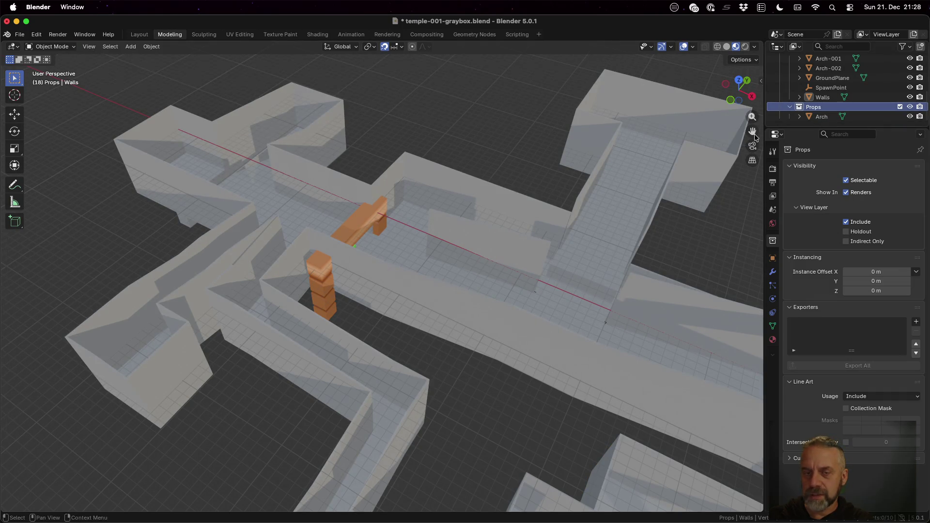
{"action": "key", "text": "shift+a"}
{"action": "left_click", "coordinate": [591, 213]}
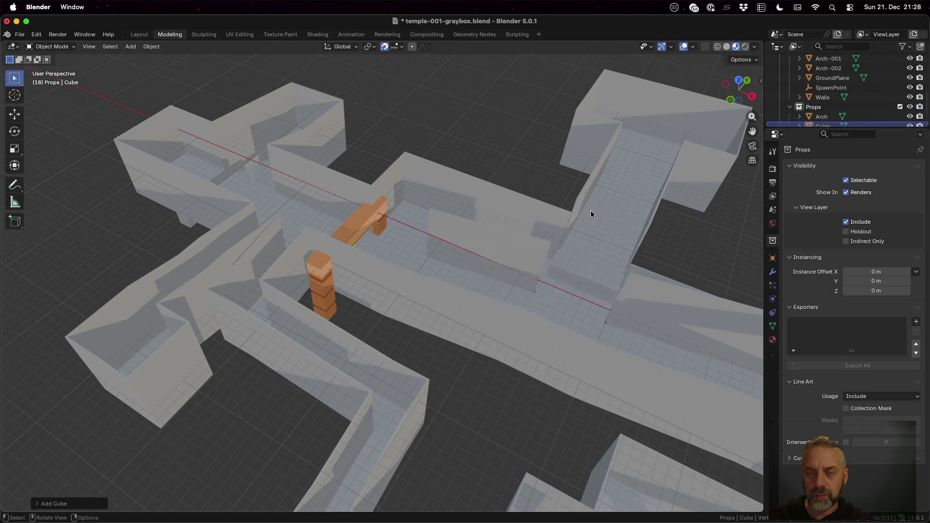
{"action": "scroll", "coordinate": [547, 238], "scroll_direction": "down", "scroll_amount": 6}
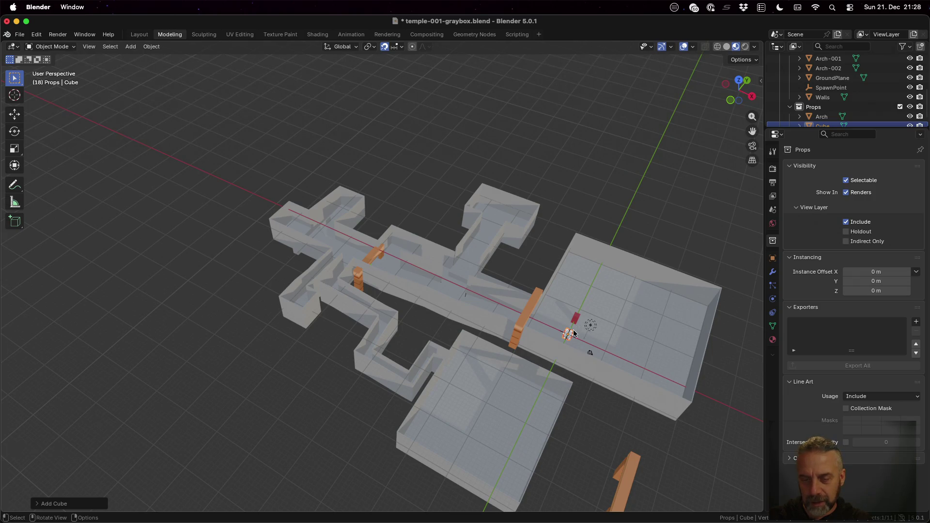
{"action": "key", "text": "KP_Decimal"}
{"action": "scroll", "coordinate": [386, 295], "scroll_direction": "up", "scroll_amount": 8}
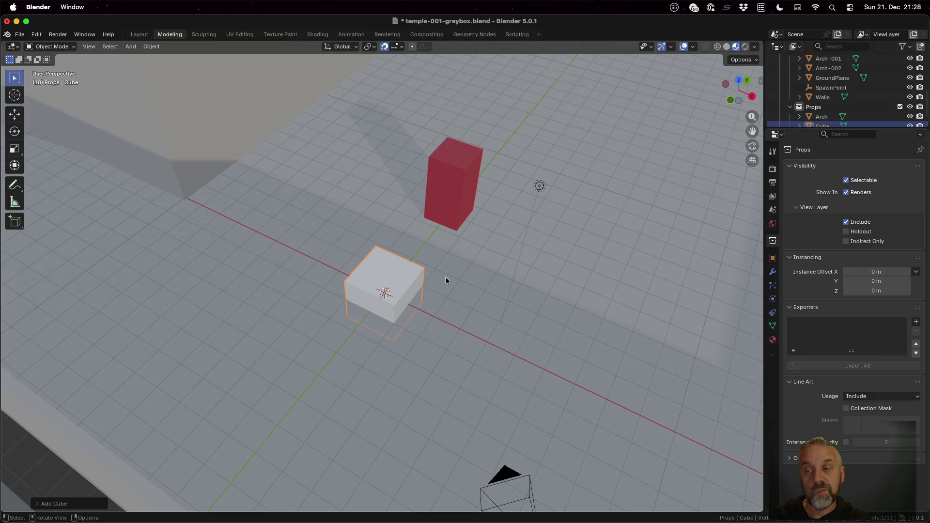
In Edit Mode, raise the cube's geometry 1 m along Z.
{"action": "key", "text": "Tab"}
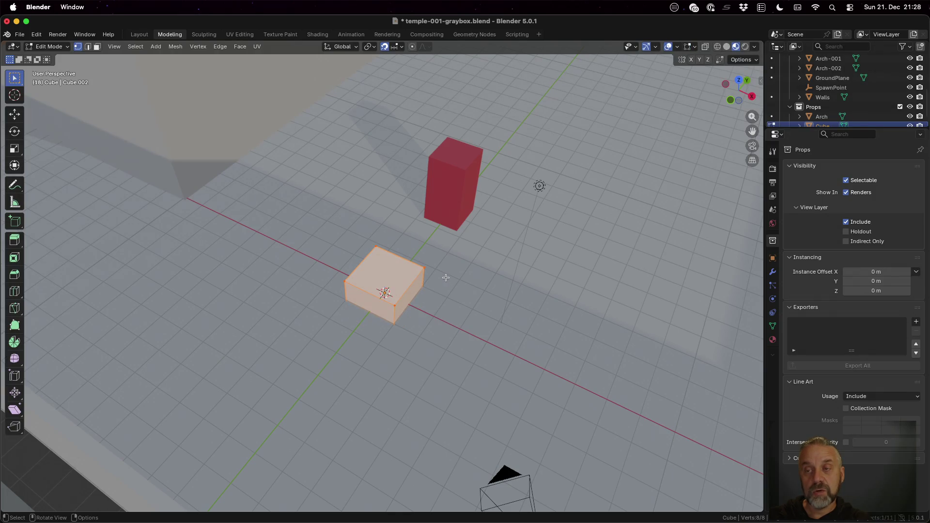
{"action": "key", "text": "g"}
{"action": "key", "text": "z"}
{"action": "left_click", "coordinate": [440, 258]}
{"action": "mouse_move", "coordinate": [450, 302]}
{"action": "middle_mouse_down"}
{"action": "mouse_move", "coordinate": [536, 306]}
{"action": "mouse_move", "coordinate": [591, 295]}
{"action": "mouse_move", "coordinate": [588, 308]}
{"action": "middle_mouse_up"}
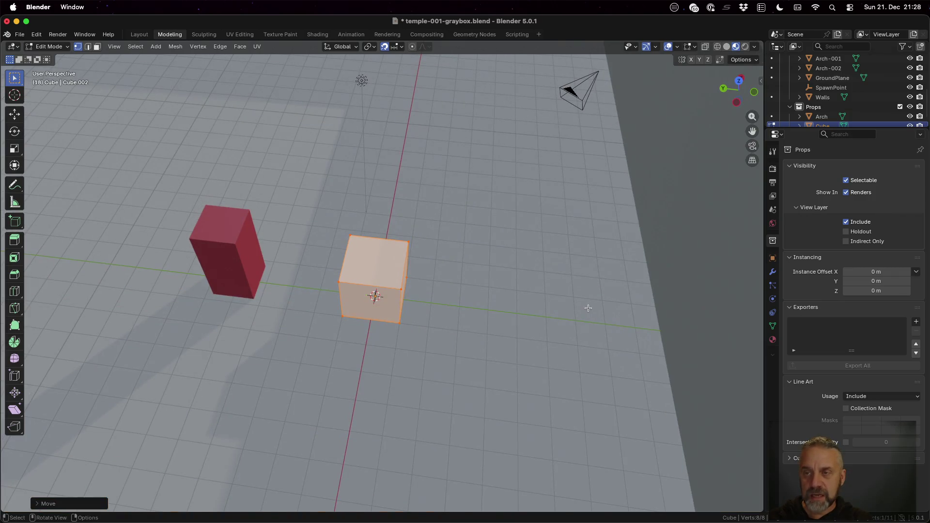
Scale the cube's geometry to 0.2 along X.
{"action": "key", "text": "s"}
{"action": "type", "text": "x"}
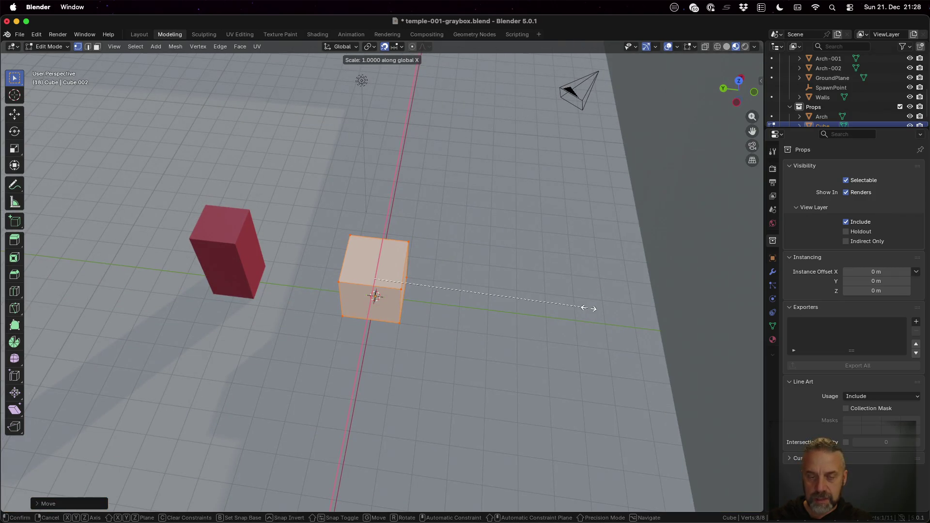
{"action": "type", "text": "0.2"}
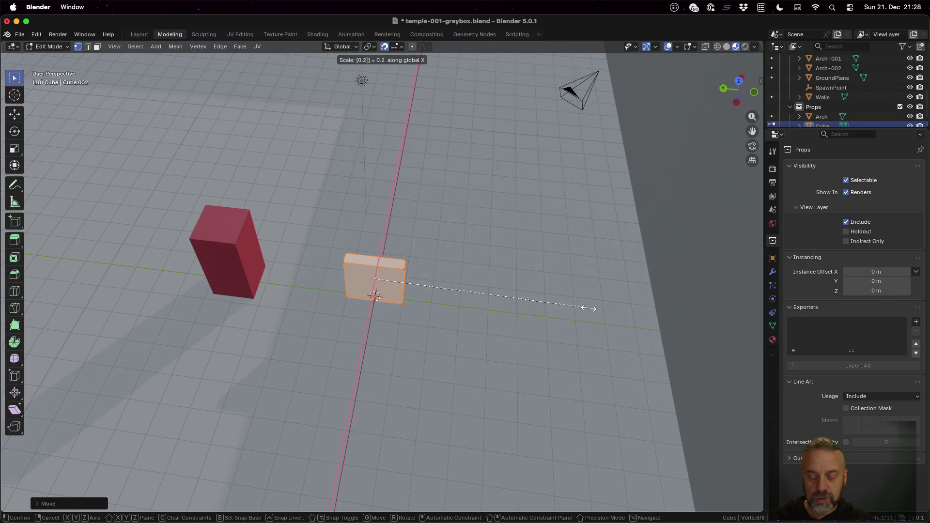
{"action": "key", "text": "Return"}
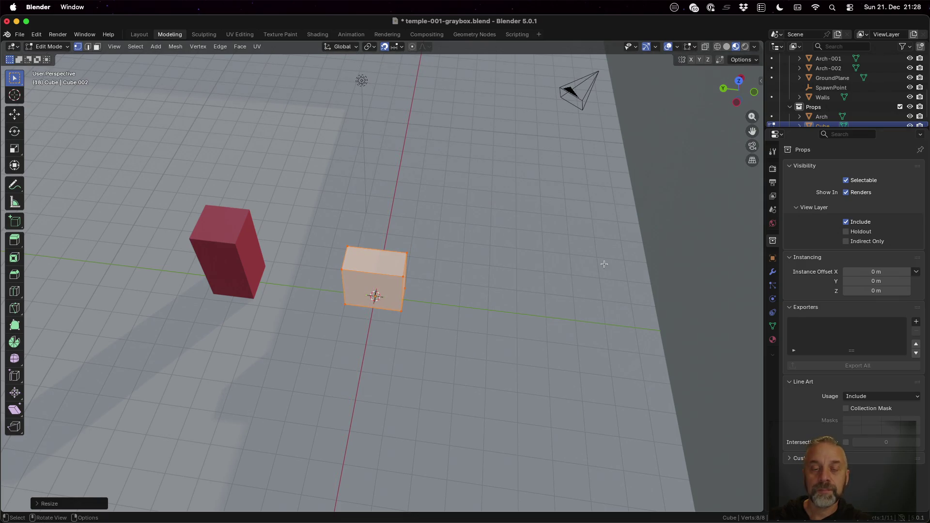
{"action": "middle_click_drag", "start_coordinate": [526, 254], "coordinate": [527, 263]}
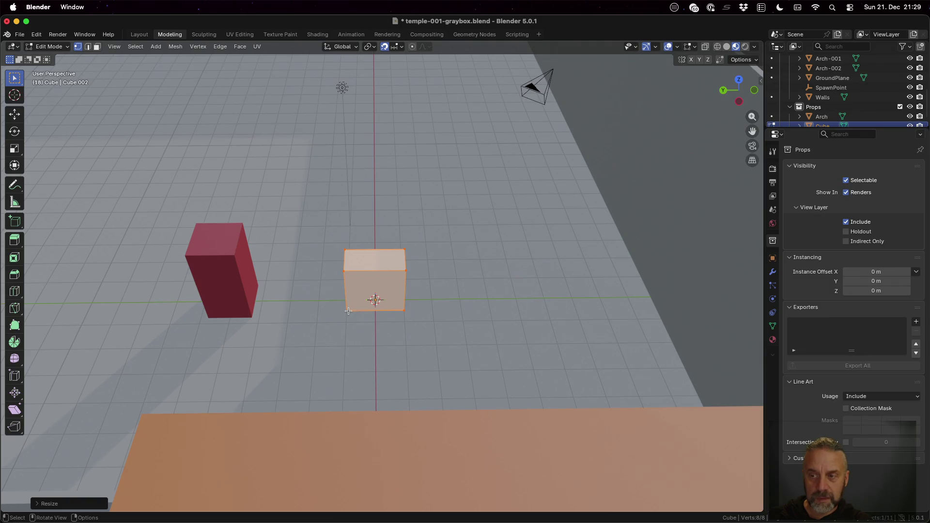
Read the left and right corner vertex coordinates in the sidebar.
{"action": "left_click", "coordinate": [369, 277]}
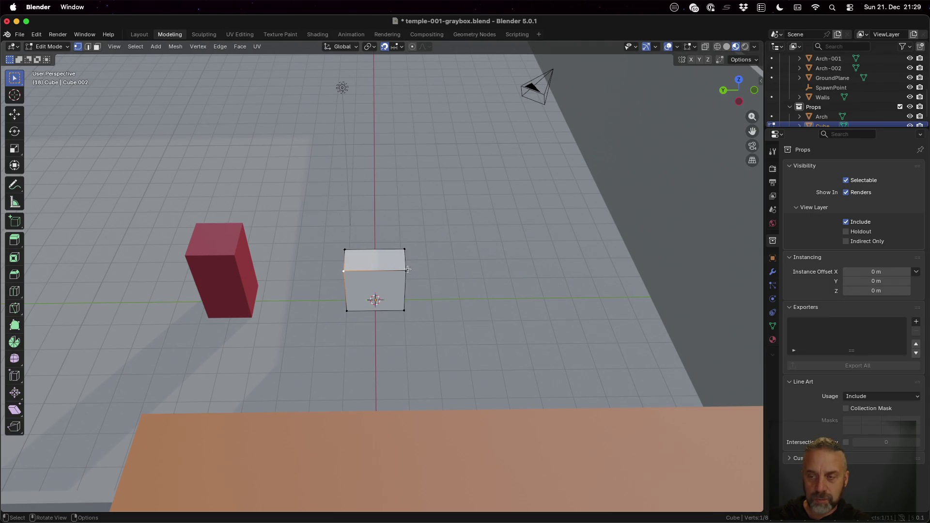
{"action": "key", "text": "n"}
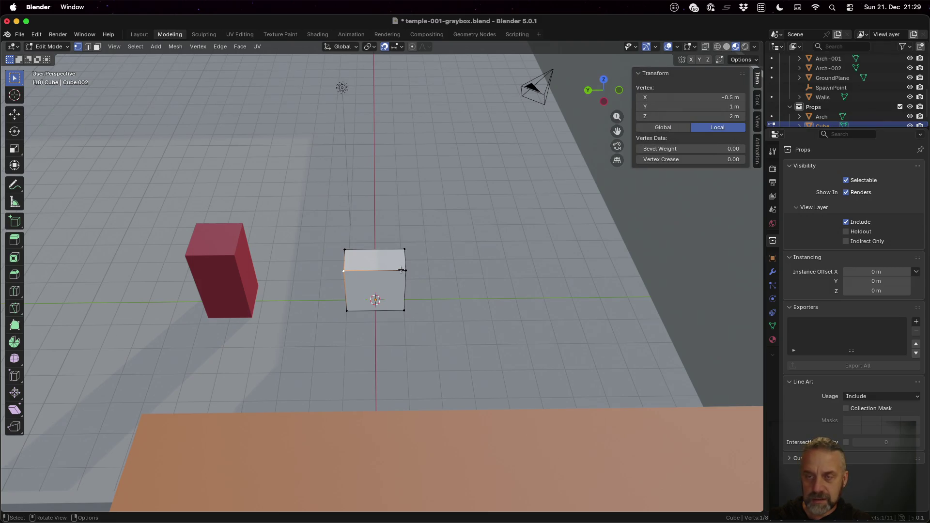
{"action": "left_click", "coordinate": [404, 270]}
{"action": "left_click", "coordinate": [375, 270]}
{"action": "left_click", "coordinate": [404, 270]}
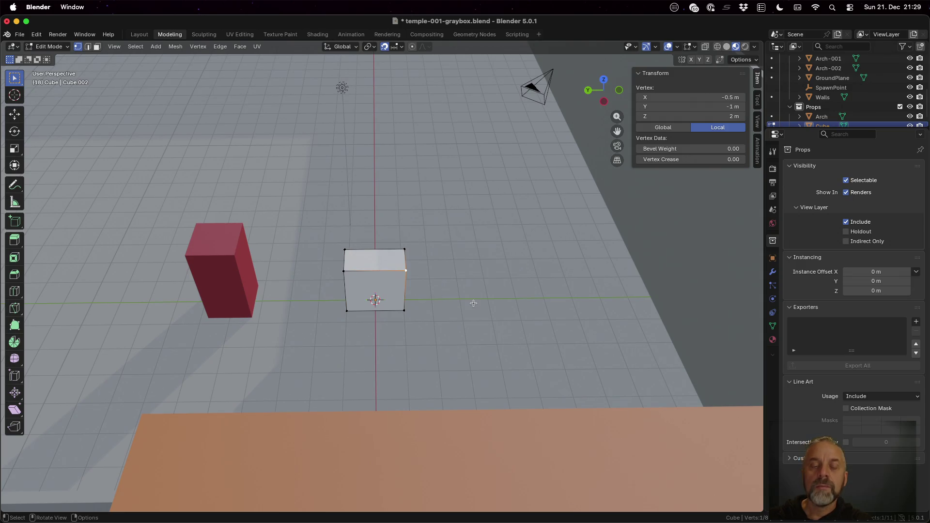
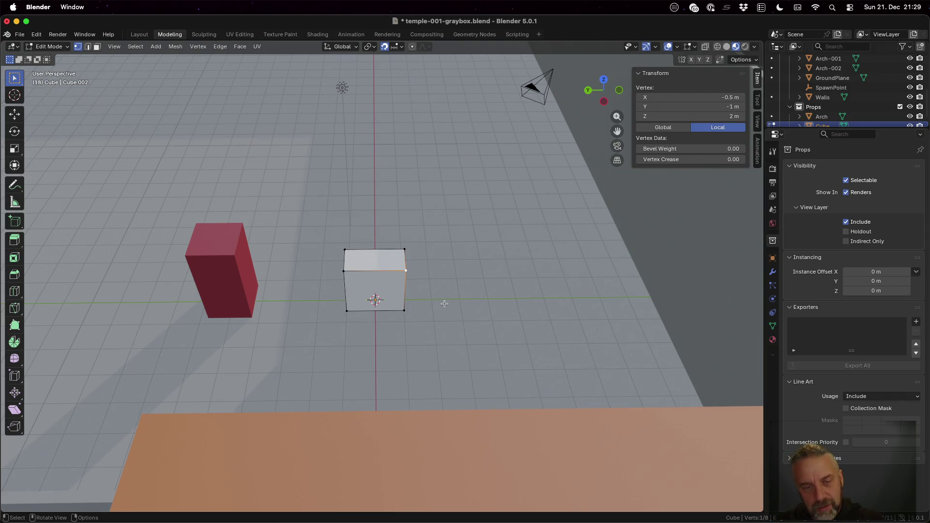
Scale the whole cube by 4 on Y and Z, leaving X unchanged.
{"action": "key", "text": "a"}
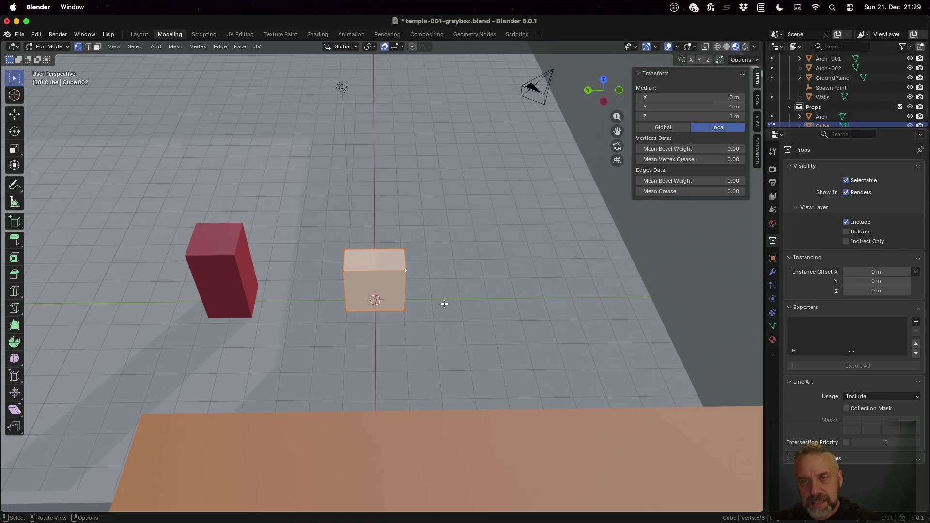
{"action": "key", "text": "s"}
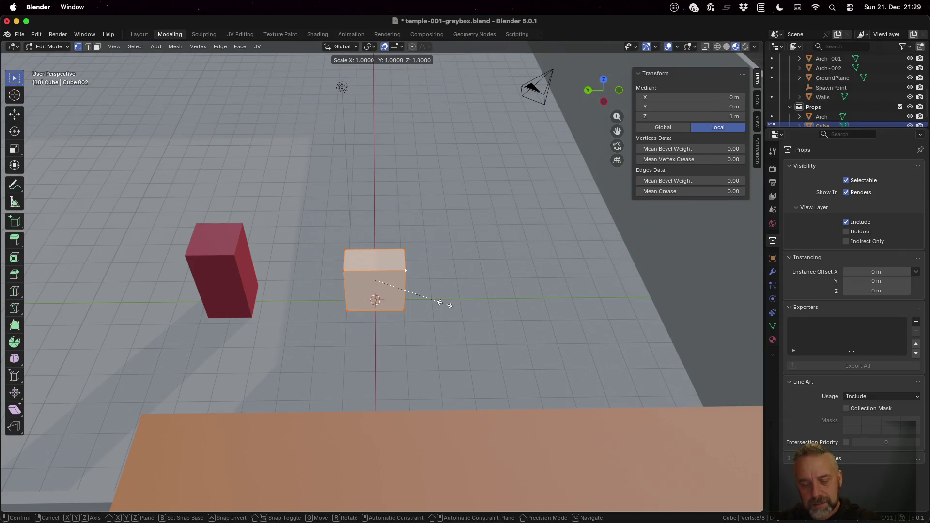
{"action": "key", "text": "shift+x"}
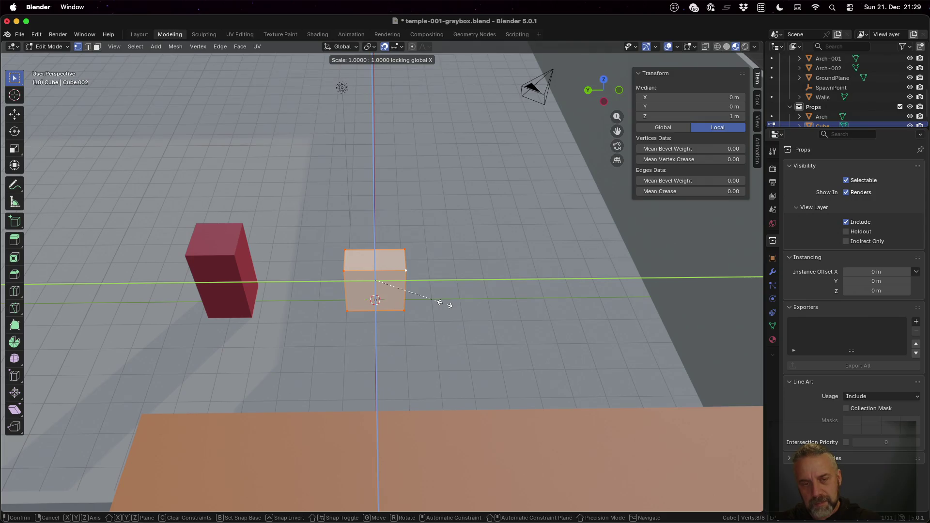
{"action": "type", "text": "4"}
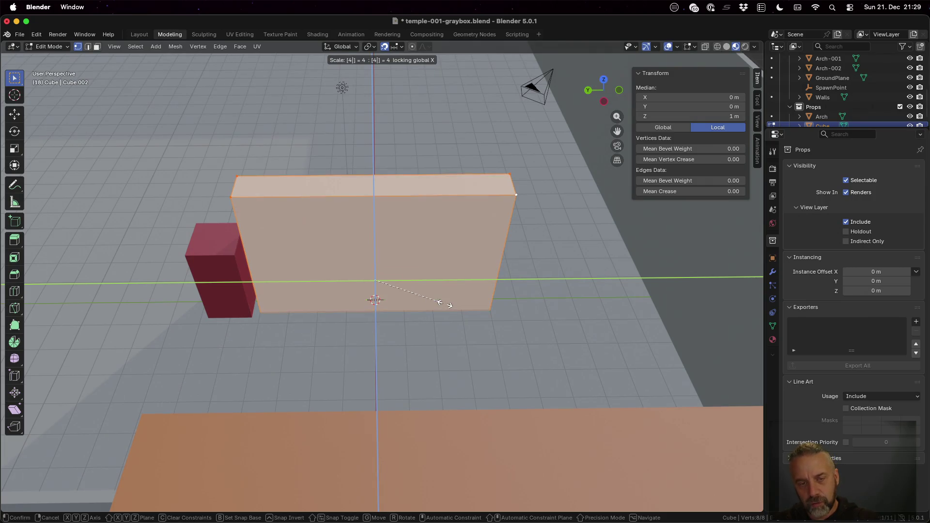
{"action": "key", "text": "Return"}
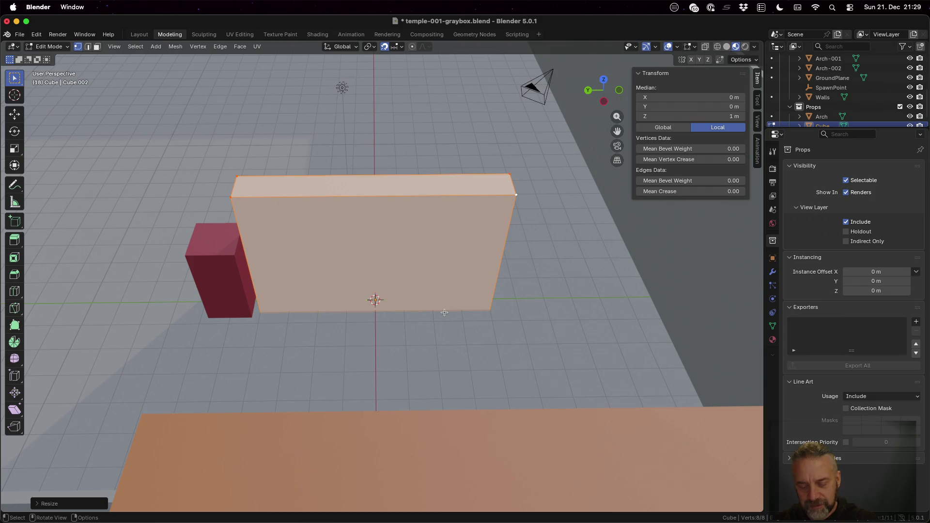
Raise the slab straight up so its median sits 4 m high.
{"action": "key", "text": "g"}
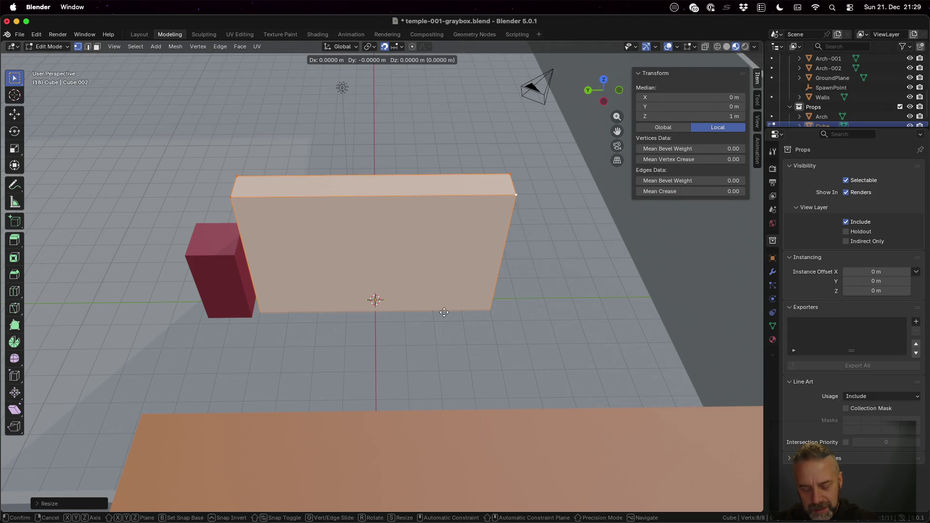
{"action": "key", "text": "z"}
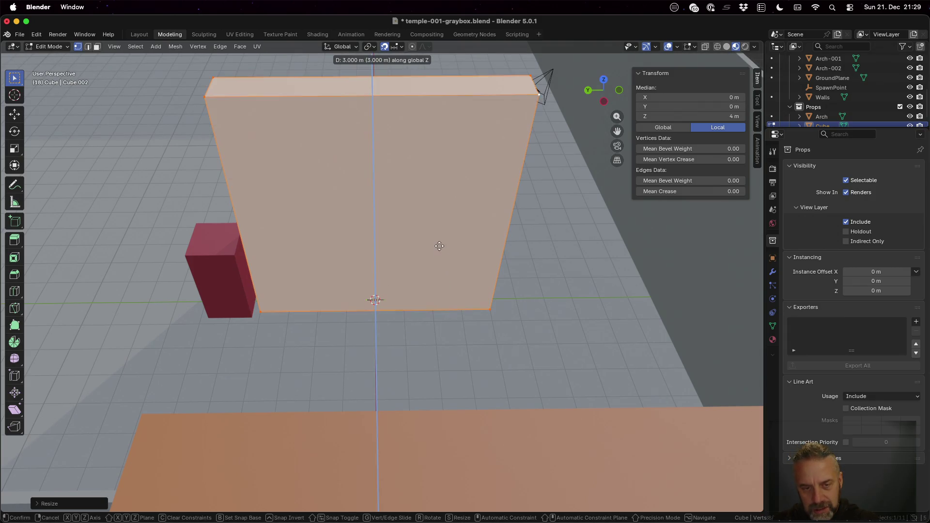
{"action": "left_click", "coordinate": [436, 237]}
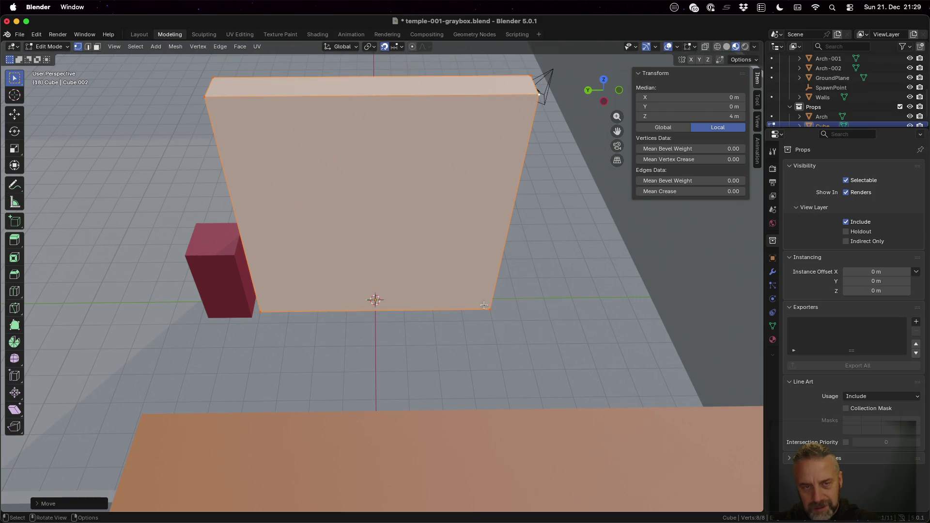
{"action": "scroll", "coordinate": [490, 336], "scroll_direction": "down", "scroll_amount": 10}
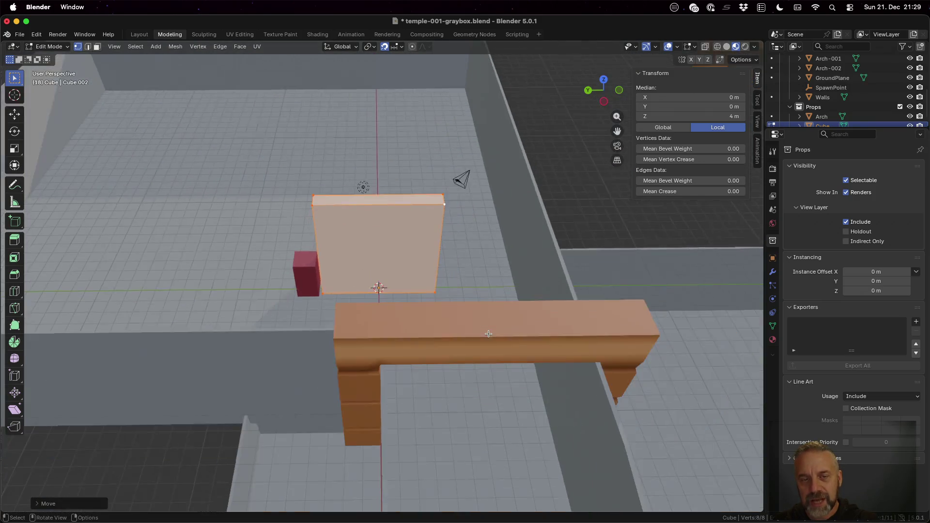
Orbit and zoom to a low side view of the slab and open the Edge menu.
{"action": "mouse_move", "coordinate": [441, 316]}
{"action": "middle_mouse_down"}
{"action": "mouse_move", "coordinate": [468, 276]}
{"action": "mouse_move", "coordinate": [489, 266]}
{"action": "mouse_move", "coordinate": [650, 269]}
{"action": "mouse_move", "coordinate": [656, 316]}
{"action": "middle_mouse_up"}
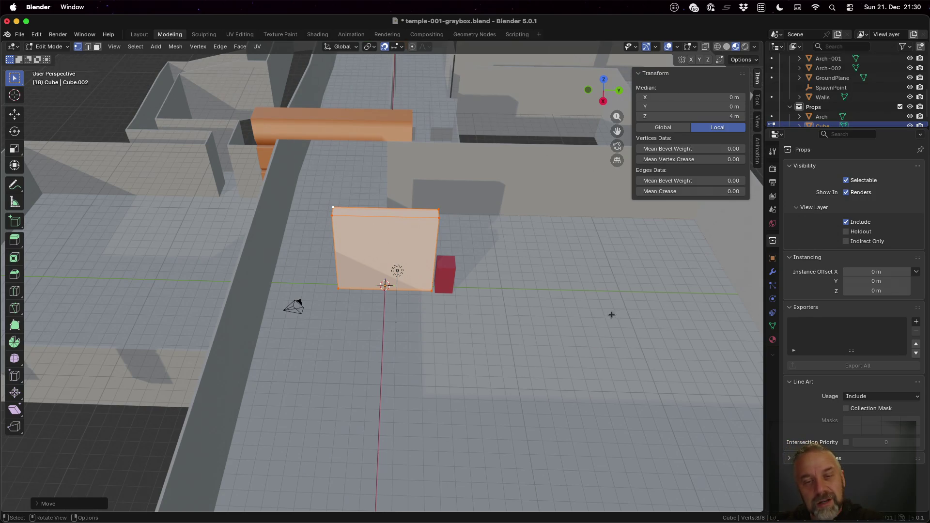
{"action": "mouse_move", "coordinate": [457, 288]}
{"action": "middle_mouse_down", "text": "ctrl"}
{"action": "mouse_move", "coordinate": [417, 290]}
{"action": "mouse_move", "coordinate": [427, 274]}
{"action": "mouse_move", "coordinate": [426, 253]}
{"action": "mouse_move", "coordinate": [416, 255]}
{"action": "middle_mouse_up", "text": "ctrl"}
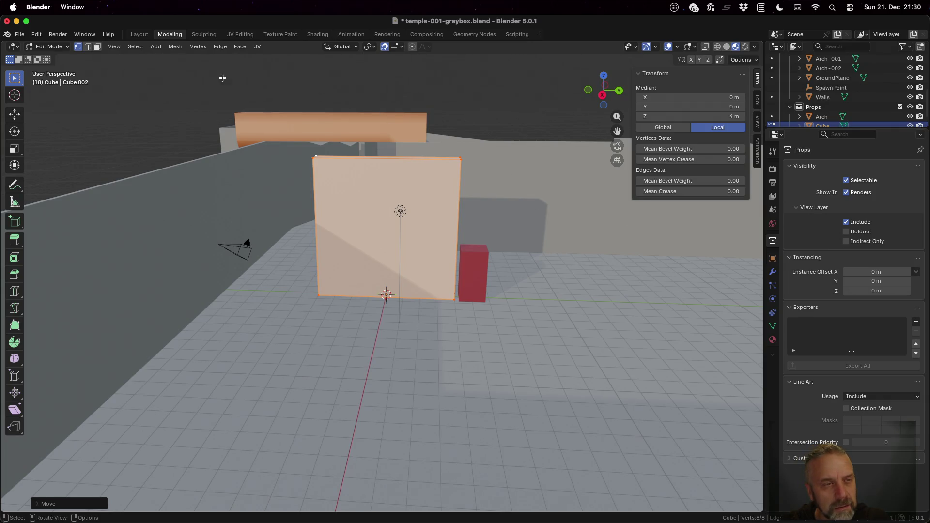
{"action": "left_click", "coordinate": [220, 48]}
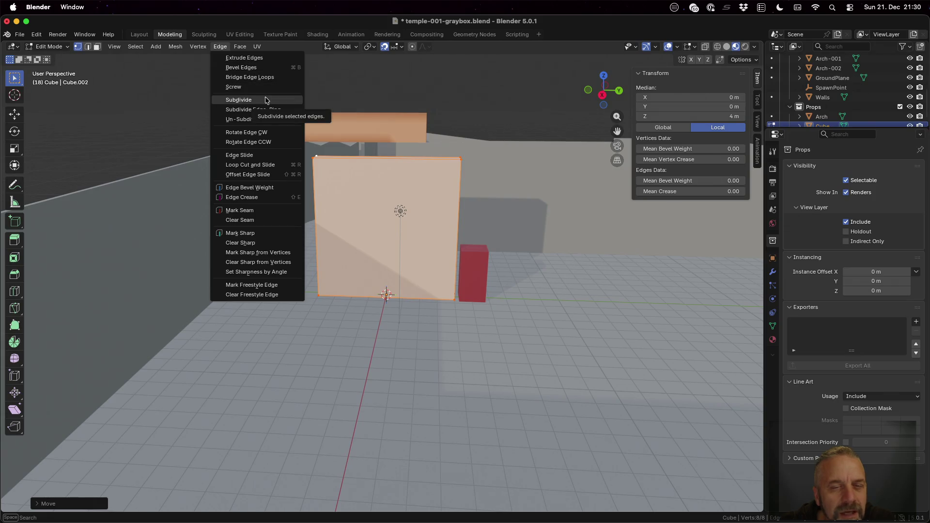
{"action": "left_click", "coordinate": [265, 100]}
{"action": "left_click", "coordinate": [45, 505]}
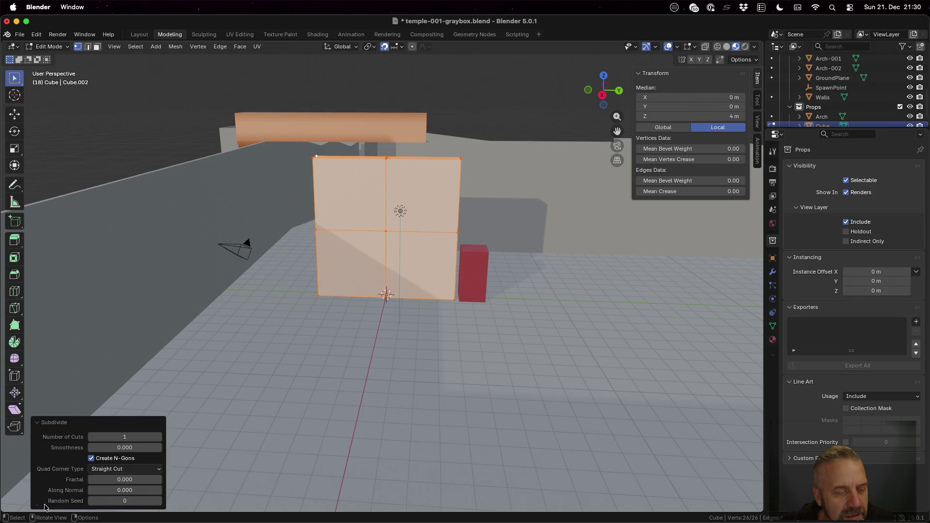
{"action": "left_click", "coordinate": [137, 435]}
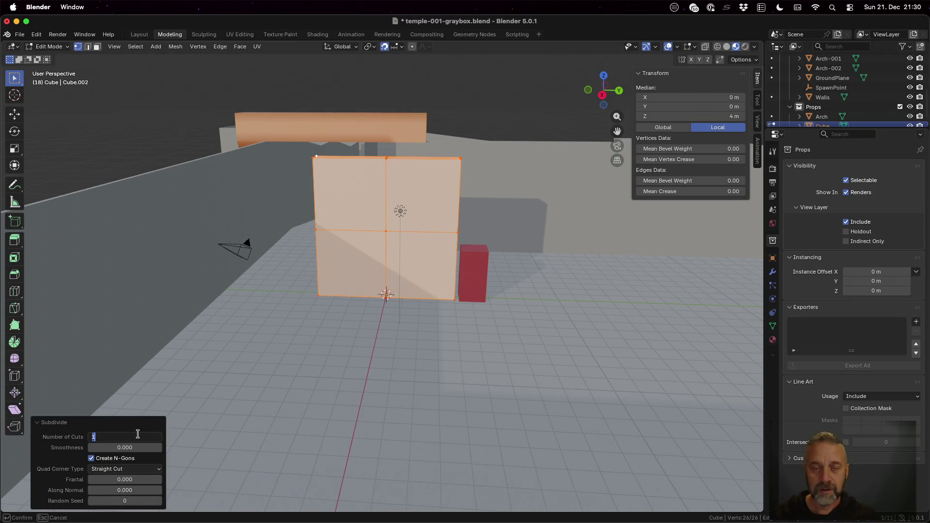
{"action": "key", "text": "BackSpace"}
{"action": "type", "text": "4"}
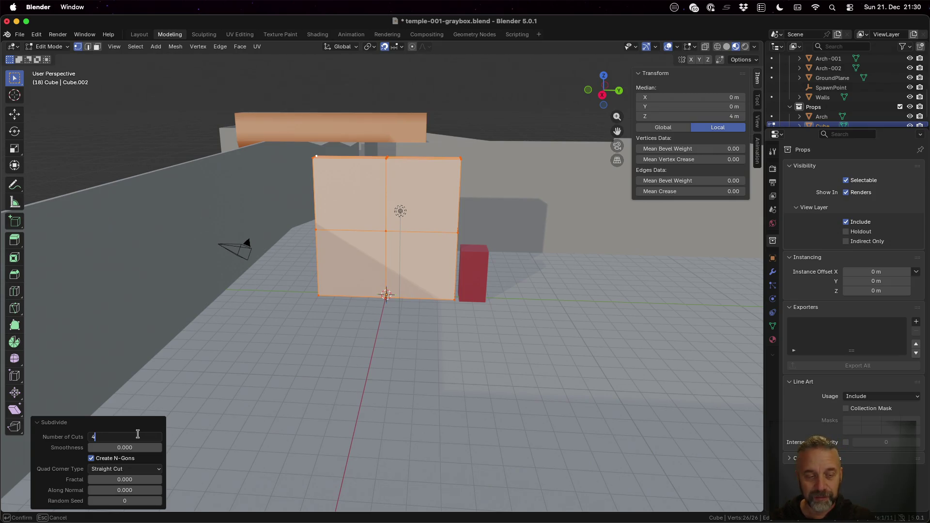
{"action": "key", "text": "Tab"}
{"action": "key", "text": "Return"}
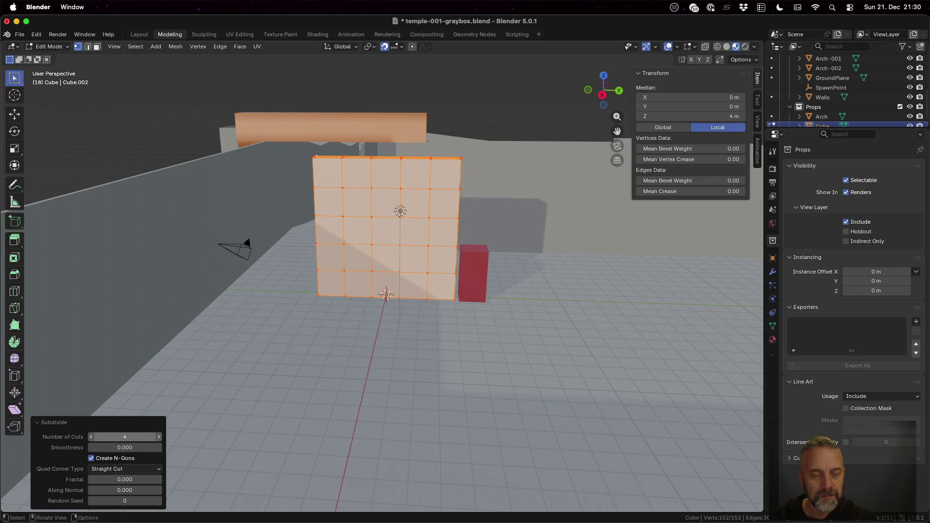
{"action": "left_click", "coordinate": [138, 434]}
{"action": "key", "text": "Tab"}
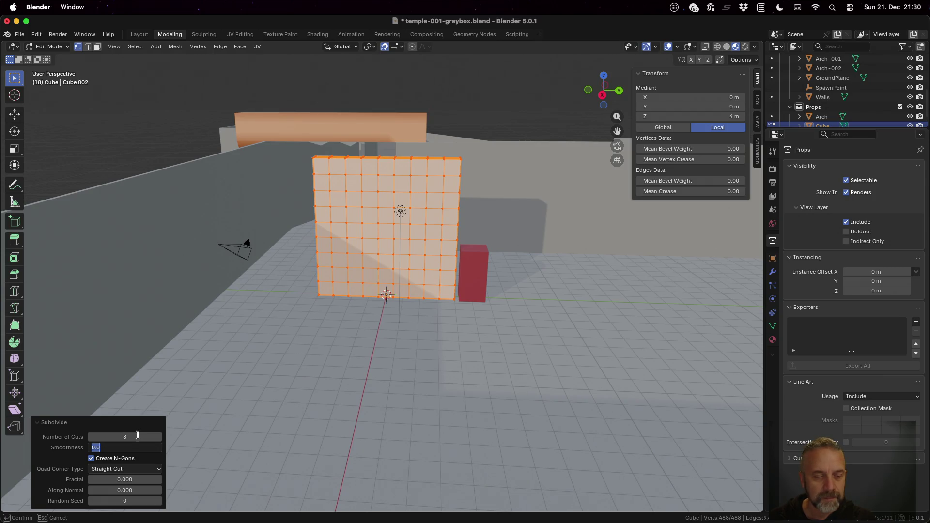
{"action": "key", "text": "Return"}
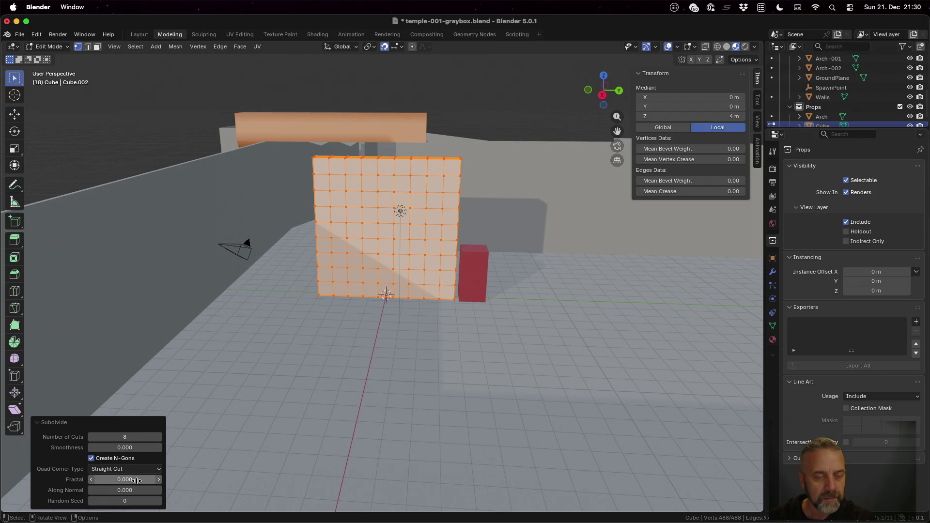
{"action": "left_click", "coordinate": [137, 481]}
{"action": "type", "text": "1"}
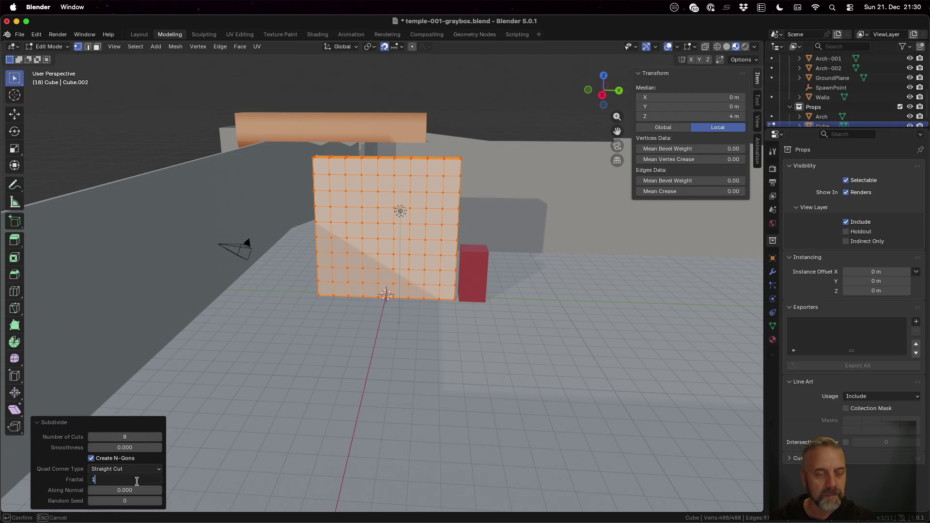
{"action": "key", "text": "Tab"}
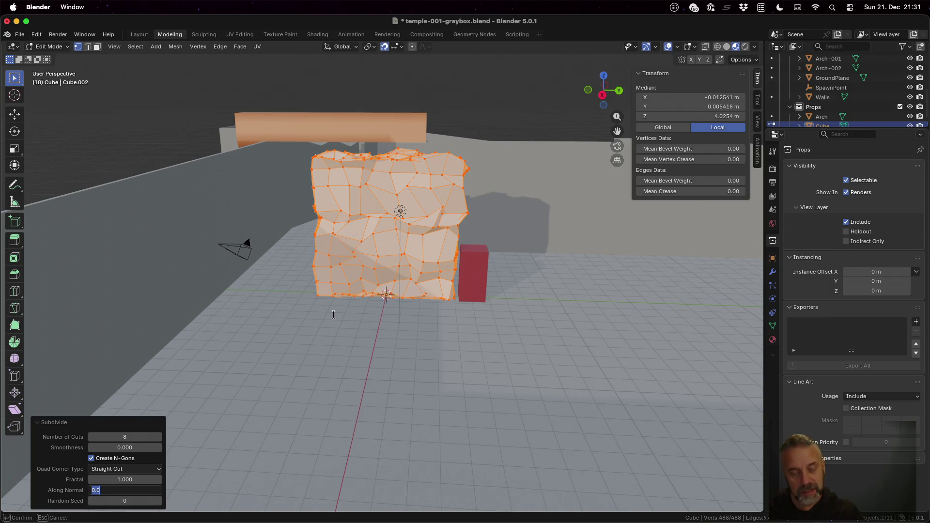
{"action": "key", "text": "Return"}
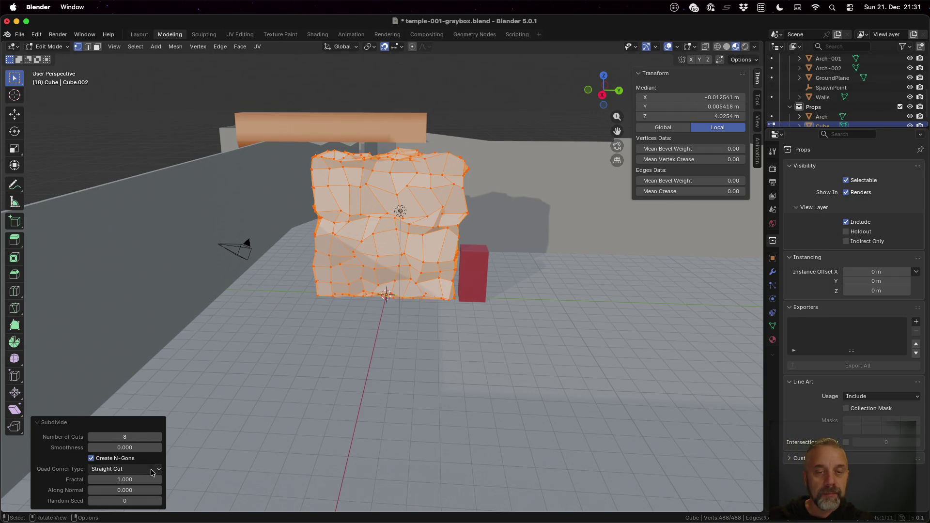
{"action": "key", "text": "ctrl+z"}
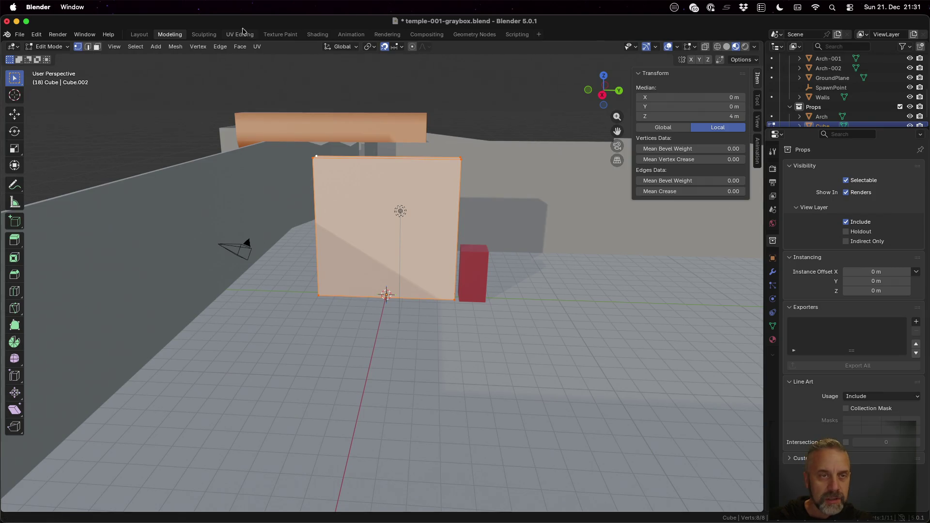
Try Subdivide Edge-Ring on the slab, undo it, and reopen the Edge menu.
{"action": "left_click", "coordinate": [221, 46]}
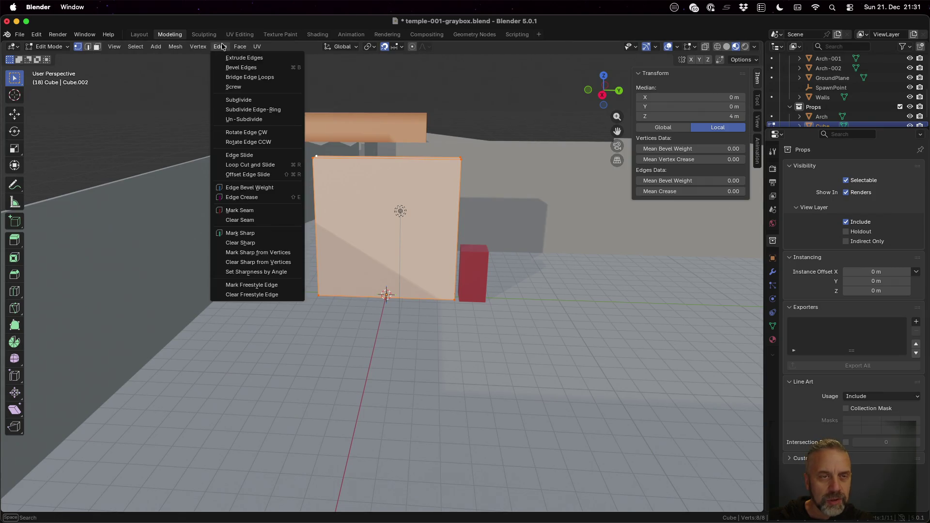
{"action": "left_click", "coordinate": [265, 110]}
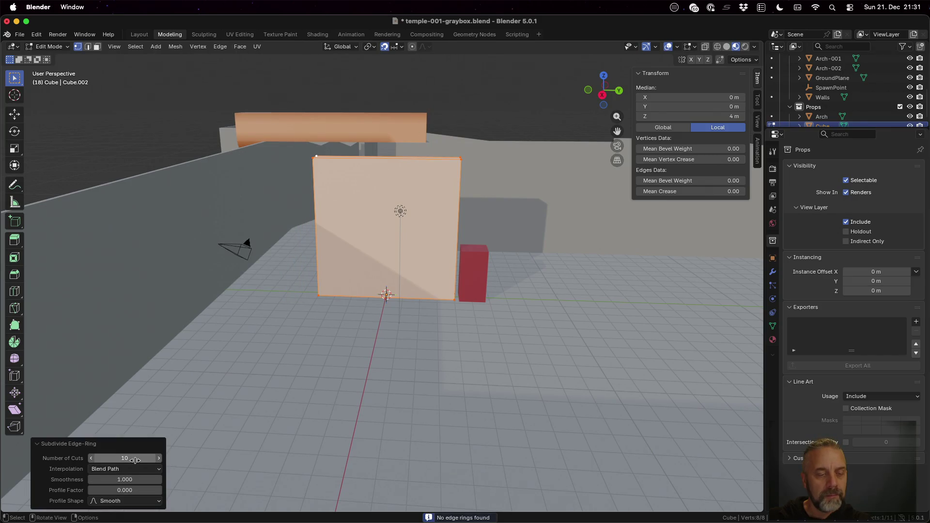
{"action": "mouse_move", "coordinate": [359, 355]}
{"action": "middle_mouse_down"}
{"action": "mouse_move", "coordinate": [395, 362]}
{"action": "mouse_move", "coordinate": [328, 362]}
{"action": "middle_mouse_up"}
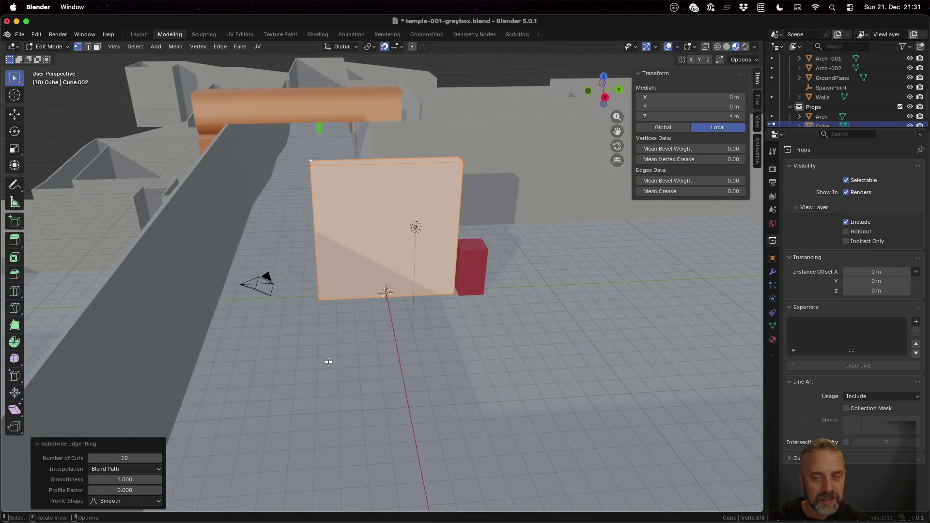
{"action": "key", "text": "ctrl+z"}
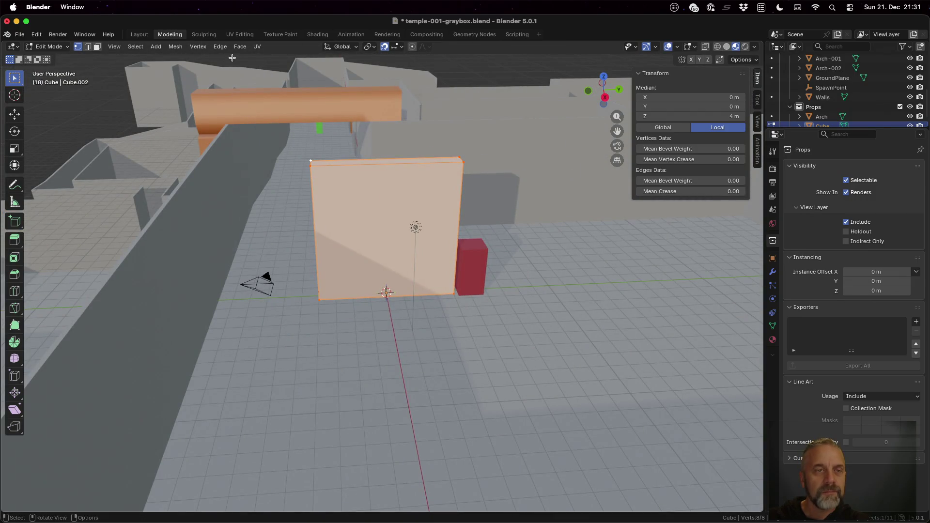
{"action": "left_click", "coordinate": [220, 46]}
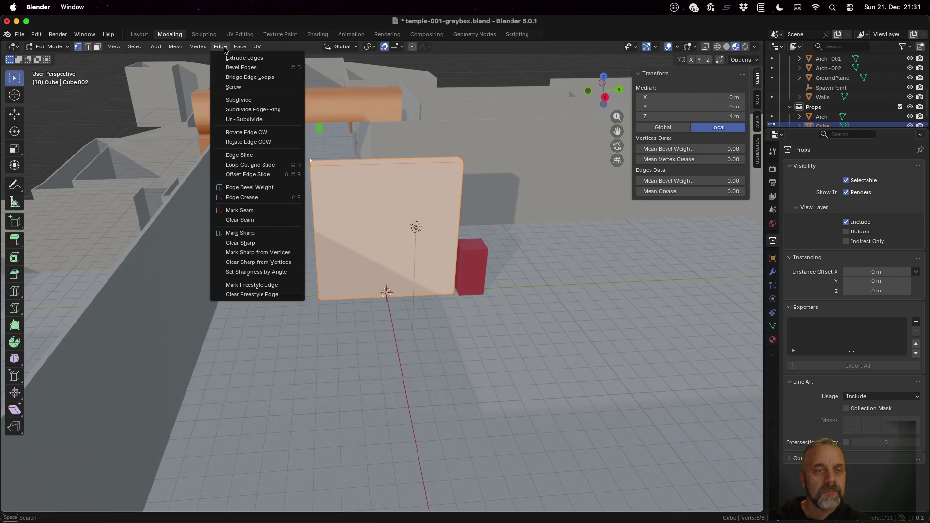
Subdivide the slab and set the quad corner type to Fan.
{"action": "left_click", "coordinate": [259, 100]}
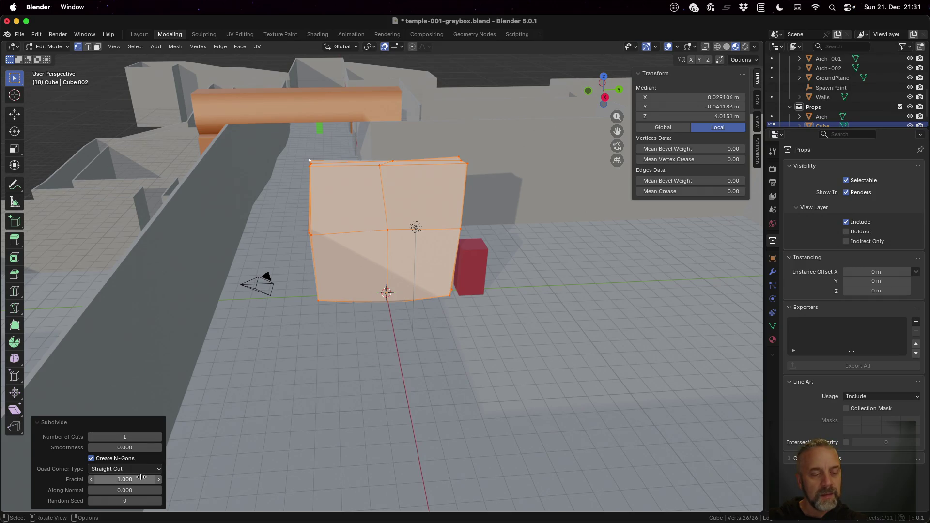
{"action": "left_click", "coordinate": [141, 470]}
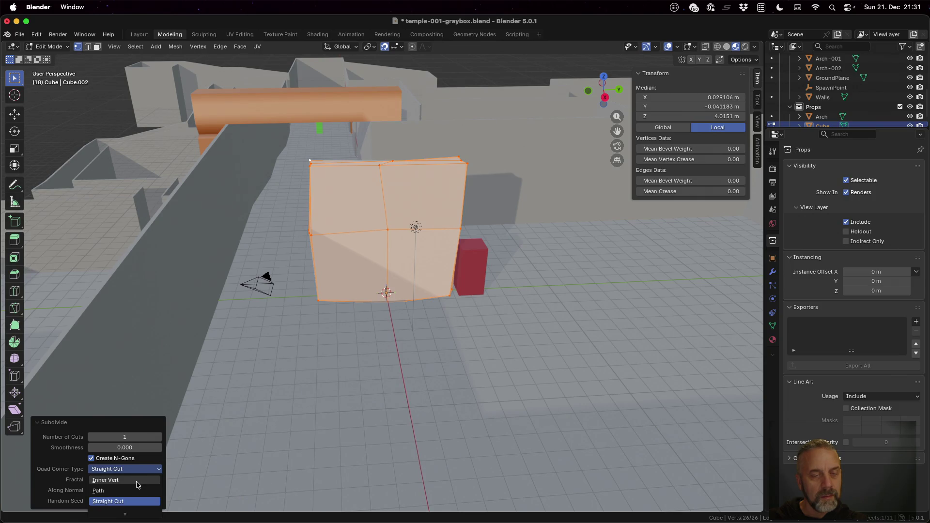
{"action": "left_click", "coordinate": [136, 474]}
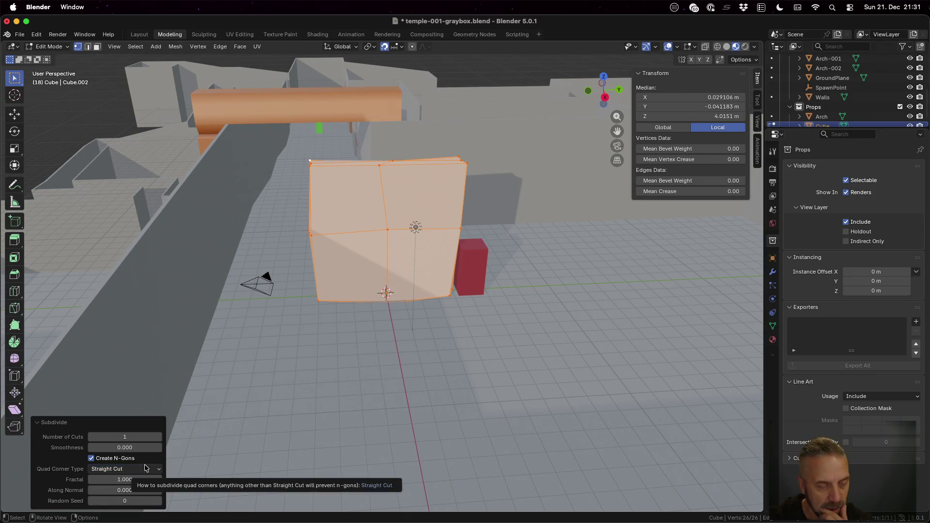
{"action": "left_click", "coordinate": [91, 458]}
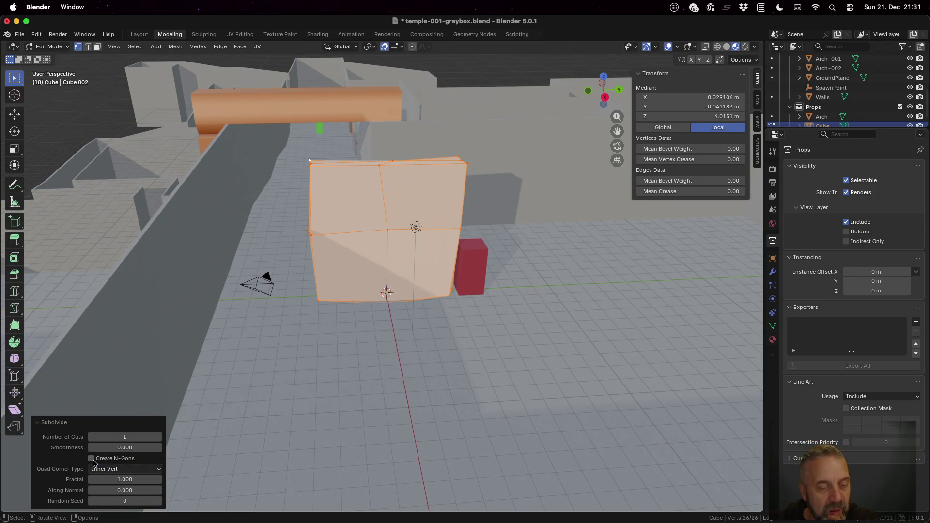
{"action": "left_click", "coordinate": [137, 469]}
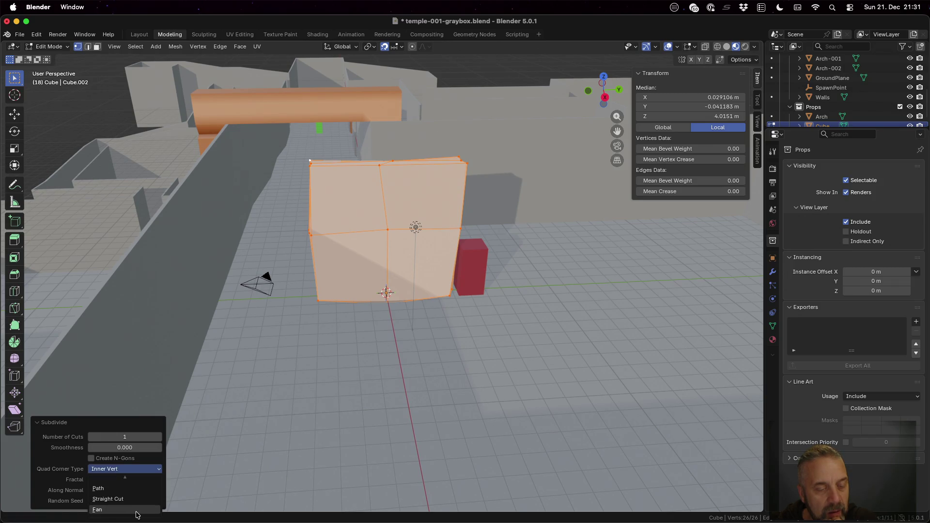
{"action": "left_click", "coordinate": [136, 512]}
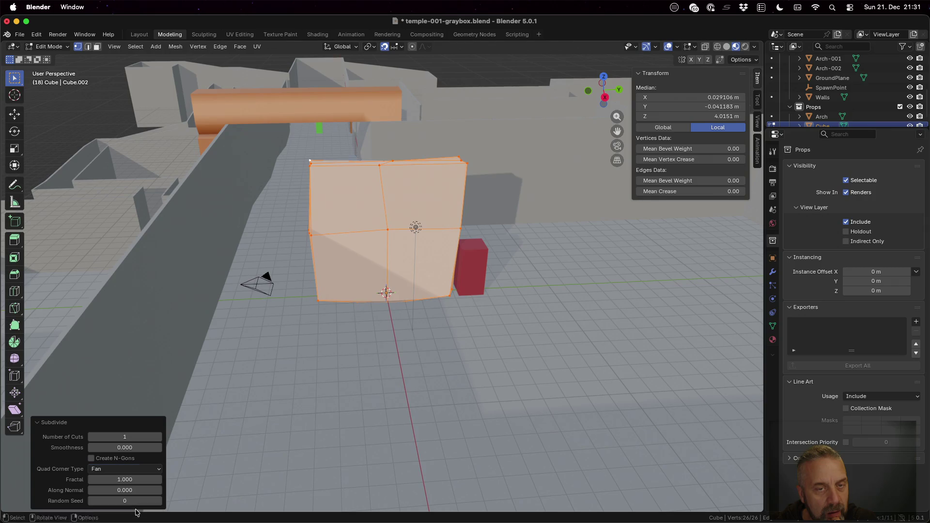
Set 5 cuts, enable Create N-Gons and Along Normal 1, then leave Edit Mode.
{"action": "left_click", "coordinate": [133, 437]}
{"action": "type", "text": "5"}
{"action": "key", "text": "Tab"}
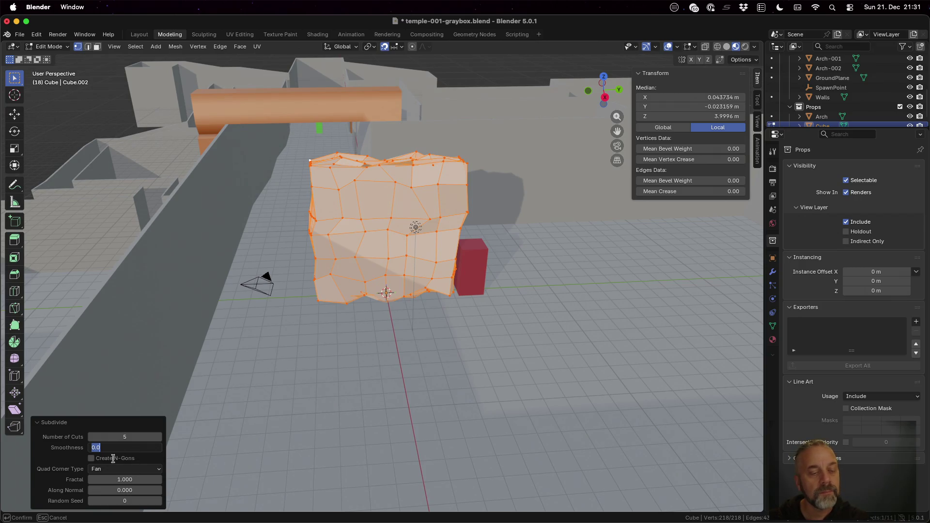
{"action": "left_click", "coordinate": [86, 460]}
{"action": "left_click", "coordinate": [91, 458]}
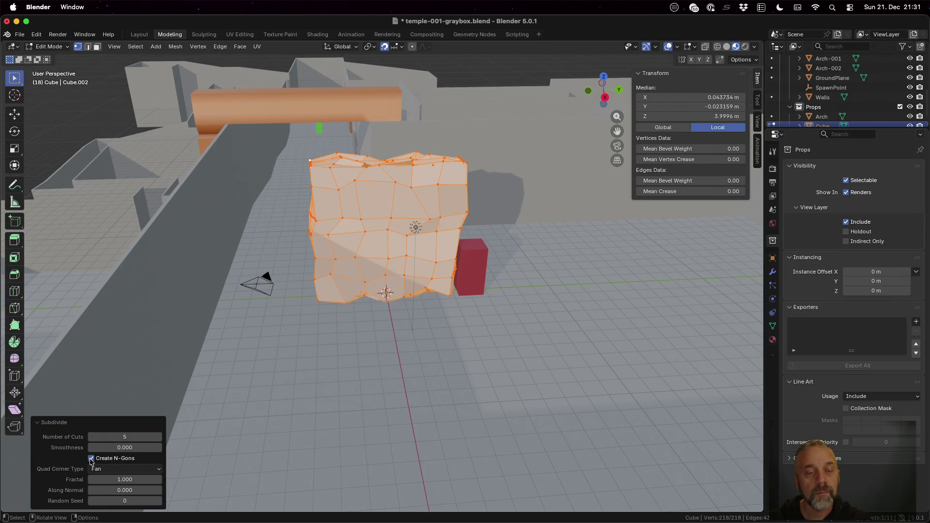
{"action": "left_click", "coordinate": [139, 490]}
{"action": "type", "text": "1"}
{"action": "key", "text": "Tab"}
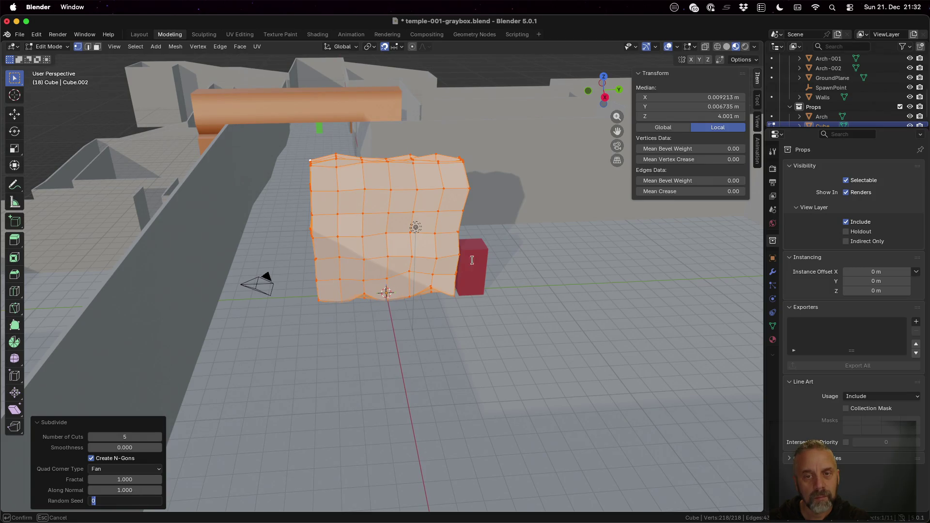
{"action": "key", "text": "Return"}
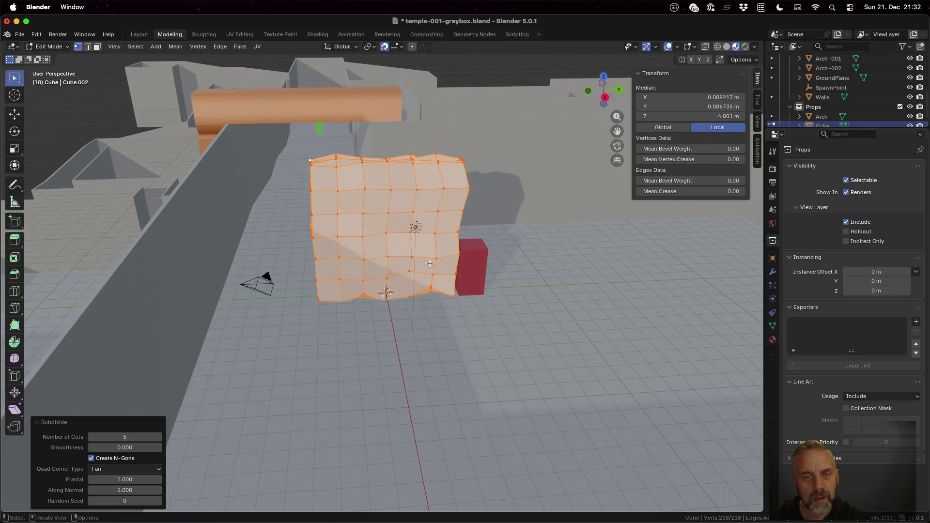
{"action": "key", "text": "Tab"}
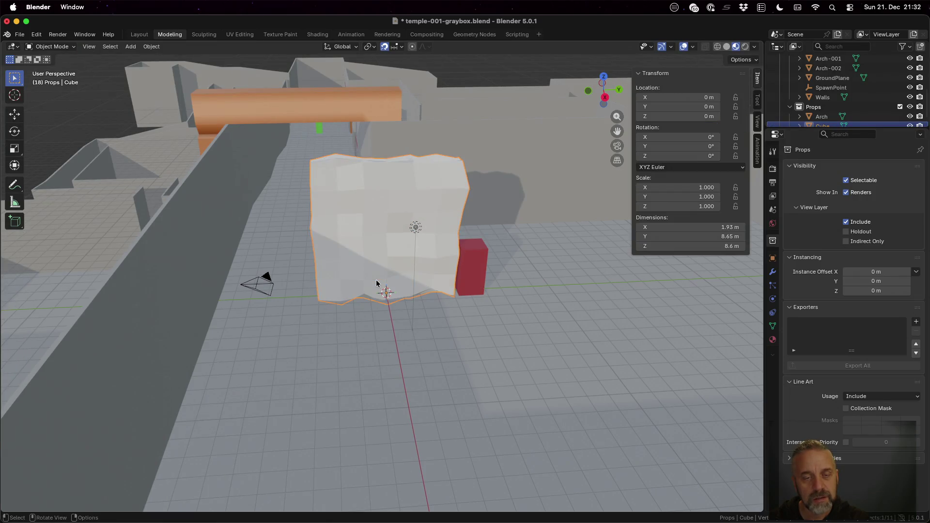
Orbit to the roughened slab, enter Edit Mode and undo the subdivision.
{"action": "mouse_move", "coordinate": [379, 283]}
{"action": "middle_mouse_down"}
{"action": "mouse_move", "coordinate": [519, 277]}
{"action": "mouse_move", "coordinate": [525, 309]}
{"action": "mouse_move", "coordinate": [417, 322]}
{"action": "mouse_move", "coordinate": [382, 268]}
{"action": "mouse_move", "coordinate": [420, 187]}
{"action": "mouse_move", "coordinate": [409, 209]}
{"action": "middle_mouse_up"}
{"action": "scroll", "coordinate": [382, 268], "scroll_direction": "up", "scroll_amount": 3}
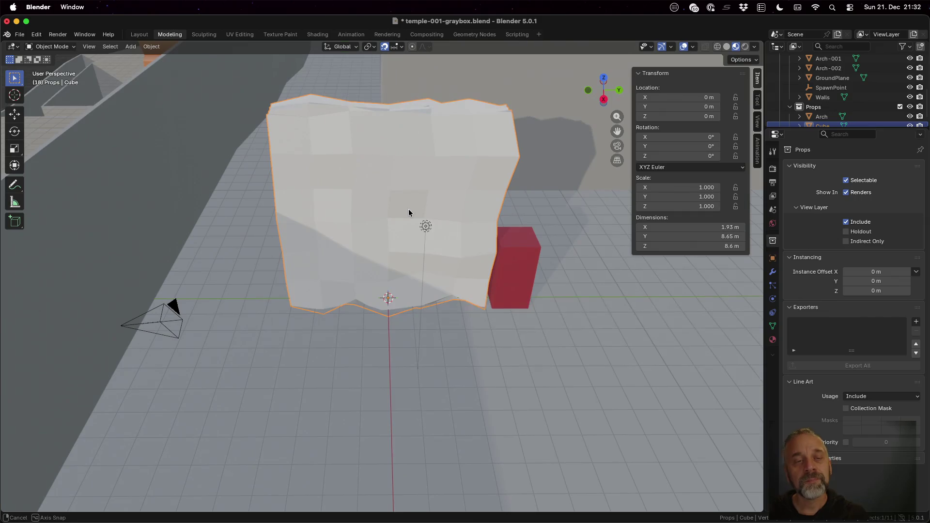
{"action": "key", "text": "Tab"}
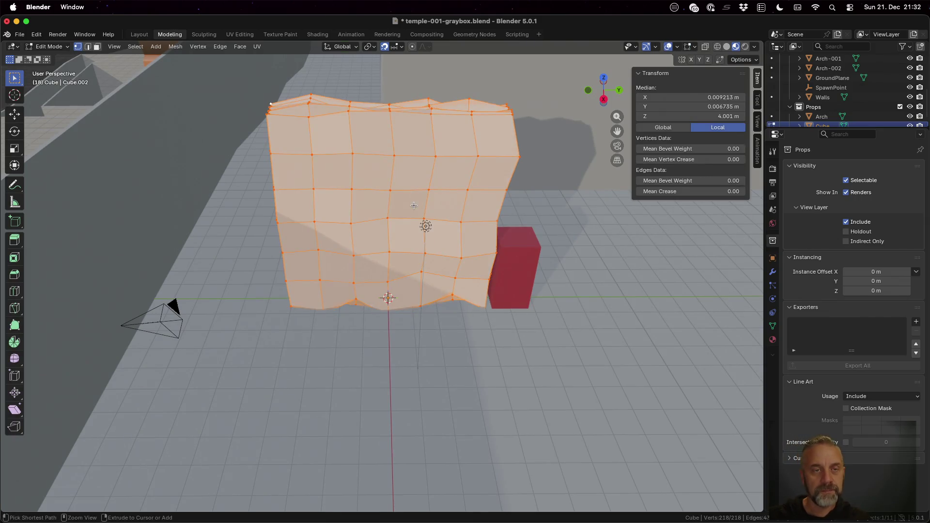
{"action": "key", "text": "ctrl+z"}
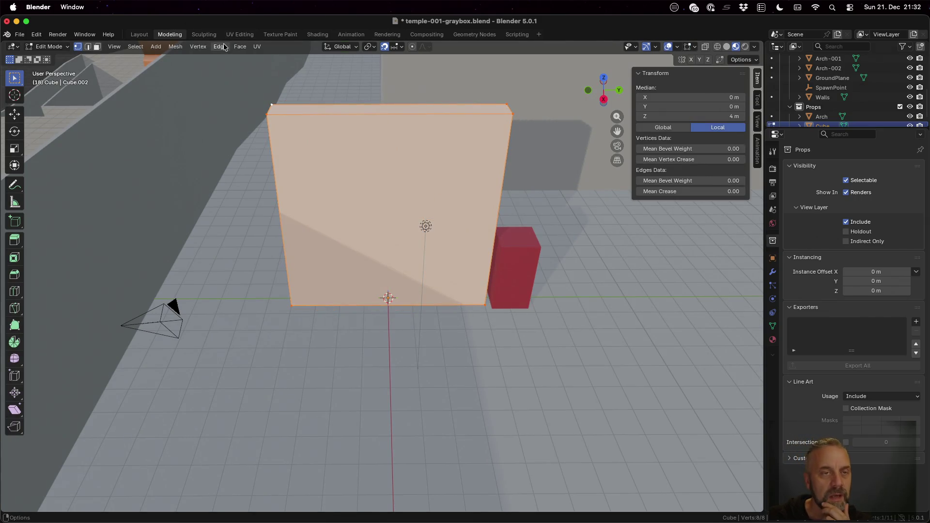
Try a flat subdivision with Fractal 0 and Straight Cut, then undo it.
{"action": "left_click", "coordinate": [224, 46]}
{"action": "left_click", "coordinate": [252, 100]}
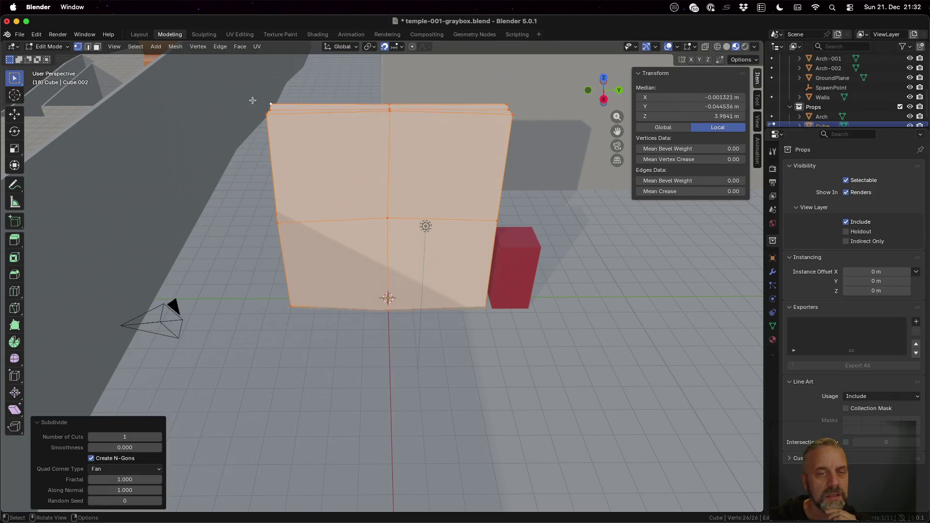
{"action": "left_click", "coordinate": [139, 479]}
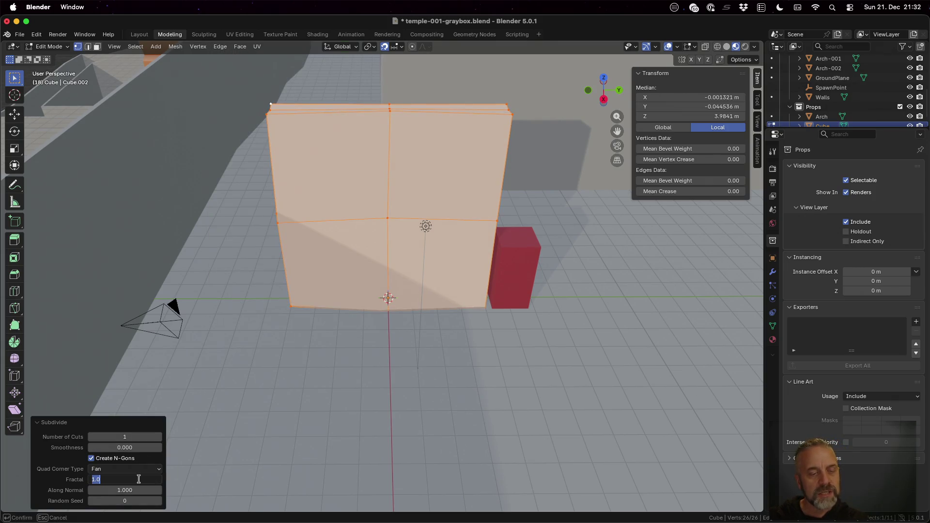
{"action": "type", "text": "0"}
{"action": "key", "text": "Return"}
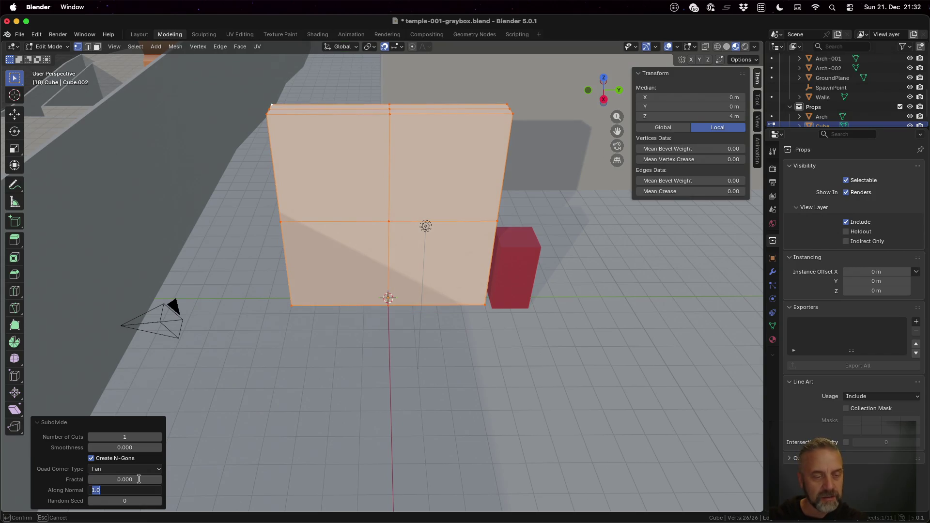
{"action": "left_click", "coordinate": [138, 469]}
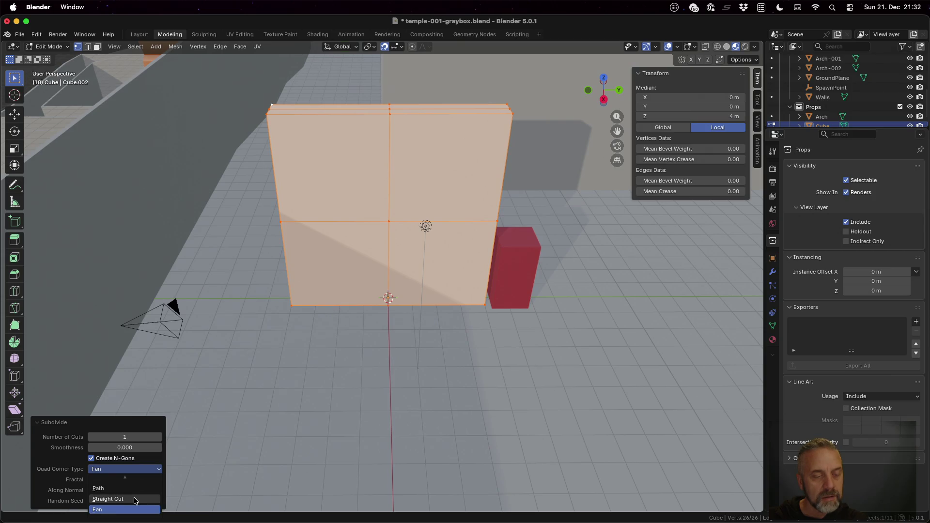
{"action": "left_click", "coordinate": [111, 499]}
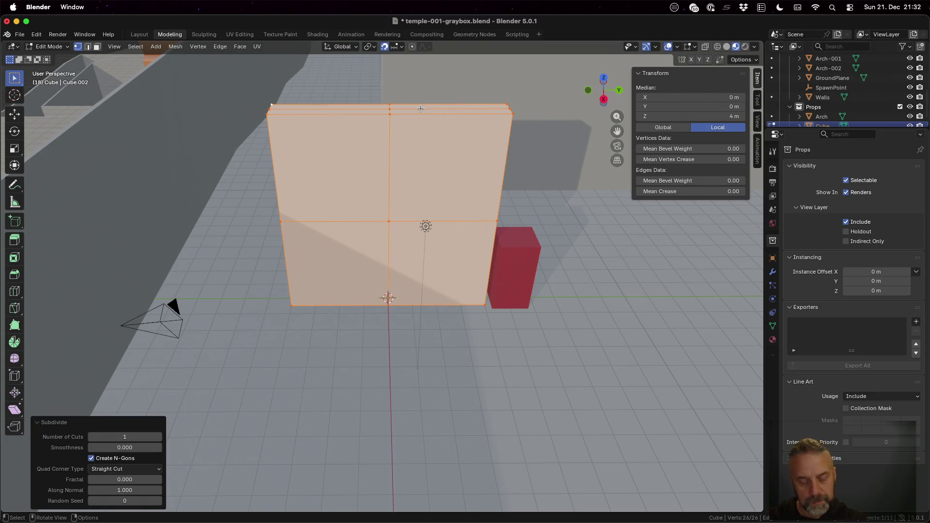
{"action": "key", "text": "ctrl+z"}
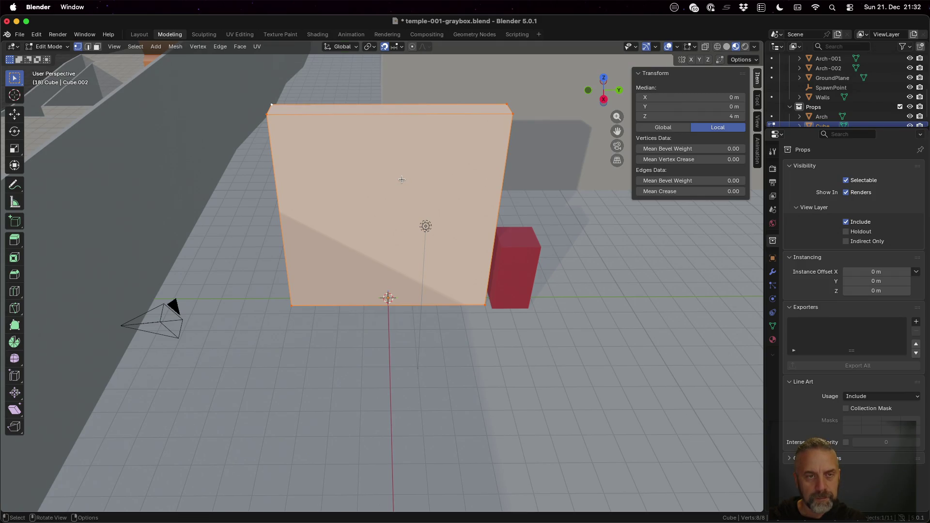
Switch to face selection and select the whole slab mesh.
{"action": "key", "text": "alt+a"}
{"action": "key", "text": "3"}
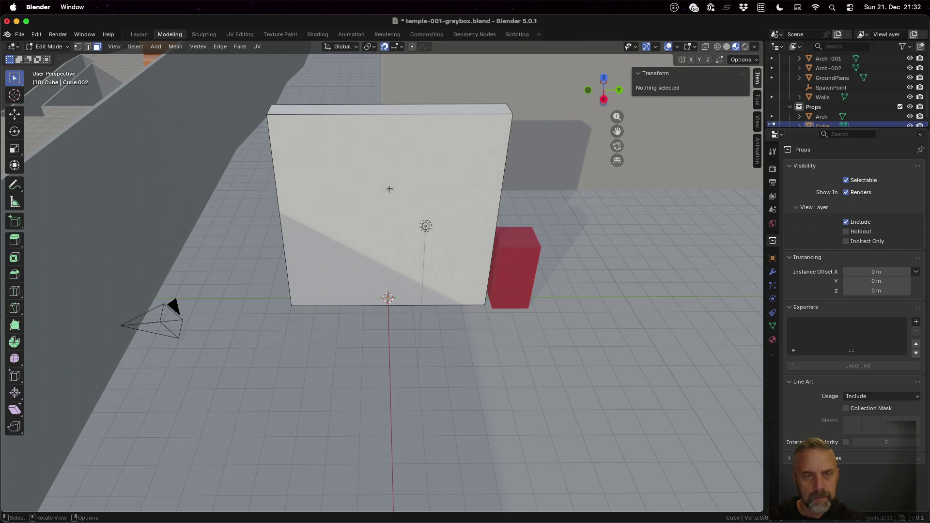
{"action": "left_click", "coordinate": [392, 187]}
{"action": "middle_click_drag", "start_coordinate": [376, 205], "coordinate": [534, 216]}
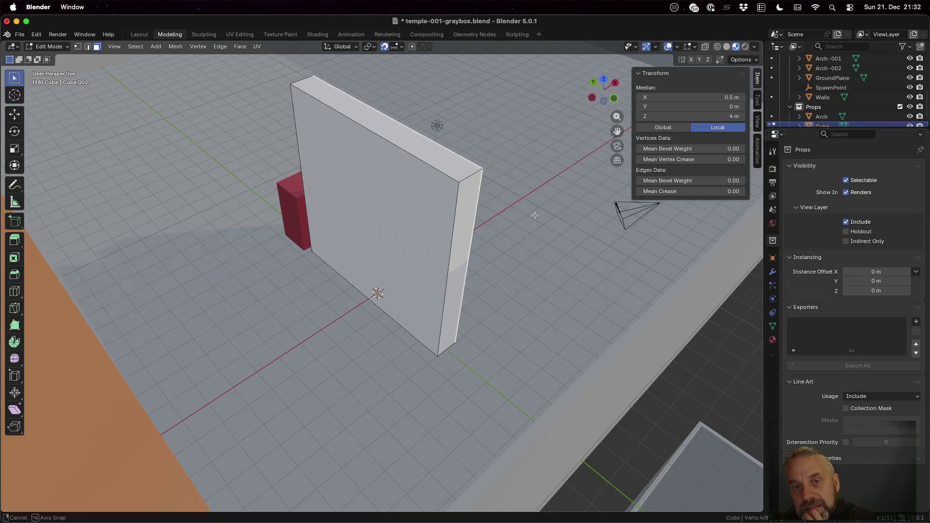
{"action": "key", "text": "a"}
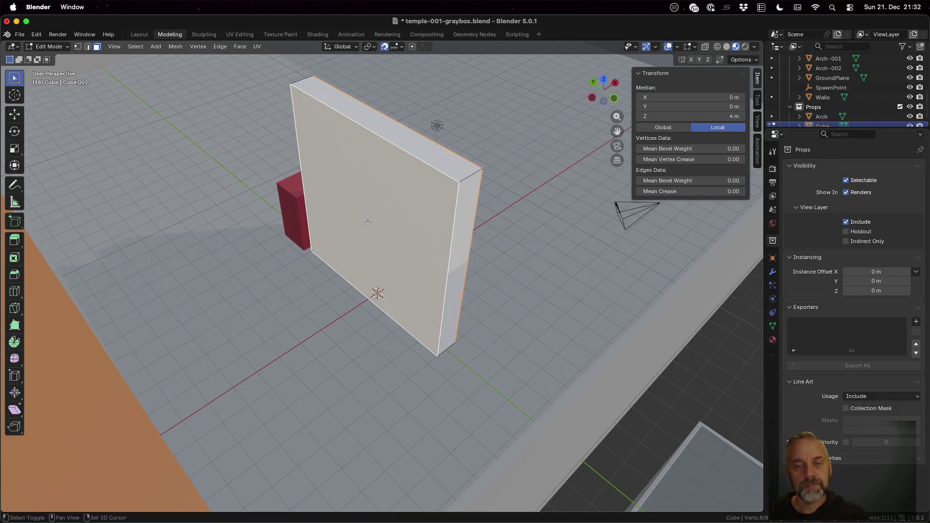
{"action": "middle_click_drag", "start_coordinate": [368, 221], "coordinate": [460, 225]}
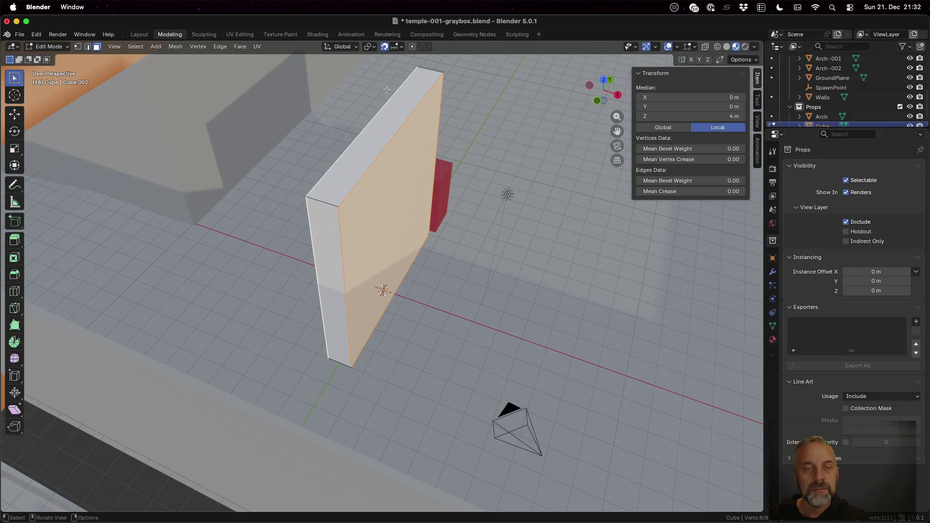
{"action": "left_click", "coordinate": [214, 47]}
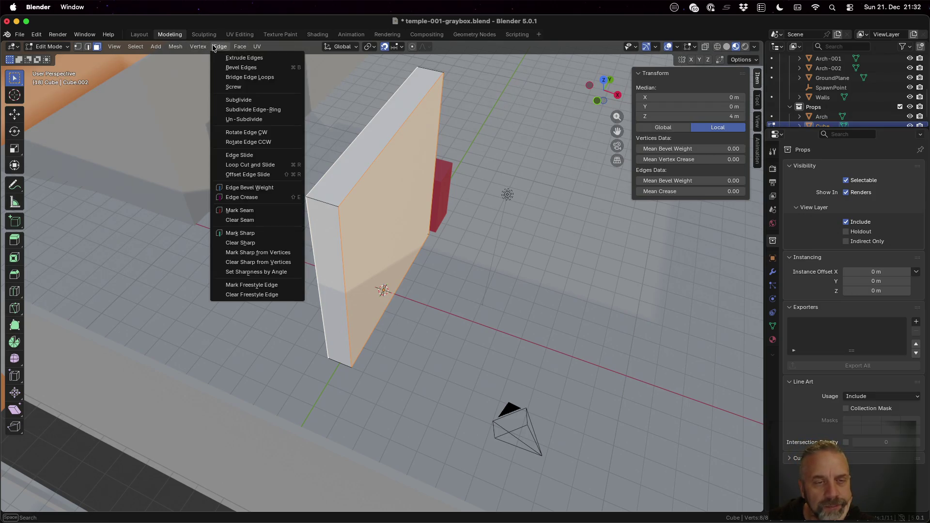
Subdivide the slab with 2 cuts and smoothness 0 into a flat 3×3 grid.
{"action": "left_click", "coordinate": [257, 101]}
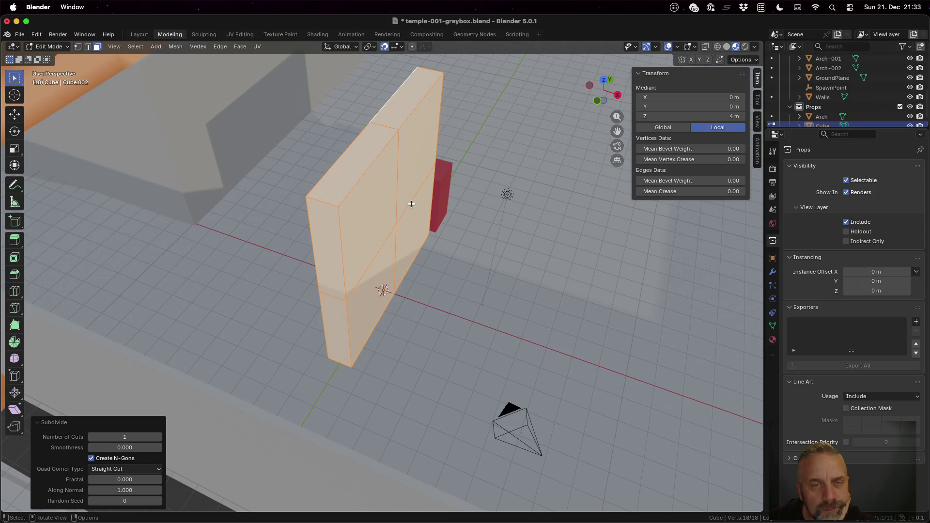
{"action": "mouse_move", "coordinate": [405, 187]}
{"action": "middle_mouse_down"}
{"action": "mouse_move", "coordinate": [490, 153]}
{"action": "mouse_move", "coordinate": [484, 182]}
{"action": "mouse_move", "coordinate": [459, 187]}
{"action": "mouse_move", "coordinate": [464, 139]}
{"action": "mouse_move", "coordinate": [343, 183]}
{"action": "mouse_move", "coordinate": [312, 182]}
{"action": "mouse_move", "coordinate": [303, 203]}
{"action": "mouse_move", "coordinate": [450, 213]}
{"action": "middle_mouse_up"}
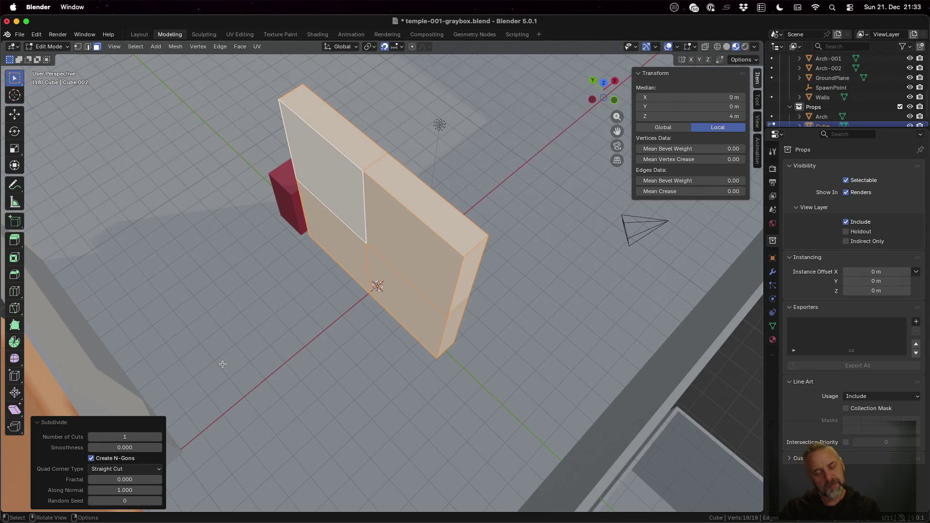
{"action": "left_click", "coordinate": [135, 436]}
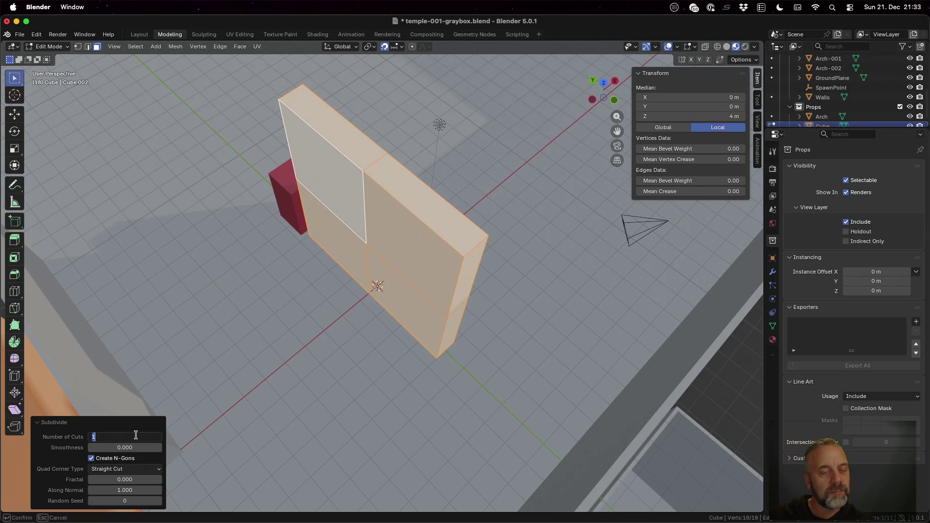
{"action": "type", "text": "2"}
{"action": "key", "text": "Tab"}
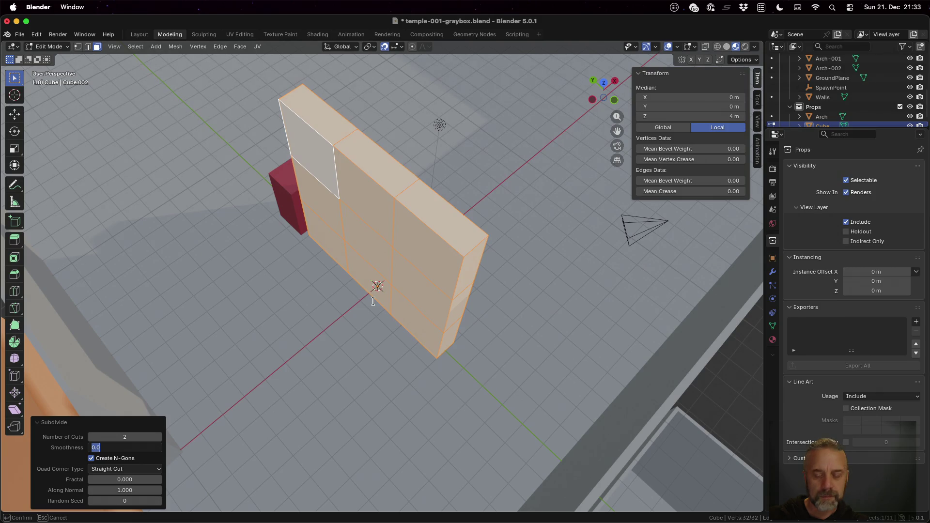
{"action": "key", "text": "Return"}
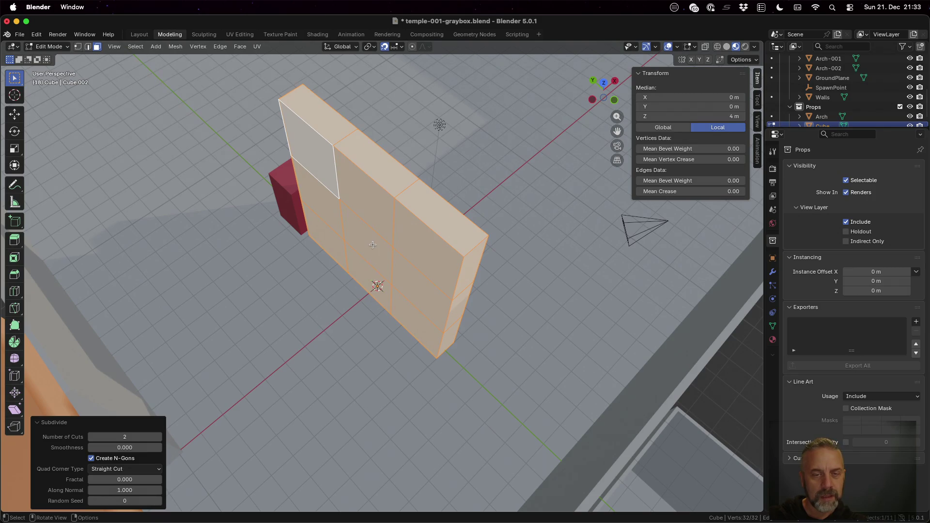
Select the centre front face and start scaling it.
{"action": "left_click", "coordinate": [372, 244]}
{"action": "middle_click_drag", "start_coordinate": [525, 245], "coordinate": [365, 254]}
{"action": "left_click", "coordinate": [367, 254], "text": "shift"}
{"action": "key", "text": "s"}
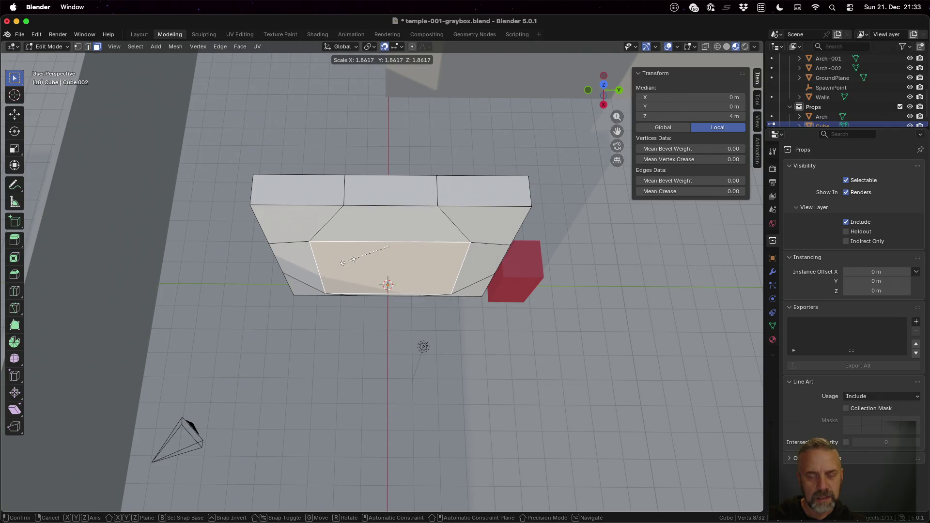
Enlarge the centre face by scaling it on Y and Z only.
{"action": "right_click", "coordinate": [343, 262]}
{"action": "middle_click_drag", "start_coordinate": [368, 261], "coordinate": [397, 264]}
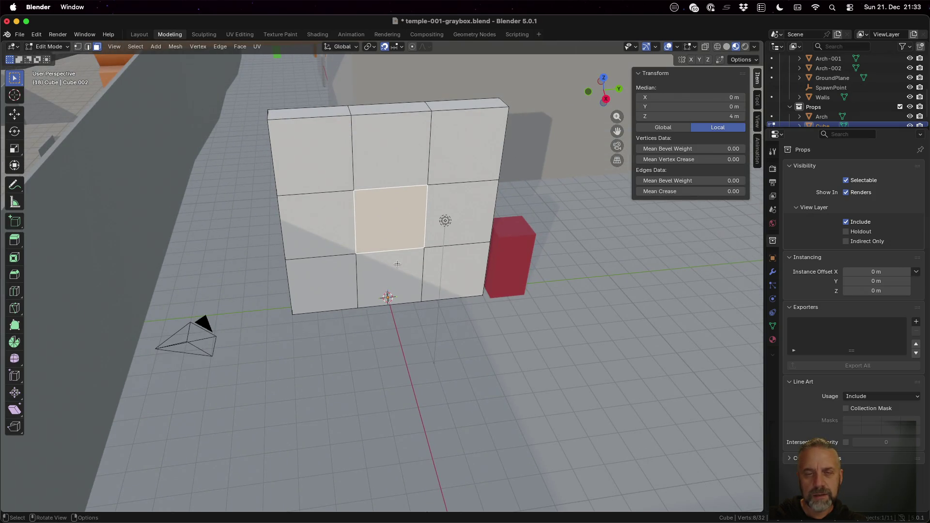
{"action": "key", "text": "s"}
{"action": "key", "text": "shift+x"}
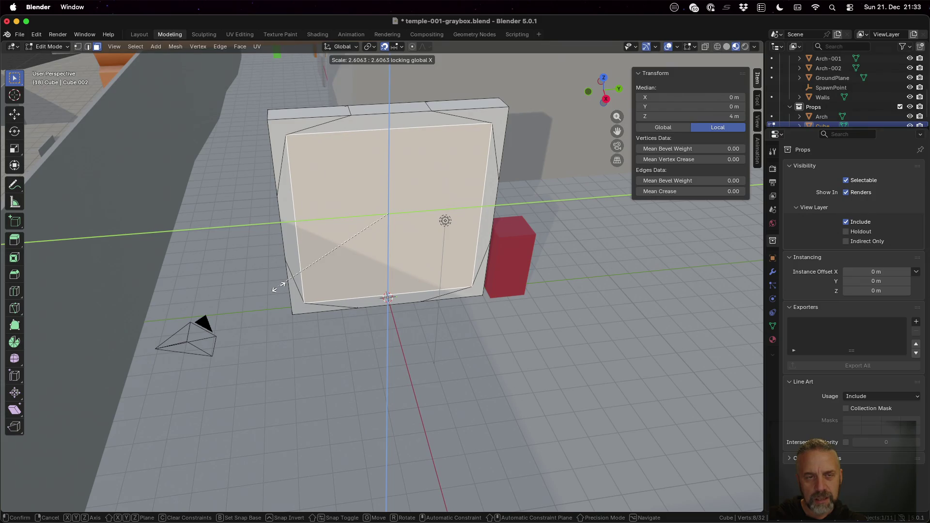
{"action": "left_click", "coordinate": [277, 287]}
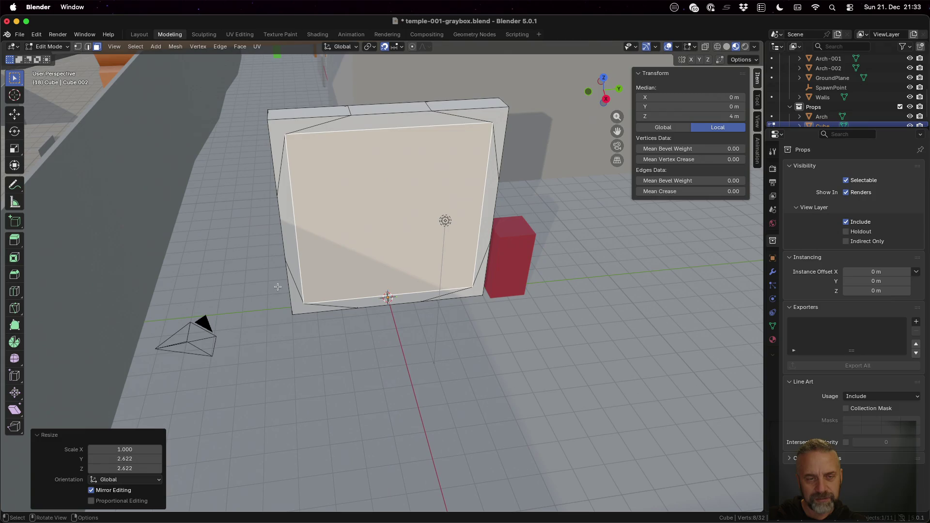
{"action": "mouse_move", "coordinate": [315, 297]}
{"action": "middle_mouse_down"}
{"action": "mouse_move", "coordinate": [485, 286]}
{"action": "mouse_move", "coordinate": [474, 303]}
{"action": "middle_mouse_up"}
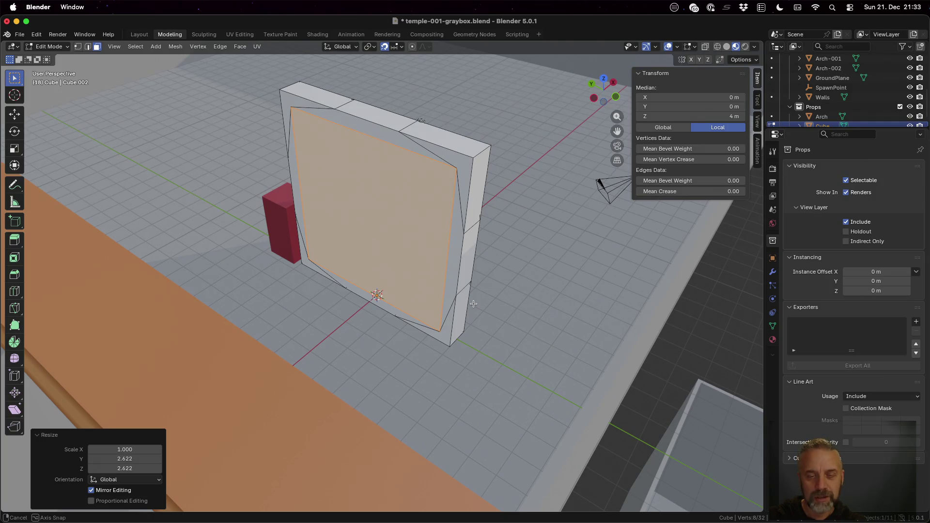
{"action": "middle_click_drag", "start_coordinate": [473, 304], "coordinate": [310, 299]}
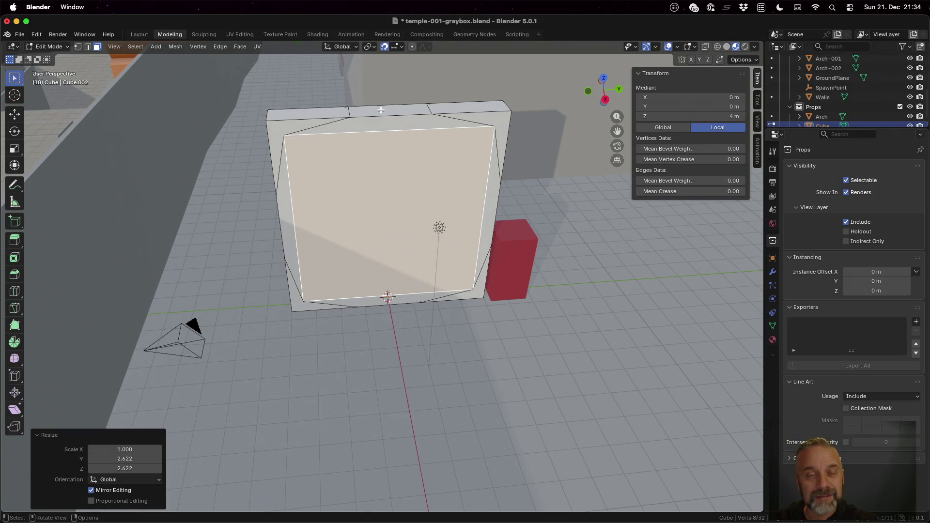
Undo the centre face enlargement and cancel a trial scale with the top face added.
{"action": "key", "text": "ctrl+z"}
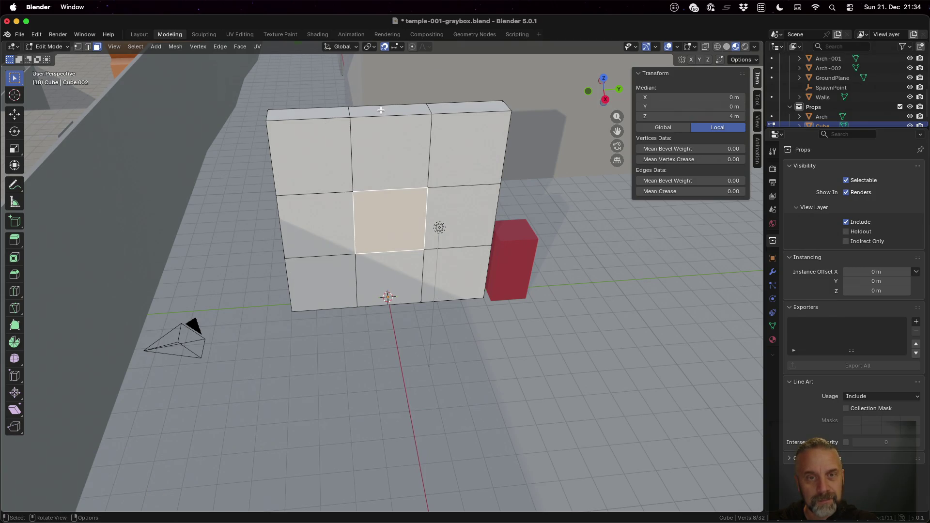
{"action": "left_click", "coordinate": [380, 110], "text": "shift"}
{"action": "key", "text": "s"}
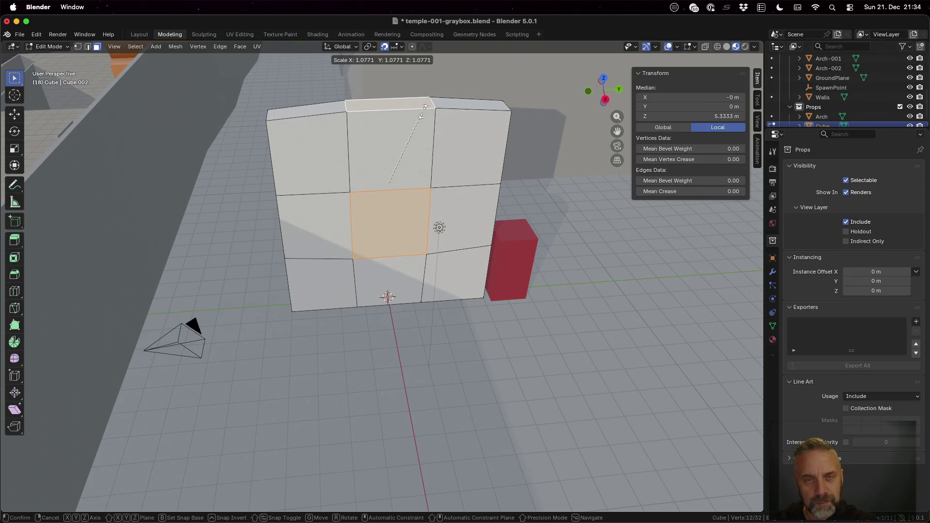
{"action": "right_click", "coordinate": [421, 110]}
{"action": "mouse_move", "coordinate": [417, 230]}
{"action": "middle_mouse_down"}
{"action": "mouse_move", "coordinate": [415, 145]}
{"action": "mouse_move", "coordinate": [415, 208]}
{"action": "middle_mouse_up"}
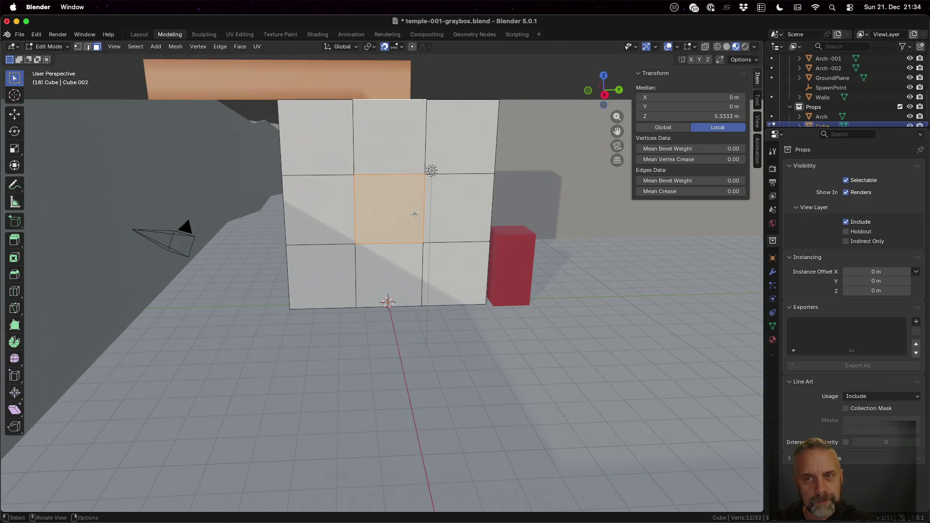
Move the slab up about 3 m and inspect it in Edit Mode.
{"action": "key", "text": "Tab"}
{"action": "key", "text": "g"}
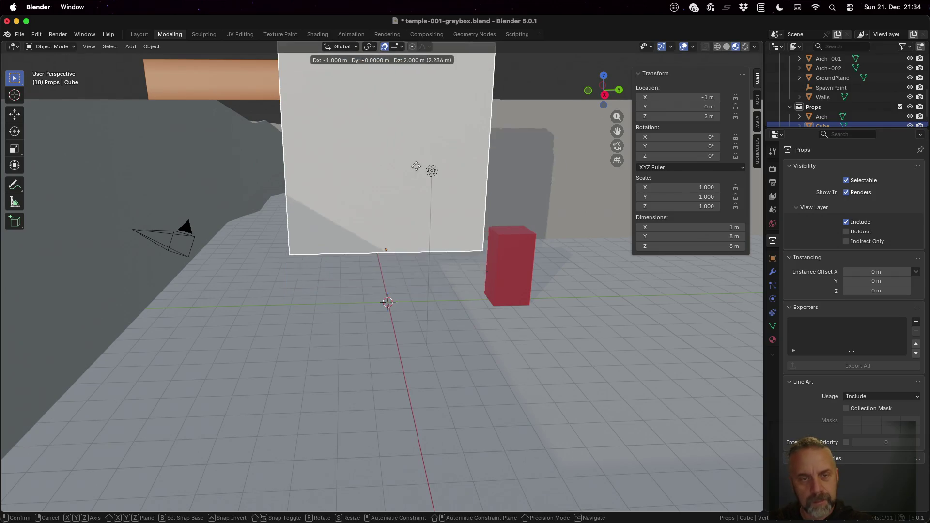
{"action": "left_click", "coordinate": [434, 201]}
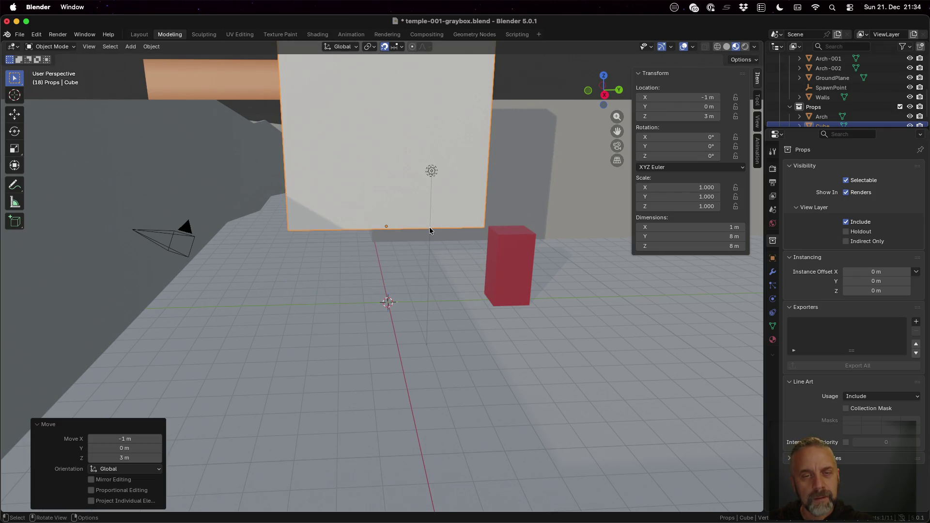
{"action": "key", "text": "Tab"}
{"action": "mouse_move", "coordinate": [428, 229]}
{"action": "middle_mouse_down"}
{"action": "mouse_move", "coordinate": [423, 194]}
{"action": "mouse_move", "coordinate": [438, 271]}
{"action": "mouse_move", "coordinate": [426, 300]}
{"action": "middle_mouse_up"}
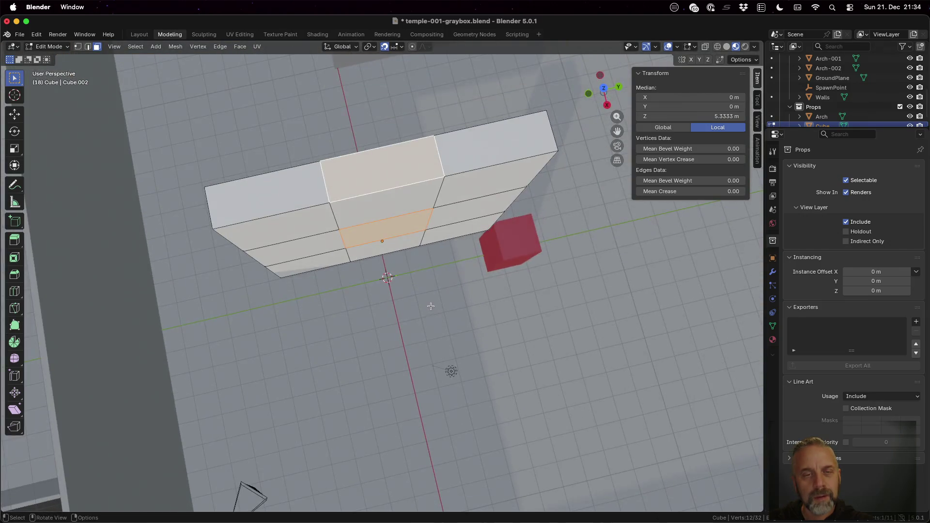
{"action": "scroll", "coordinate": [426, 290], "scroll_direction": "down", "scroll_amount": 6}
Move the slab to open space at 39, -27, -3 m, frame it, and select middle faces.
{"action": "key", "text": "Tab"}
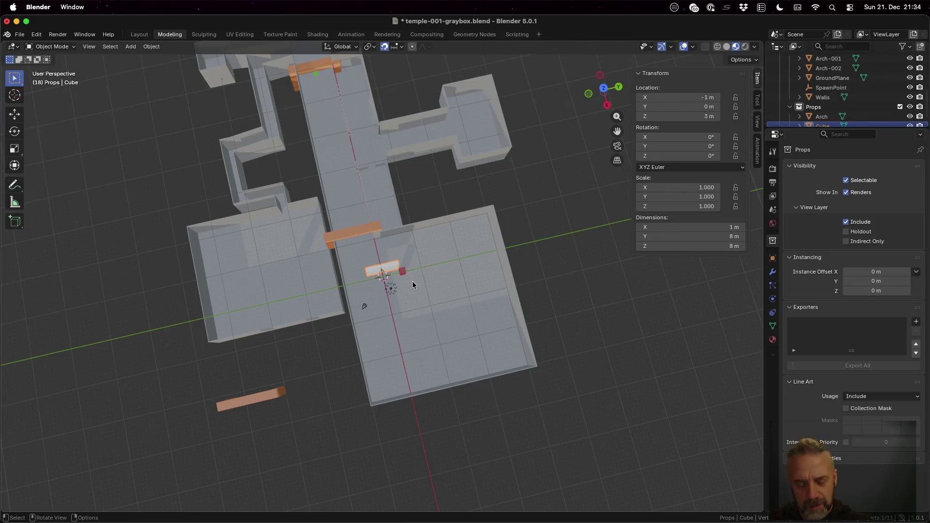
{"action": "key", "text": "g"}
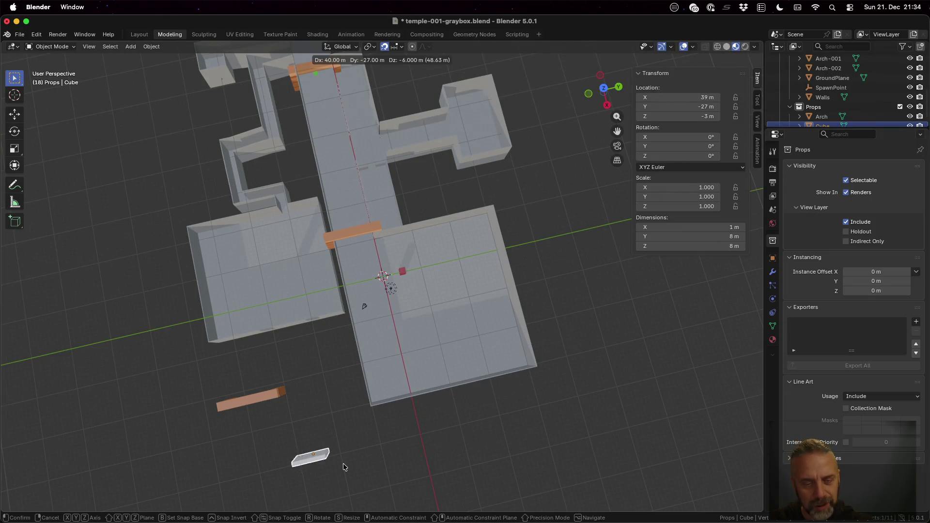
{"action": "left_click", "coordinate": [343, 463]}
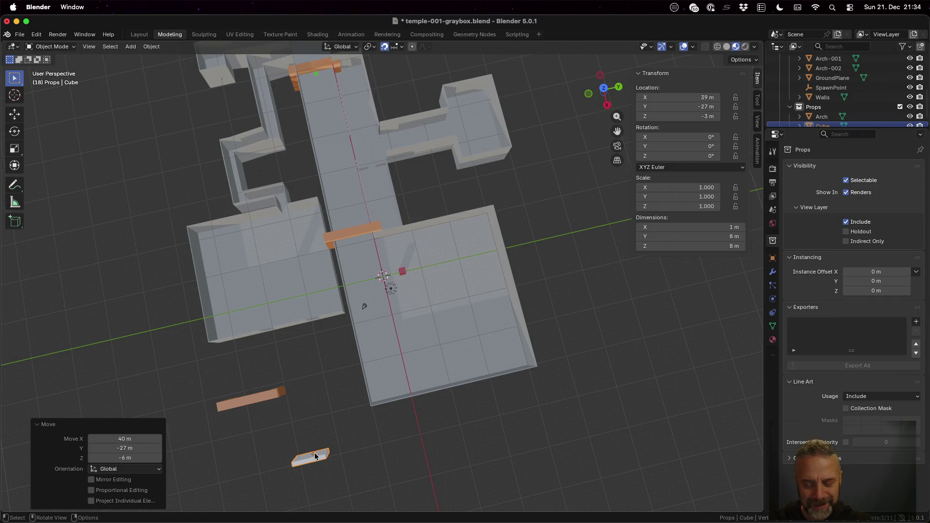
{"action": "key", "text": "KP_Decimal"}
{"action": "scroll", "coordinate": [381, 366], "scroll_direction": "up", "scroll_amount": 5}
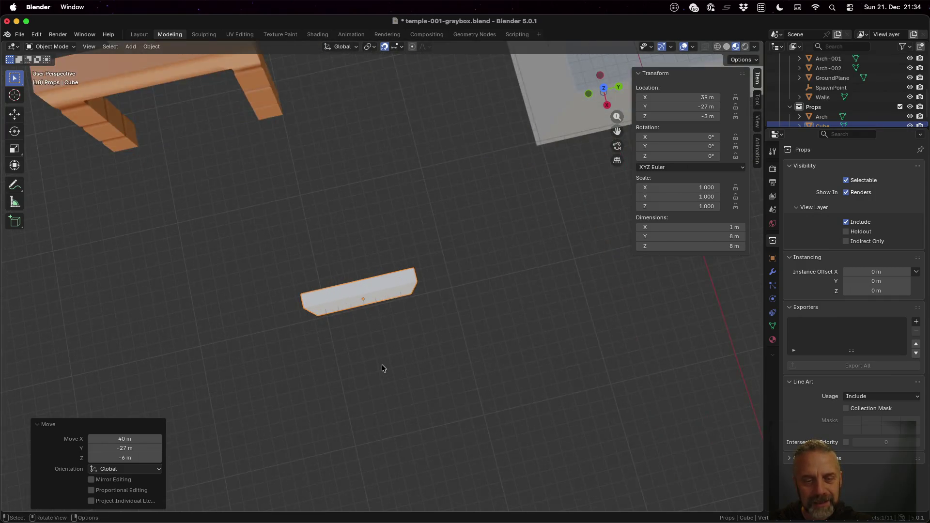
{"action": "middle_click_drag", "start_coordinate": [382, 367], "coordinate": [400, 304]}
{"action": "key", "text": "Tab"}
{"action": "mouse_move", "coordinate": [368, 343]}
{"action": "middle_mouse_down"}
{"action": "mouse_move", "coordinate": [416, 322]}
{"action": "mouse_move", "coordinate": [351, 299]}
{"action": "mouse_move", "coordinate": [511, 387]}
{"action": "mouse_move", "coordinate": [506, 409]}
{"action": "middle_mouse_up"}
{"action": "left_click", "coordinate": [350, 299], "text": "shift"}
Widen the selected middle faces along Y by 2.828.
{"action": "key", "text": "s"}
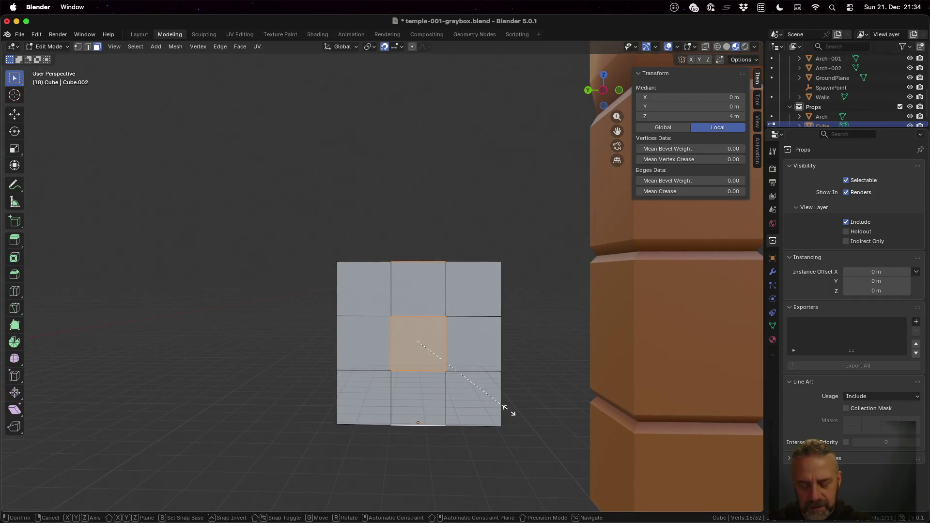
{"action": "key", "text": "y"}
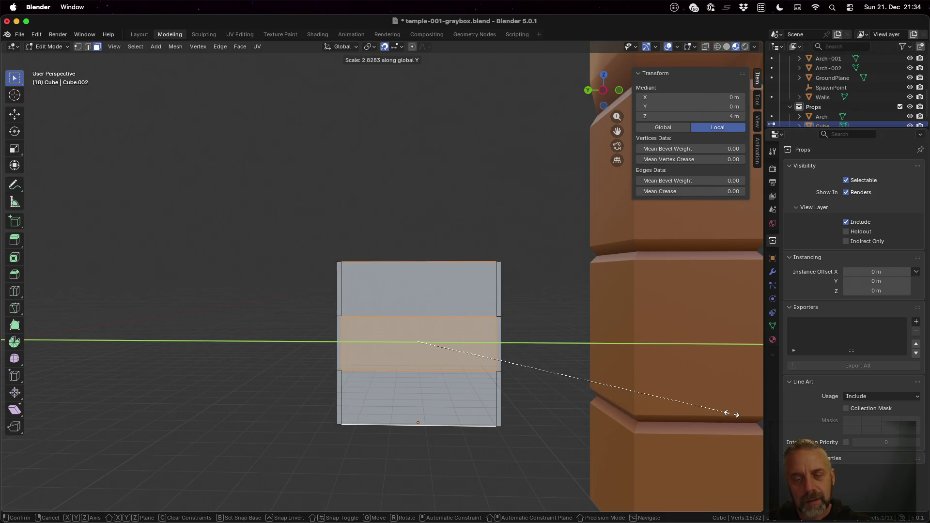
{"action": "left_click", "coordinate": [731, 415]}
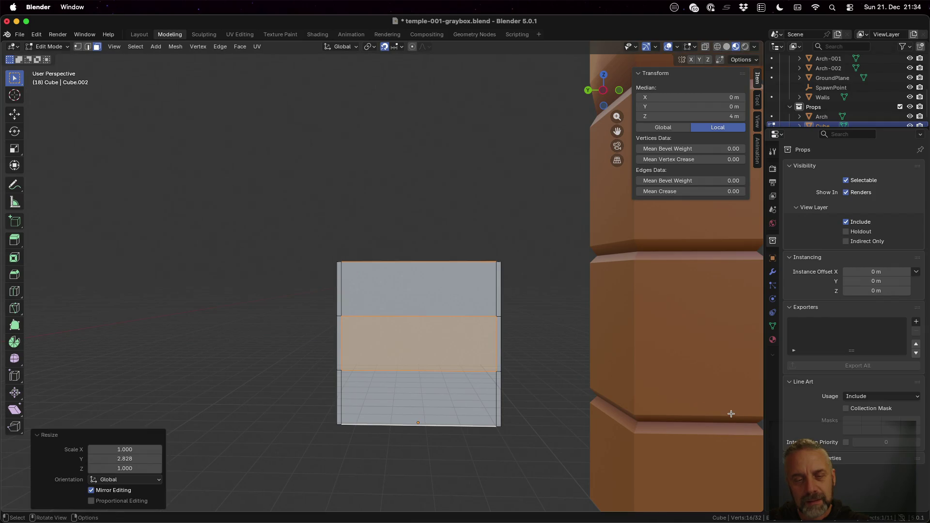
{"action": "left_click", "coordinate": [398, 349]}
{"action": "mouse_move", "coordinate": [397, 349]}
{"action": "middle_mouse_down"}
{"action": "mouse_move", "coordinate": [525, 363]}
{"action": "mouse_move", "coordinate": [477, 353]}
{"action": "middle_mouse_up"}
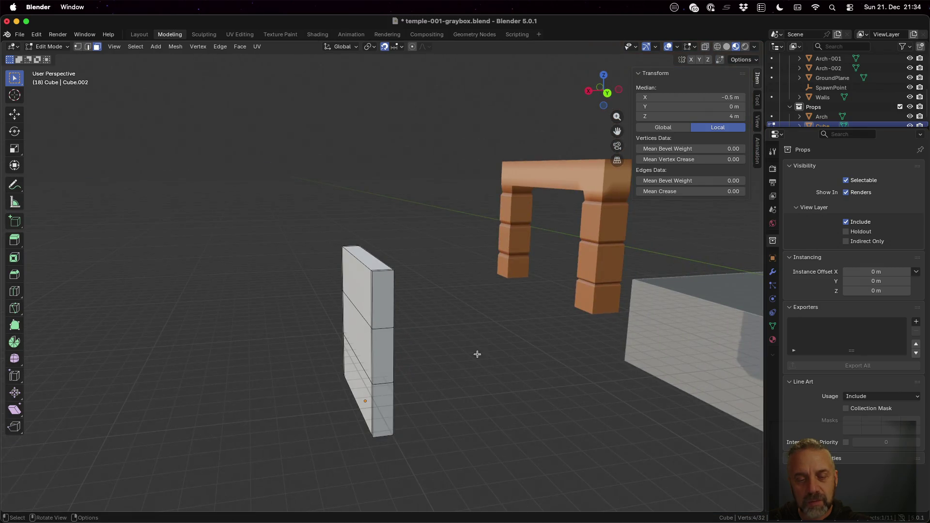
{"action": "left_click", "coordinate": [385, 346]}
{"action": "left_click", "coordinate": [356, 341], "text": "shift"}
{"action": "mouse_move", "coordinate": [358, 343]}
{"action": "middle_mouse_down"}
{"action": "mouse_move", "coordinate": [496, 349]}
{"action": "mouse_move", "coordinate": [483, 349]}
{"action": "middle_mouse_up"}
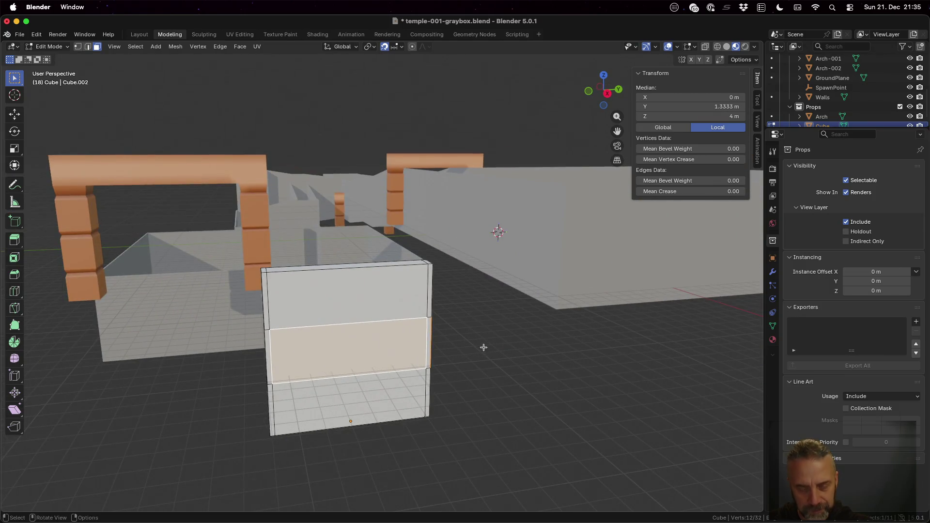
{"action": "left_click", "coordinate": [483, 347]}
Box-select the middle band vertices and stretch them along Z by 2.875.
{"action": "key", "text": "1"}
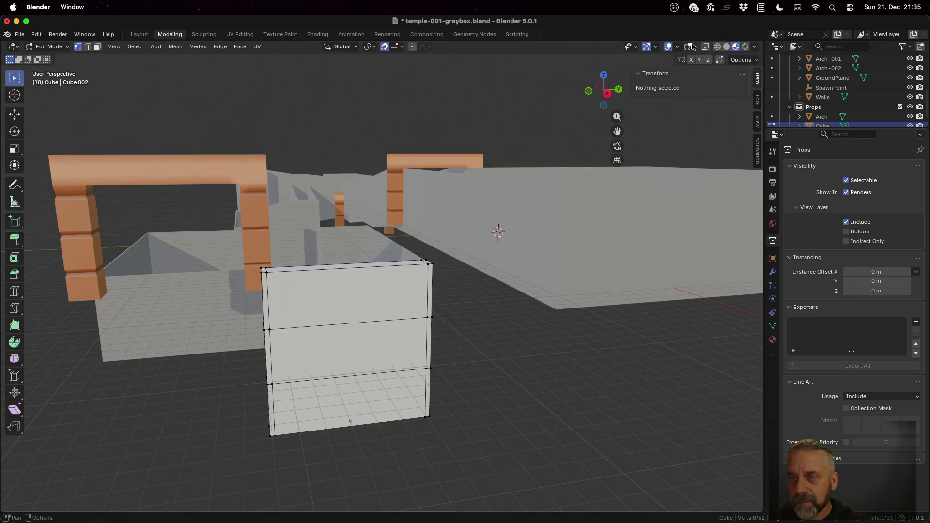
{"action": "middle_click_drag", "start_coordinate": [451, 325], "coordinate": [413, 339]}
{"action": "key", "text": "b"}
{"action": "mouse_move", "coordinate": [243, 303]}
{"action": "left_mouse_down"}
{"action": "mouse_move", "coordinate": [302, 341]}
{"action": "mouse_move", "coordinate": [388, 373]}
{"action": "mouse_move", "coordinate": [451, 384]}
{"action": "left_mouse_up"}
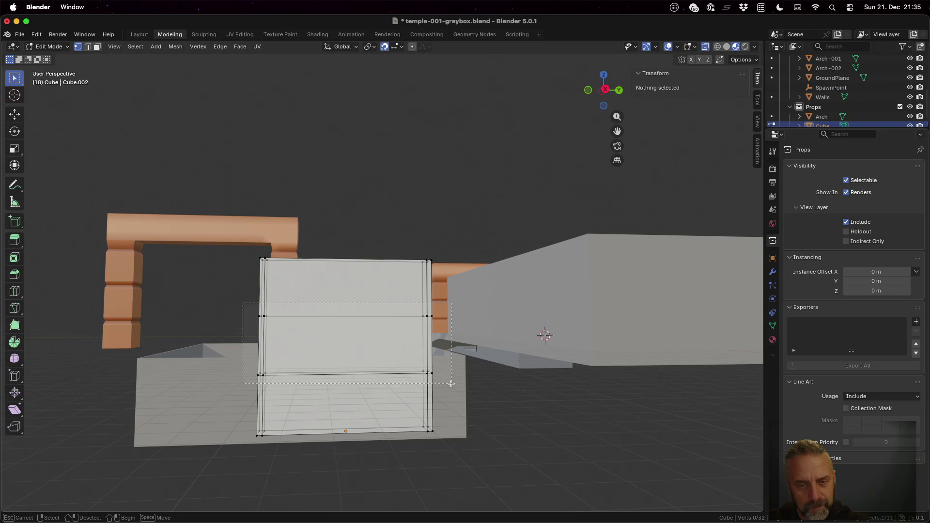
{"action": "left_click_drag", "start_coordinate": [451, 383], "coordinate": [451, 383]}
{"action": "mouse_move", "coordinate": [451, 384]}
{"action": "middle_mouse_down"}
{"action": "mouse_move", "coordinate": [356, 373]}
{"action": "mouse_move", "coordinate": [419, 380]}
{"action": "mouse_move", "coordinate": [420, 369]}
{"action": "middle_mouse_up"}
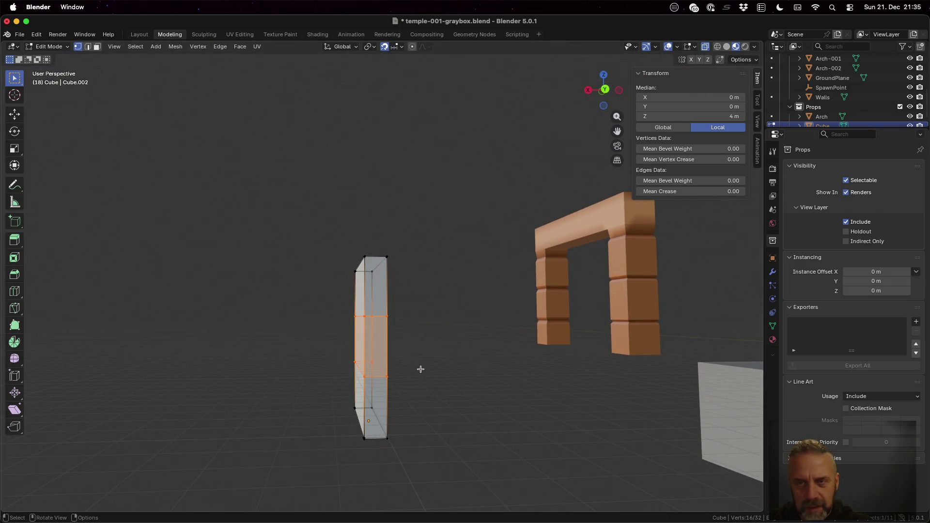
{"action": "key", "text": "s"}
{"action": "key", "text": "z"}
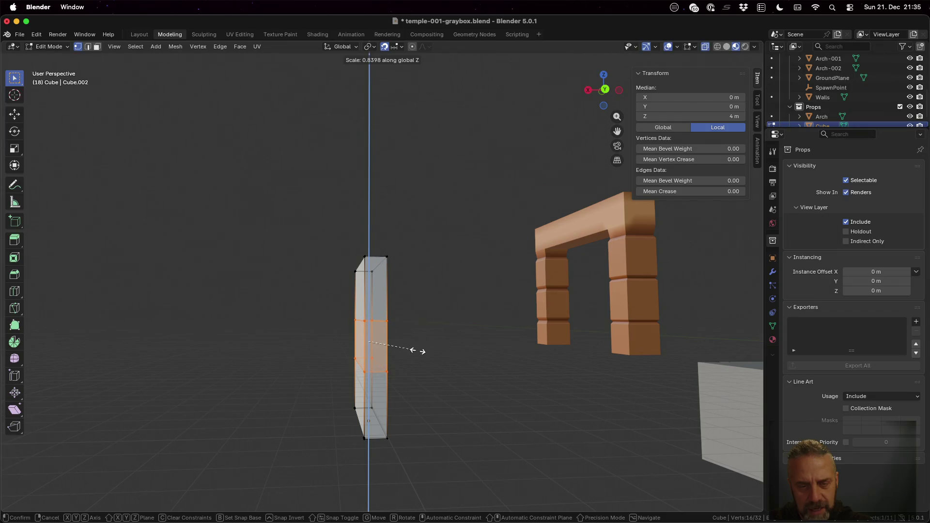
{"action": "left_click", "coordinate": [440, 488]}
{"action": "mouse_move", "coordinate": [402, 402]}
{"action": "middle_mouse_down"}
{"action": "mouse_move", "coordinate": [405, 389]}
{"action": "mouse_move", "coordinate": [389, 376]}
{"action": "middle_mouse_up"}
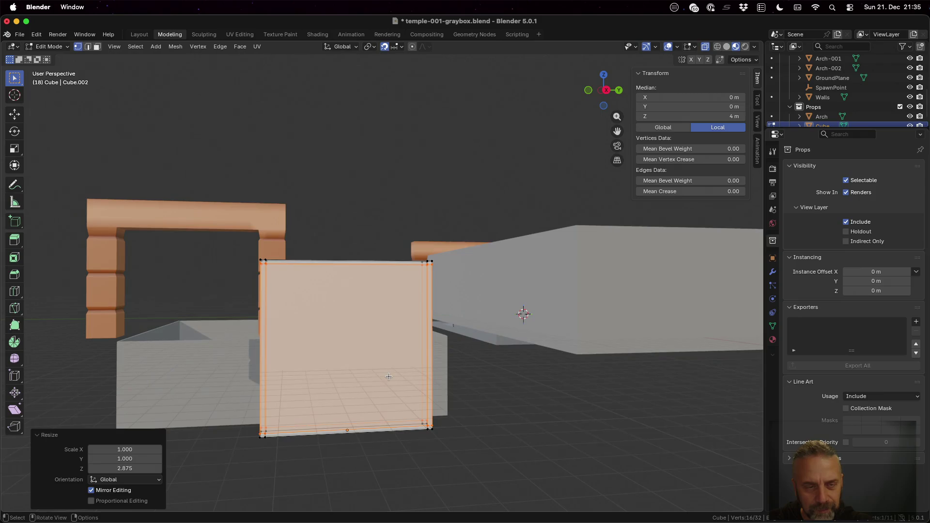
Select the slab's front and back faces.
{"action": "key", "text": "alt+a"}
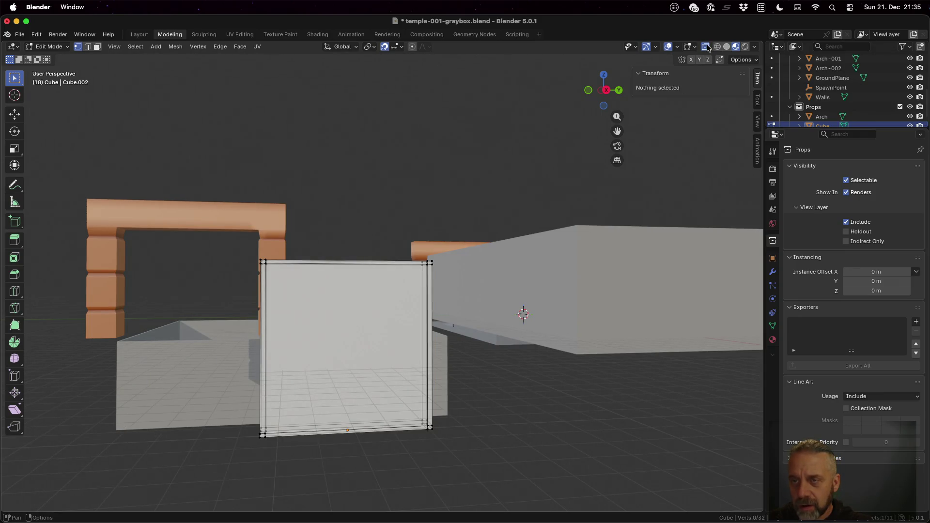
{"action": "key", "text": "3"}
{"action": "left_click", "coordinate": [351, 369]}
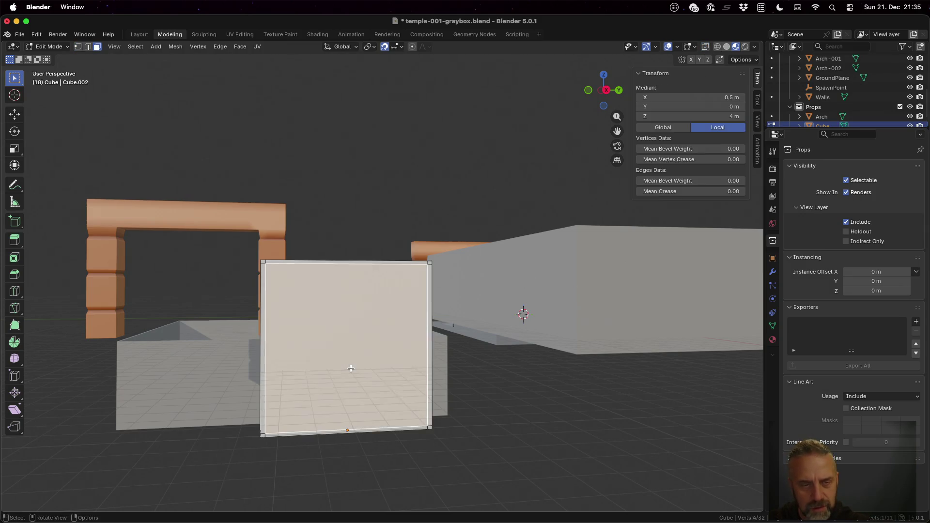
{"action": "mouse_move", "coordinate": [339, 380]}
{"action": "middle_mouse_down"}
{"action": "mouse_move", "coordinate": [504, 399]}
{"action": "mouse_move", "coordinate": [493, 409]}
{"action": "mouse_move", "coordinate": [437, 367]}
{"action": "middle_mouse_up"}
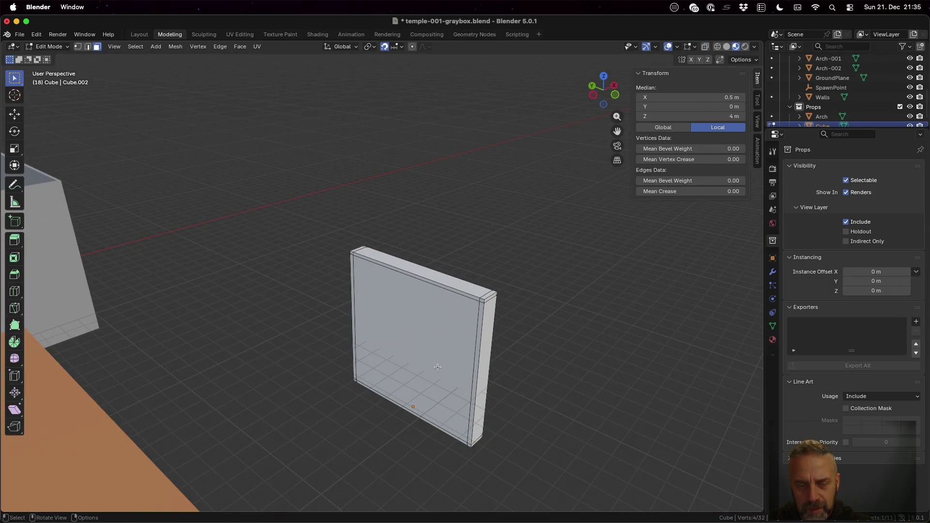
{"action": "left_click", "coordinate": [433, 363], "text": "shift"}
{"action": "mouse_move", "coordinate": [595, 363]}
{"action": "middle_mouse_down"}
{"action": "mouse_move", "coordinate": [443, 353]}
{"action": "mouse_move", "coordinate": [488, 346]}
{"action": "mouse_move", "coordinate": [459, 337]}
{"action": "middle_mouse_up"}
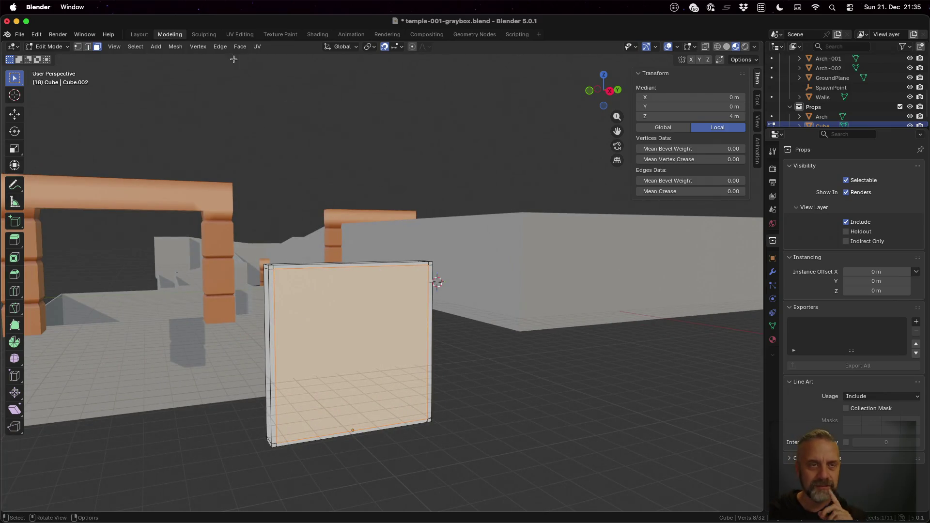
Subdivide the wall slab's selected faces with 8 cuts, keeping smoothness at 0.
{"action": "left_click", "coordinate": [212, 48]}
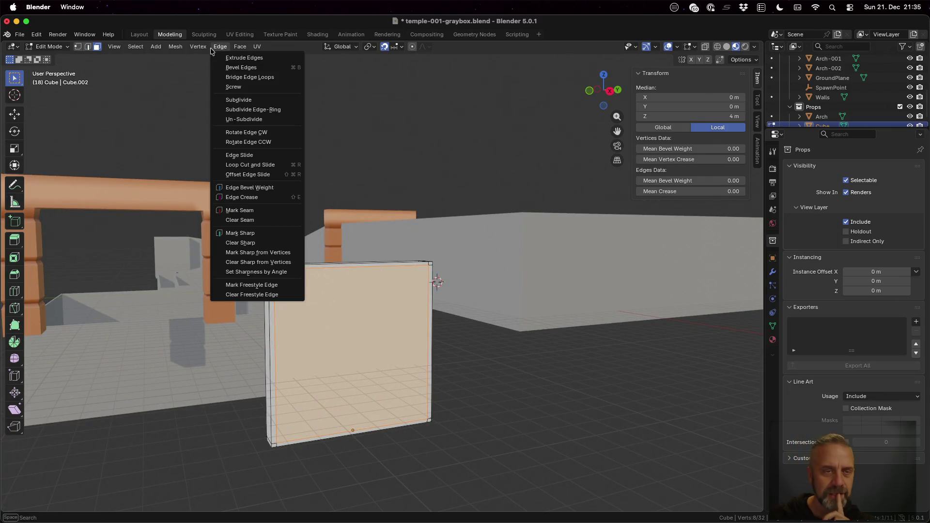
{"action": "left_click", "coordinate": [255, 100]}
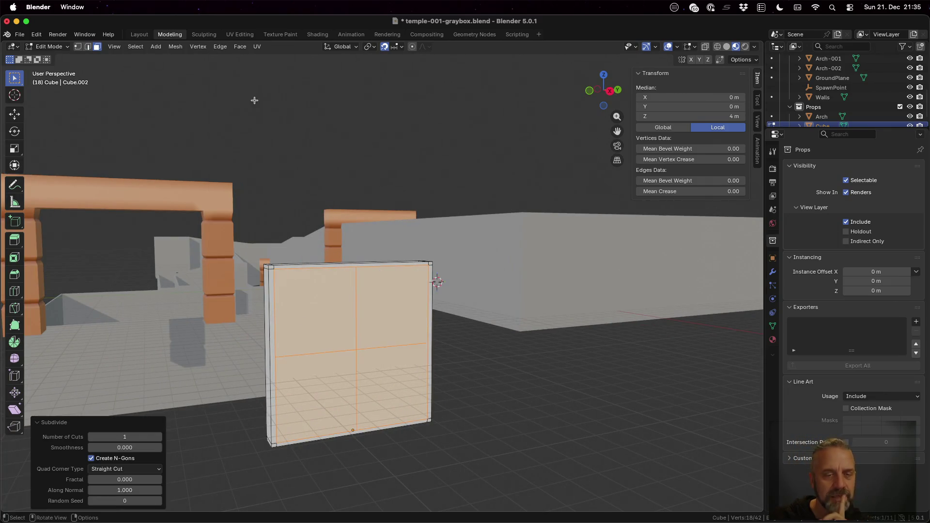
{"action": "left_click", "coordinate": [141, 435]}
{"action": "type", "text": "8"}
{"action": "key", "text": "Tab"}
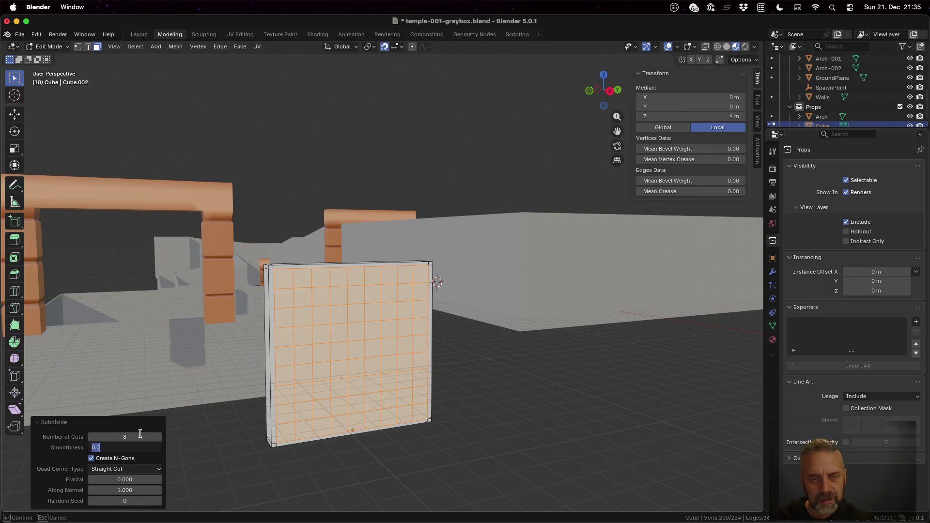
{"action": "key", "text": "Return"}
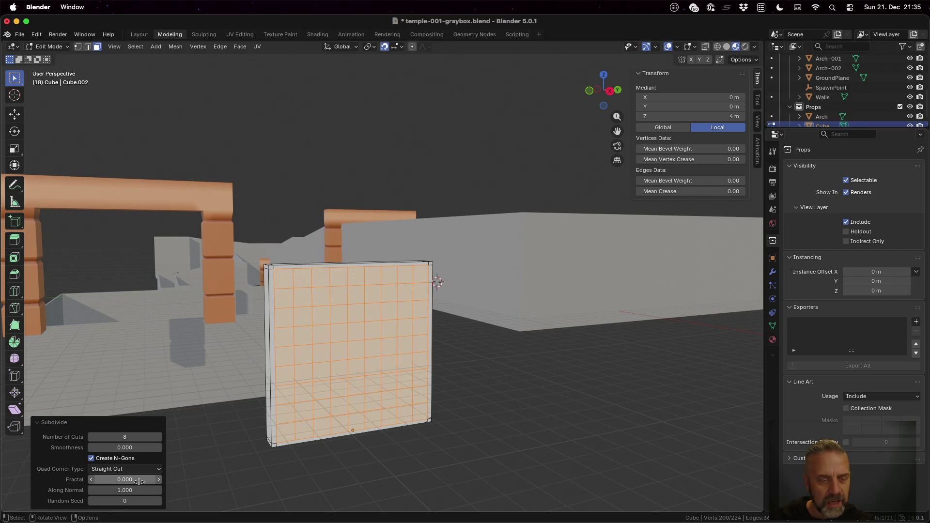
Try fractal values 0.2 and 5, previewing the wall in Rendered and Material Preview shading.
{"action": "left_click", "coordinate": [139, 481]}
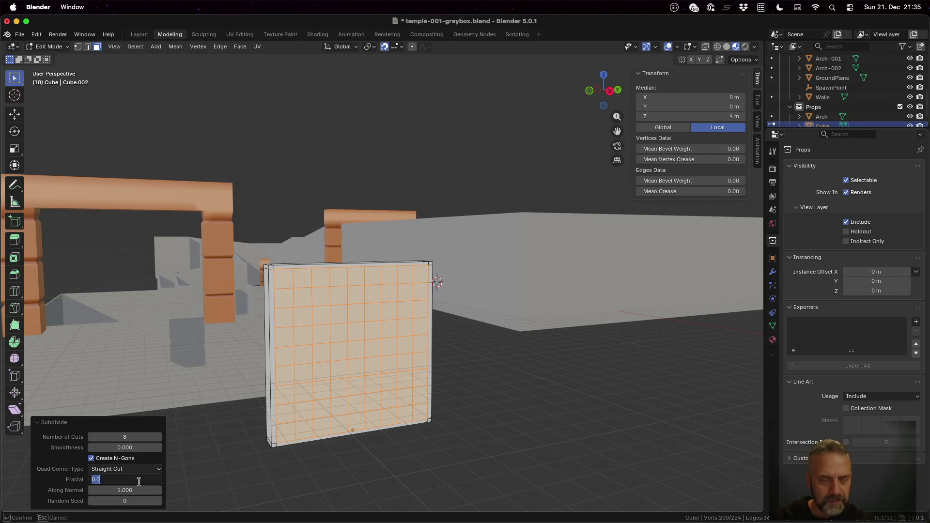
{"action": "type", "text": "02"}
{"action": "key", "text": "Return"}
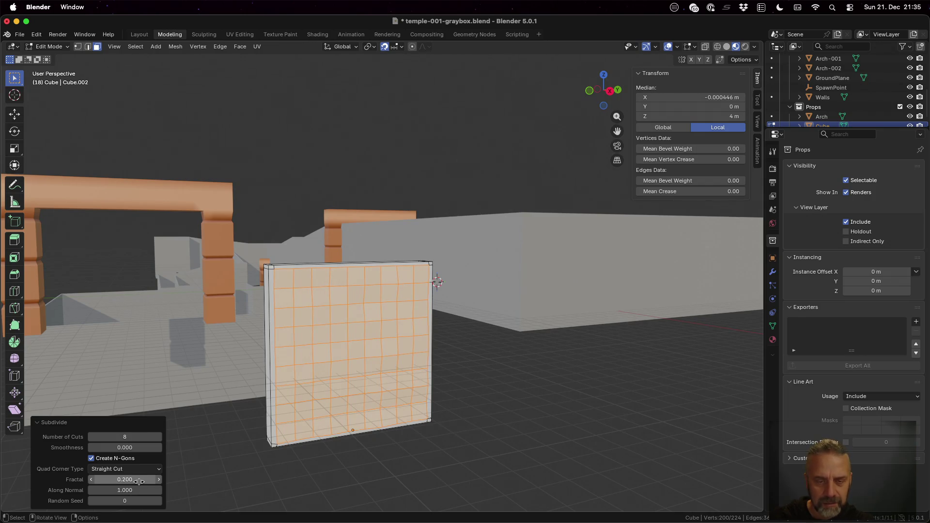
{"action": "mouse_move", "coordinate": [293, 416]}
{"action": "middle_mouse_down"}
{"action": "mouse_move", "coordinate": [365, 270]}
{"action": "mouse_move", "coordinate": [404, 390]}
{"action": "mouse_move", "coordinate": [139, 307]}
{"action": "mouse_move", "coordinate": [261, 303]}
{"action": "mouse_move", "coordinate": [308, 398]}
{"action": "mouse_move", "coordinate": [339, 376]}
{"action": "mouse_move", "coordinate": [327, 360]}
{"action": "mouse_move", "coordinate": [302, 364]}
{"action": "middle_mouse_up"}
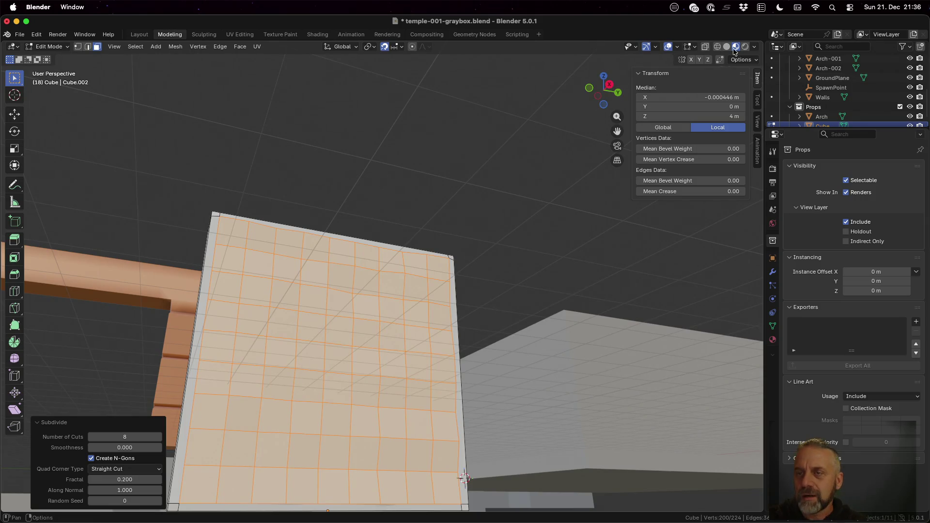
{"action": "left_click", "coordinate": [745, 47]}
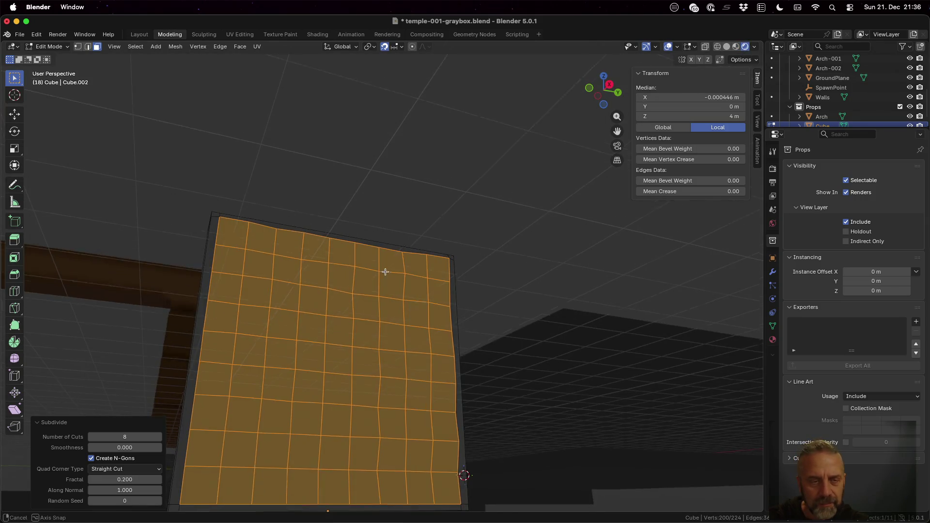
{"action": "middle_click_drag", "start_coordinate": [385, 271], "coordinate": [388, 299]}
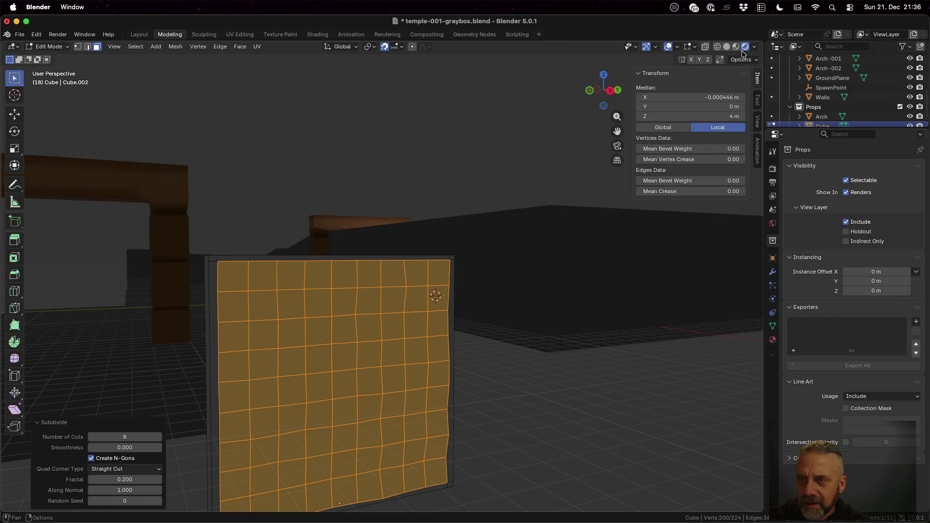
{"action": "left_click", "coordinate": [736, 46]}
{"action": "left_click", "coordinate": [147, 479]}
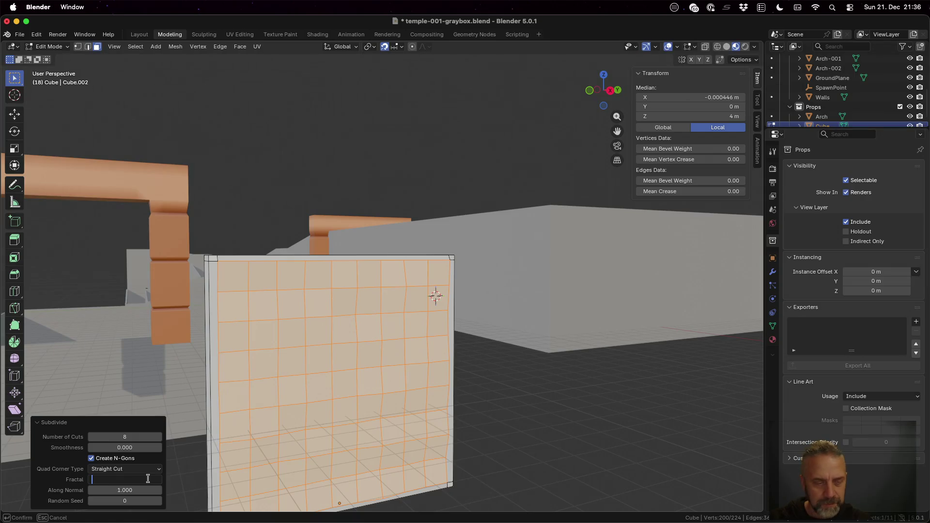
{"action": "type", "text": "5"}
{"action": "key", "text": "Return"}
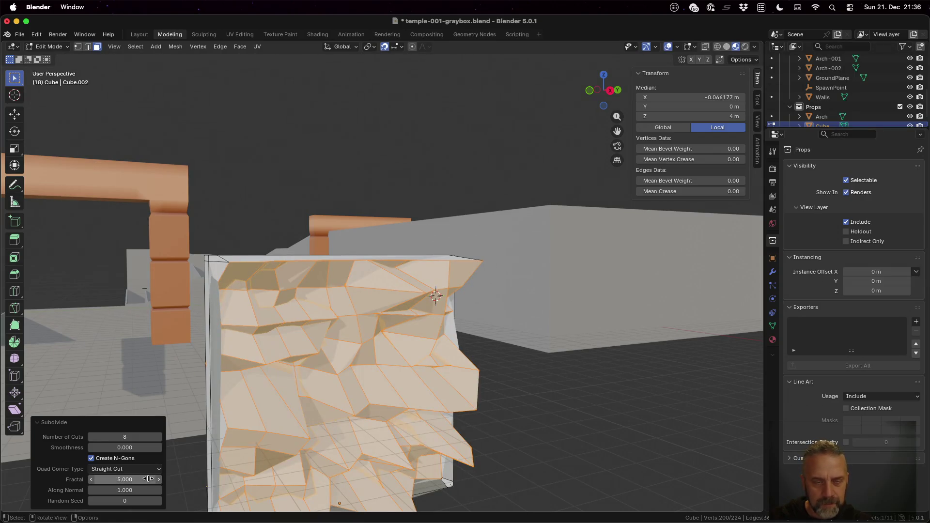
{"action": "mouse_move", "coordinate": [284, 448]}
{"action": "middle_mouse_down"}
{"action": "mouse_move", "coordinate": [303, 414]}
{"action": "mouse_move", "coordinate": [391, 401]}
{"action": "mouse_move", "coordinate": [195, 472]}
{"action": "middle_mouse_up"}
Settle on fractal 1 with Along Normal 1 and seed 0 for a rough displaced surface.
{"action": "left_click", "coordinate": [145, 481]}
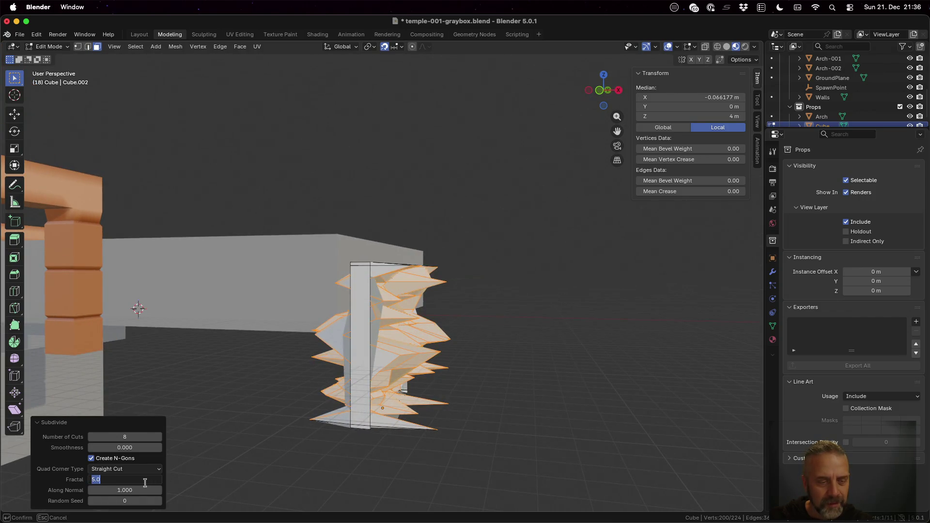
{"action": "type", "text": "1"}
{"action": "key", "text": "Tab"}
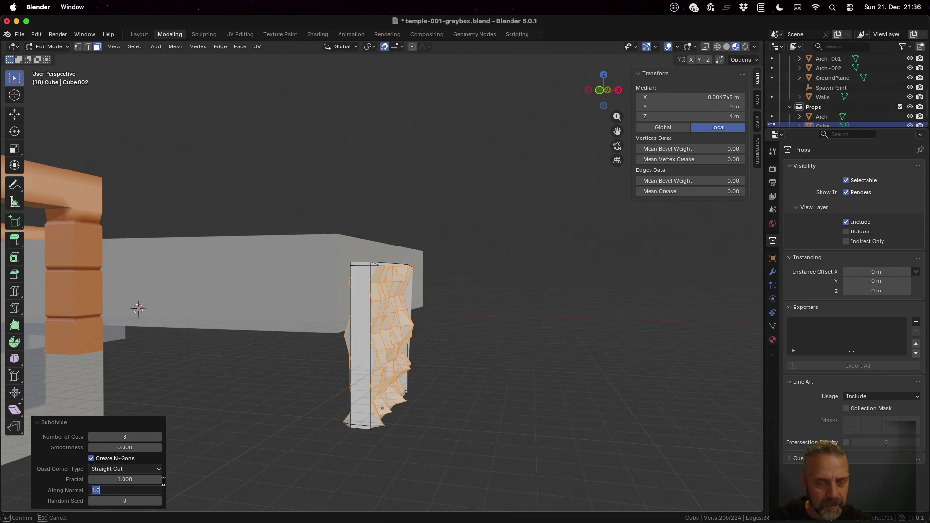
{"action": "type", "text": "0"}
{"action": "key", "text": "Tab"}
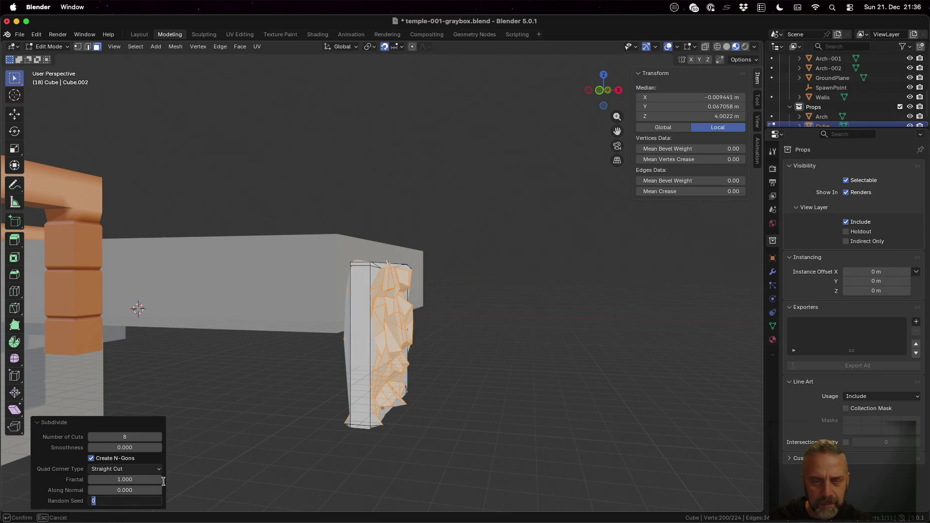
{"action": "key", "text": "Return"}
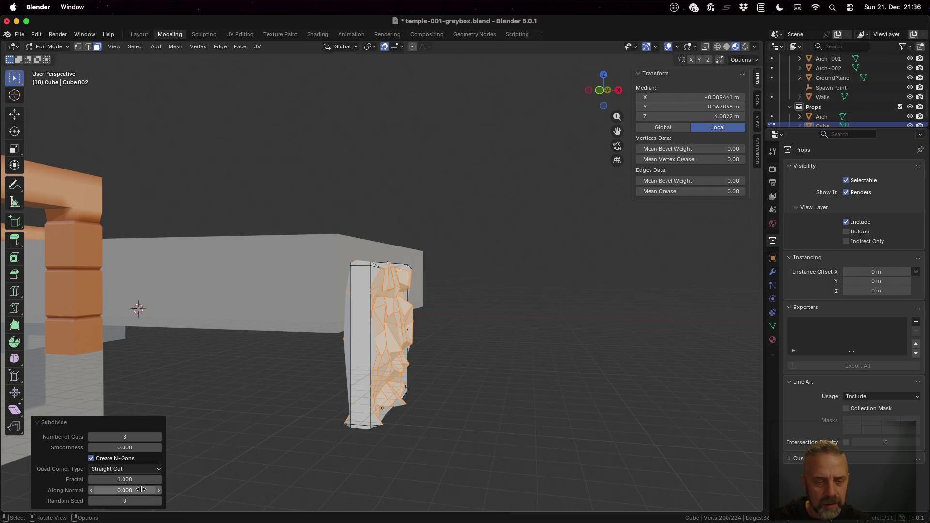
{"action": "left_click", "coordinate": [140, 489]}
{"action": "type", "text": "1"}
{"action": "key", "text": "Return"}
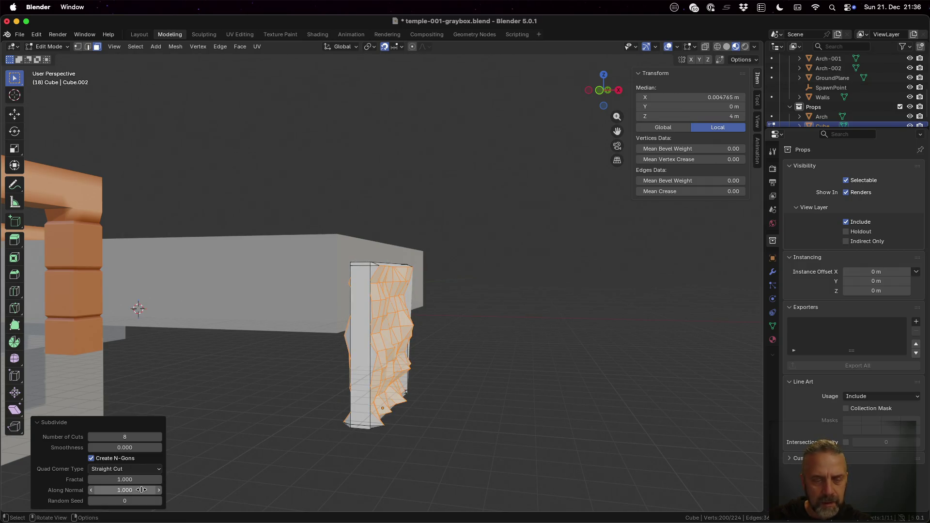
{"action": "mouse_move", "coordinate": [465, 405]}
{"action": "middle_mouse_down"}
{"action": "mouse_move", "coordinate": [402, 374]}
{"action": "mouse_move", "coordinate": [684, 276]}
{"action": "mouse_move", "coordinate": [372, 391]}
{"action": "mouse_move", "coordinate": [471, 384]}
{"action": "mouse_move", "coordinate": [310, 382]}
{"action": "mouse_move", "coordinate": [266, 392]}
{"action": "middle_mouse_up"}
{"action": "scroll", "coordinate": [402, 375], "scroll_direction": "up", "scroll_amount": 3}
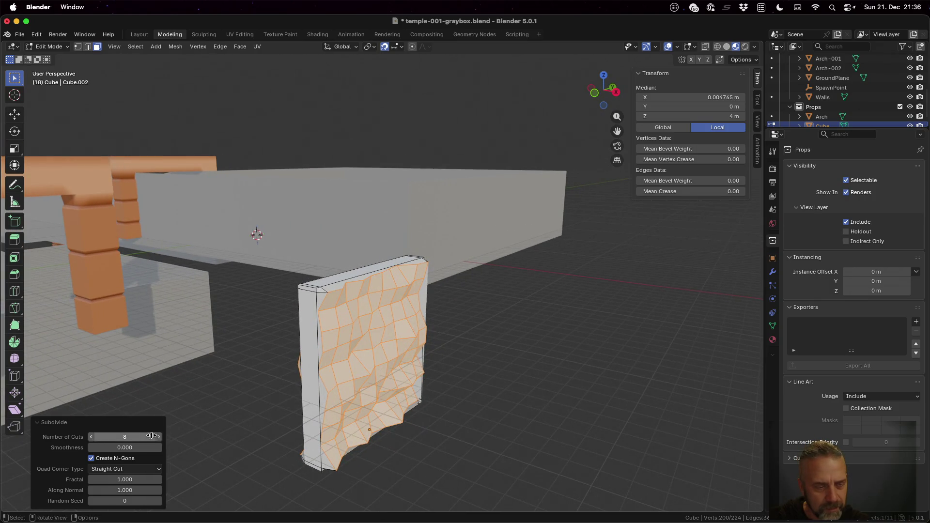
Lower the subdivision fractal to 0.2 for subtler bumps.
{"action": "left_click", "coordinate": [137, 479]}
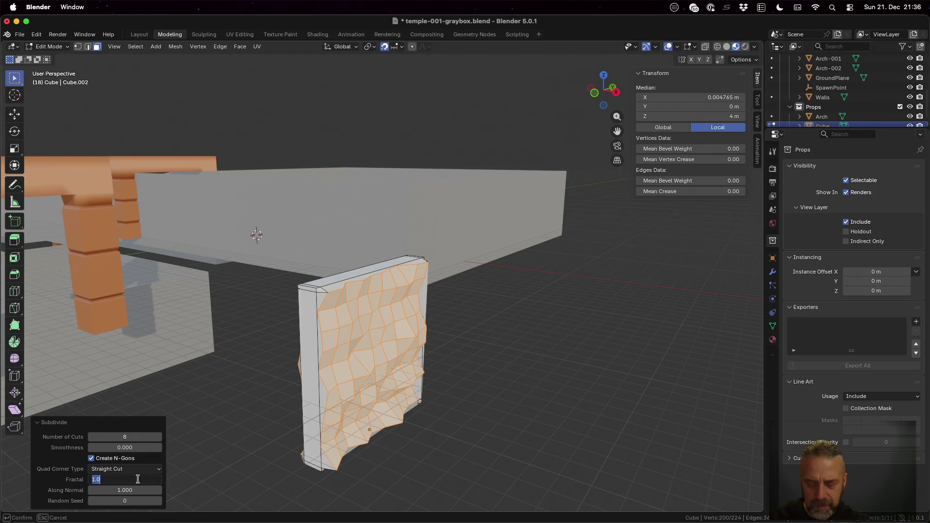
{"action": "type", "text": "0.2"}
{"action": "key", "text": "Return"}
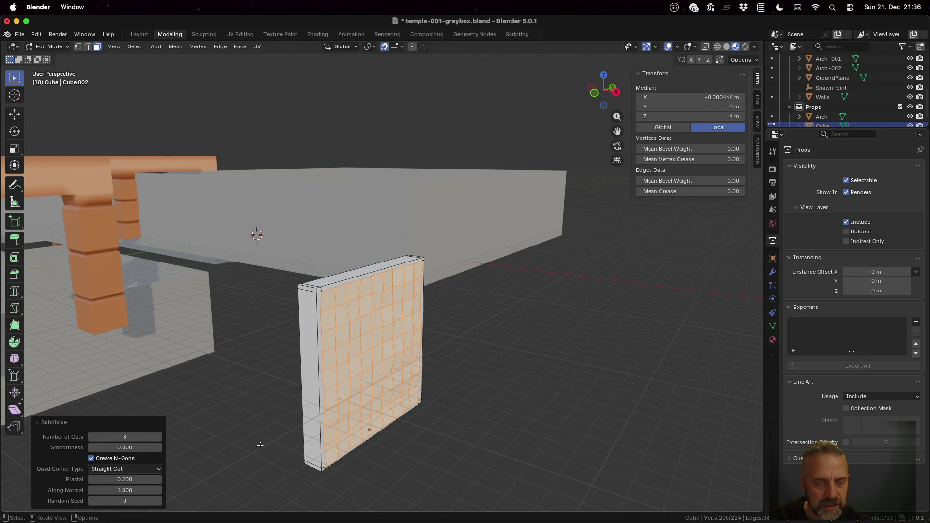
{"action": "mouse_move", "coordinate": [299, 415]}
{"action": "middle_mouse_down"}
{"action": "mouse_move", "coordinate": [377, 400]}
{"action": "mouse_move", "coordinate": [303, 413]}
{"action": "middle_mouse_up"}
Try smoothness values 1 and 100, then settle on smoothness 10.
{"action": "left_click", "coordinate": [145, 446]}
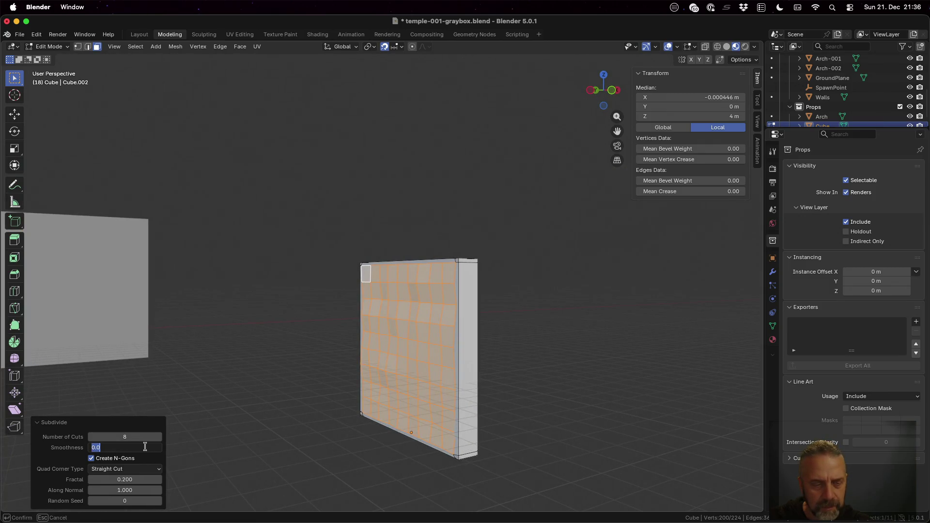
{"action": "type", "text": "1"}
{"action": "key", "text": "Tab"}
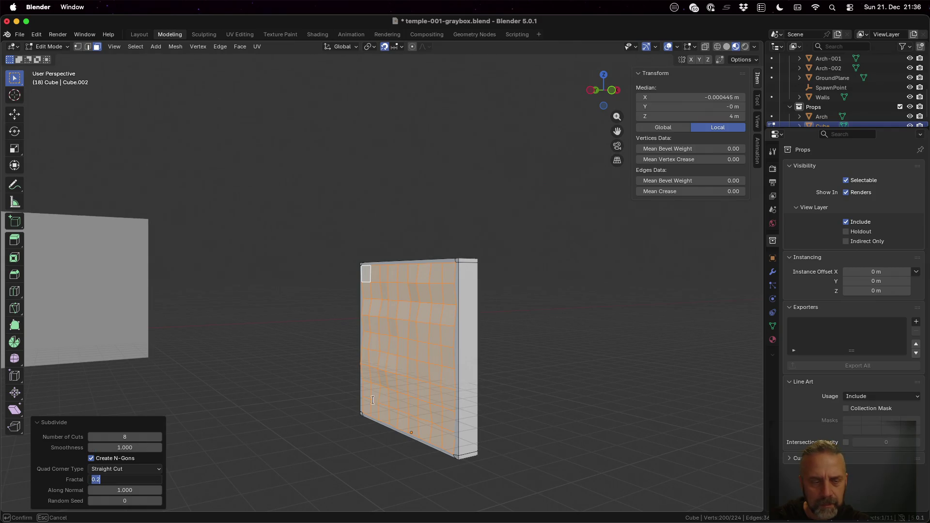
{"action": "key", "text": "Return"}
{"action": "left_click", "coordinate": [142, 448]}
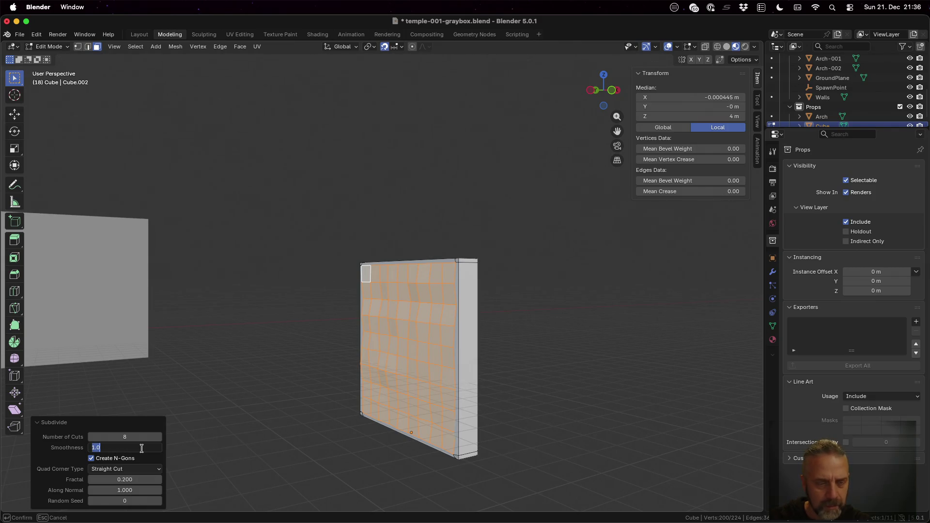
{"action": "type", "text": "100"}
{"action": "key", "text": "Return"}
{"action": "mouse_move", "coordinate": [424, 415]}
{"action": "middle_mouse_down"}
{"action": "mouse_move", "coordinate": [418, 396]}
{"action": "mouse_move", "coordinate": [364, 394]}
{"action": "middle_mouse_up"}
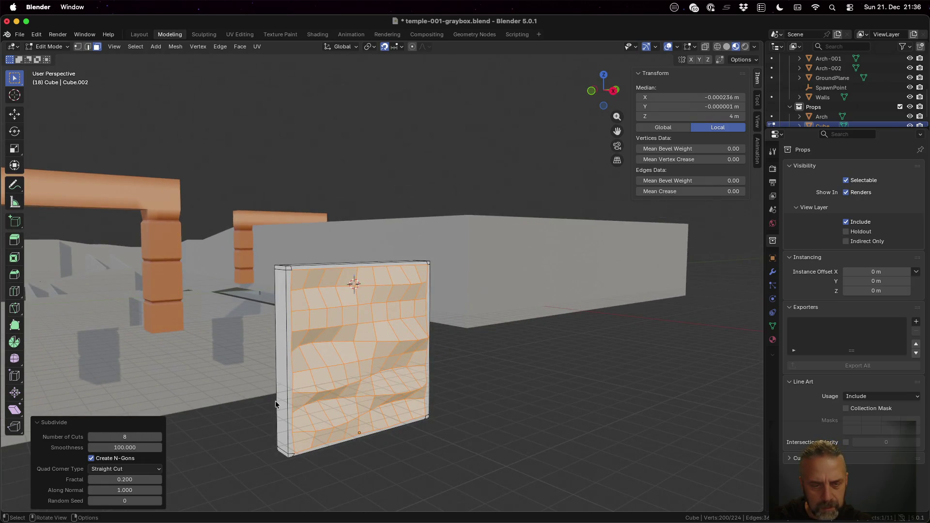
{"action": "left_click", "coordinate": [125, 447]}
{"action": "type", "text": "10"}
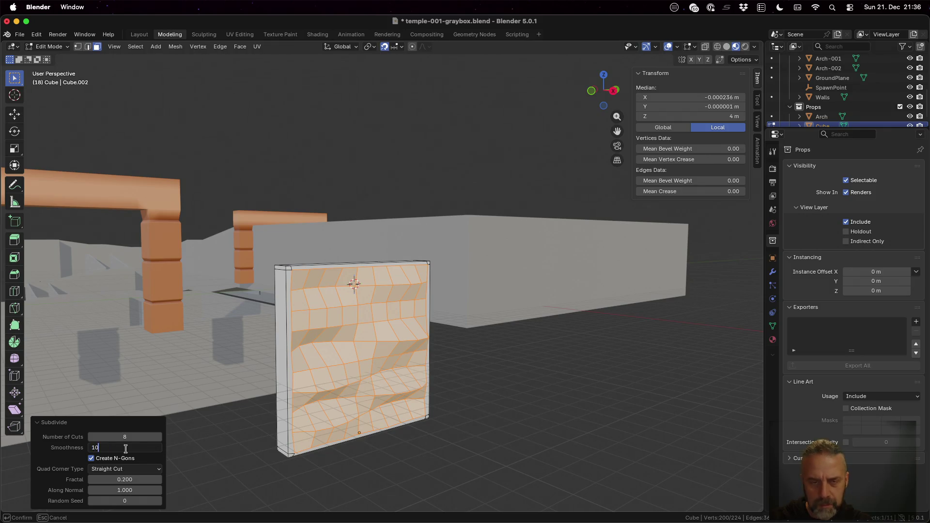
{"action": "key", "text": "Return"}
{"action": "mouse_move", "coordinate": [278, 420]}
{"action": "middle_mouse_down"}
{"action": "mouse_move", "coordinate": [452, 399]}
{"action": "mouse_move", "coordinate": [479, 367]}
{"action": "mouse_move", "coordinate": [489, 373]}
{"action": "mouse_move", "coordinate": [466, 381]}
{"action": "mouse_move", "coordinate": [340, 367]}
{"action": "middle_mouse_up"}
{"action": "scroll", "coordinate": [451, 399], "scroll_direction": "up", "scroll_amount": 2}
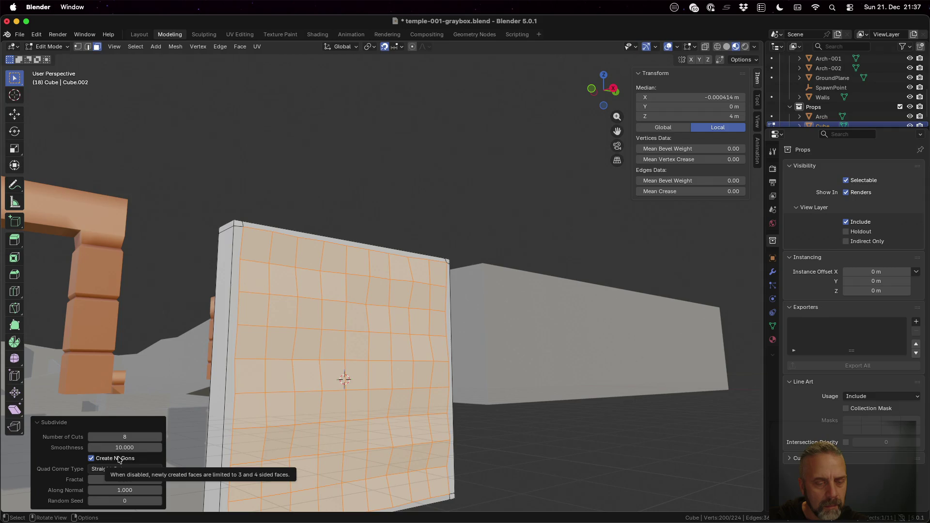
Toggle Create N-Gons repeatedly to compare, leaving it unchecked for triangulated corners.
{"action": "left_click", "coordinate": [91, 458]}
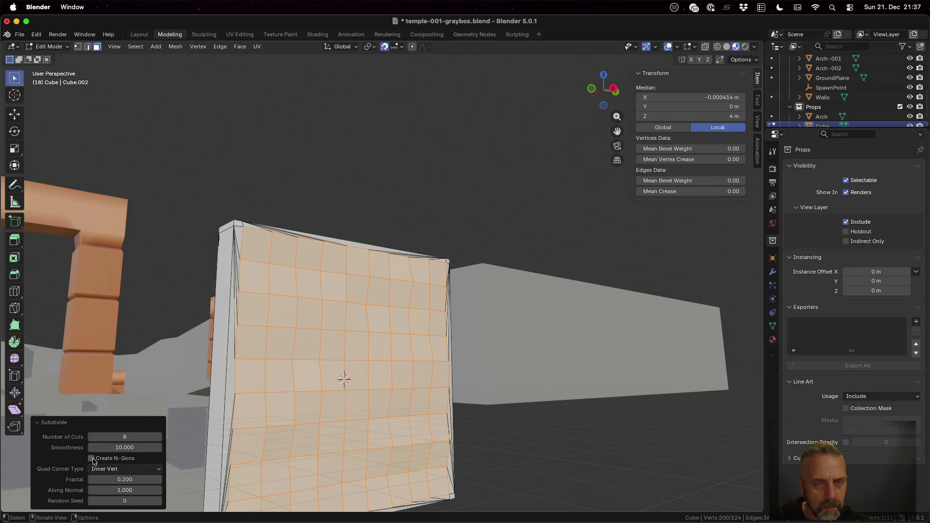
{"action": "left_click", "coordinate": [91, 458]}
{"action": "left_click", "coordinate": [92, 458]}
{"action": "left_click", "coordinate": [91, 458]}
{"action": "left_click", "coordinate": [92, 458]}
{"action": "left_click", "coordinate": [92, 458]}
{"action": "left_click", "coordinate": [92, 459]}
{"action": "left_click", "coordinate": [92, 459]}
{"action": "left_click", "coordinate": [92, 458]}
{"action": "left_click", "coordinate": [92, 458]}
{"action": "left_click", "coordinate": [93, 459]}
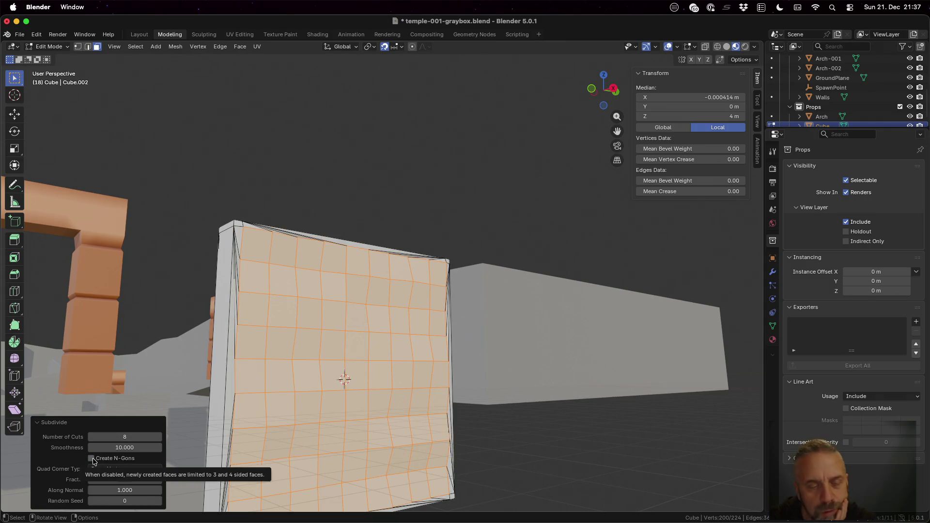
{"action": "left_click", "coordinate": [92, 459]}
{"action": "left_click", "coordinate": [93, 458]}
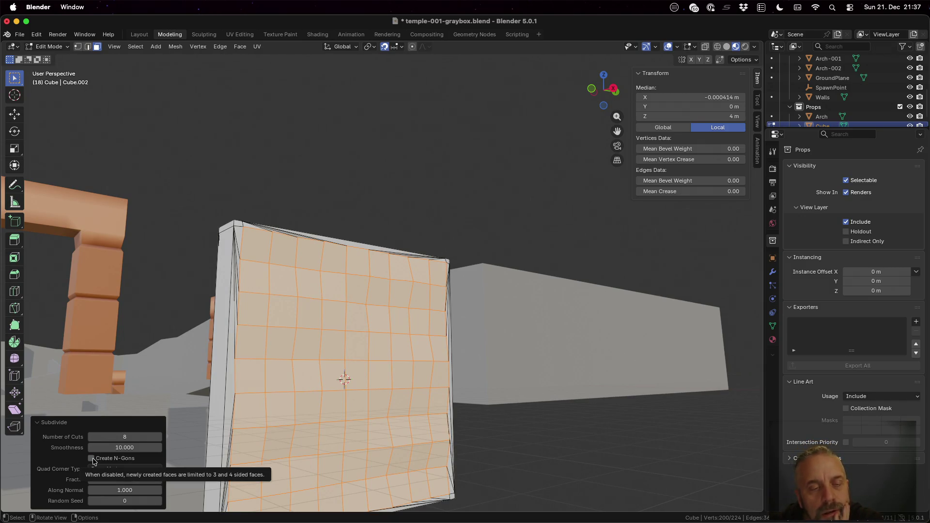
Orbit to bring the arch behind the wall and return to Object Mode.
{"action": "mouse_move", "coordinate": [208, 383]}
{"action": "middle_mouse_down"}
{"action": "mouse_move", "coordinate": [277, 382]}
{"action": "mouse_move", "coordinate": [247, 368]}
{"action": "mouse_move", "coordinate": [140, 388]}
{"action": "mouse_move", "coordinate": [278, 456]}
{"action": "mouse_move", "coordinate": [338, 383]}
{"action": "mouse_move", "coordinate": [338, 369]}
{"action": "middle_mouse_up"}
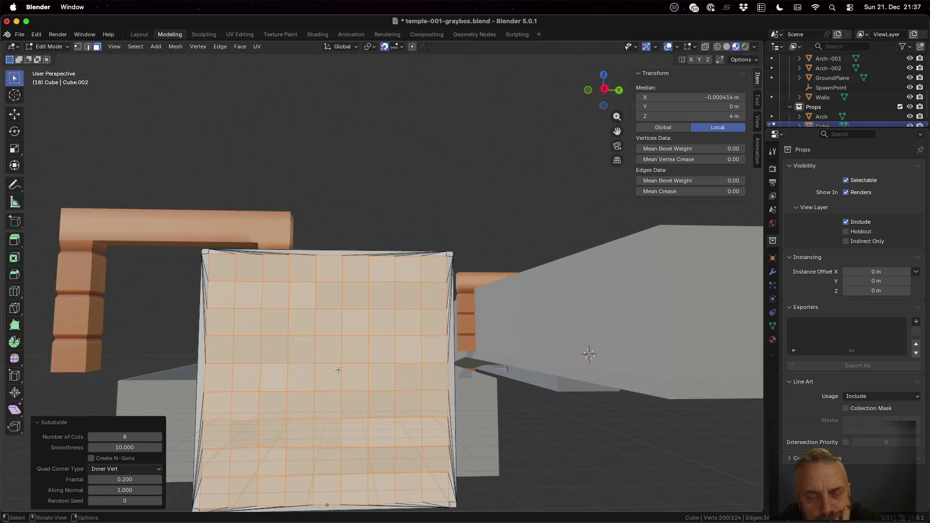
{"action": "scroll", "coordinate": [338, 370], "scroll_direction": "down", "scroll_amount": 2}
{"action": "key", "text": "Tab"}
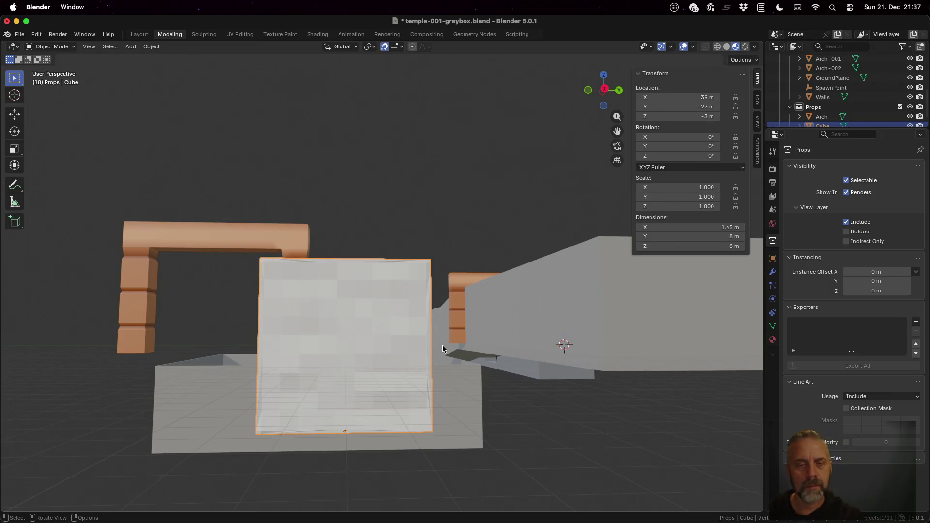
Preview the slab in Rendered then Material Preview shading, and switch to the UV Editing workspace.
{"action": "mouse_move", "coordinate": [370, 333]}
{"action": "middle_mouse_down"}
{"action": "mouse_move", "coordinate": [445, 333]}
{"action": "mouse_move", "coordinate": [481, 347]}
{"action": "mouse_move", "coordinate": [504, 334]}
{"action": "mouse_move", "coordinate": [436, 316]}
{"action": "mouse_move", "coordinate": [368, 330]}
{"action": "mouse_move", "coordinate": [326, 357]}
{"action": "middle_mouse_up"}
{"action": "left_click", "coordinate": [745, 46]}
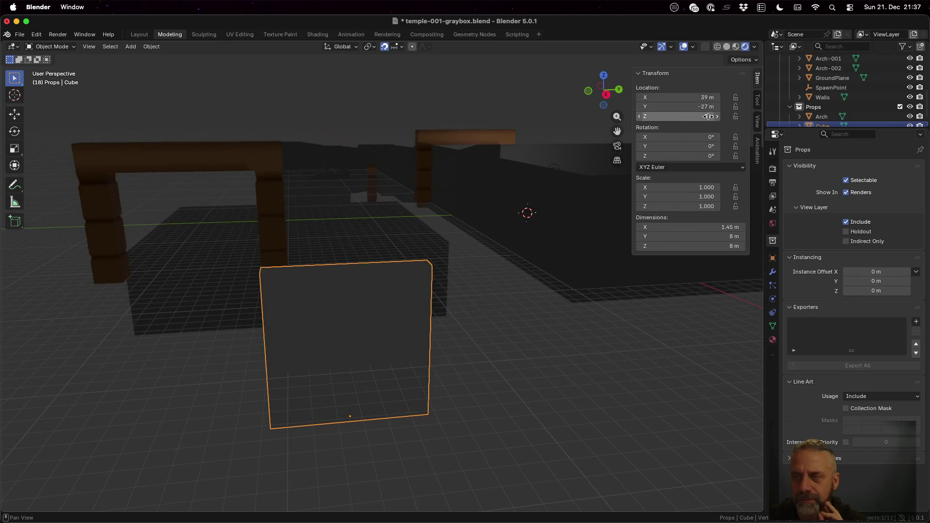
{"action": "left_click", "coordinate": [735, 47]}
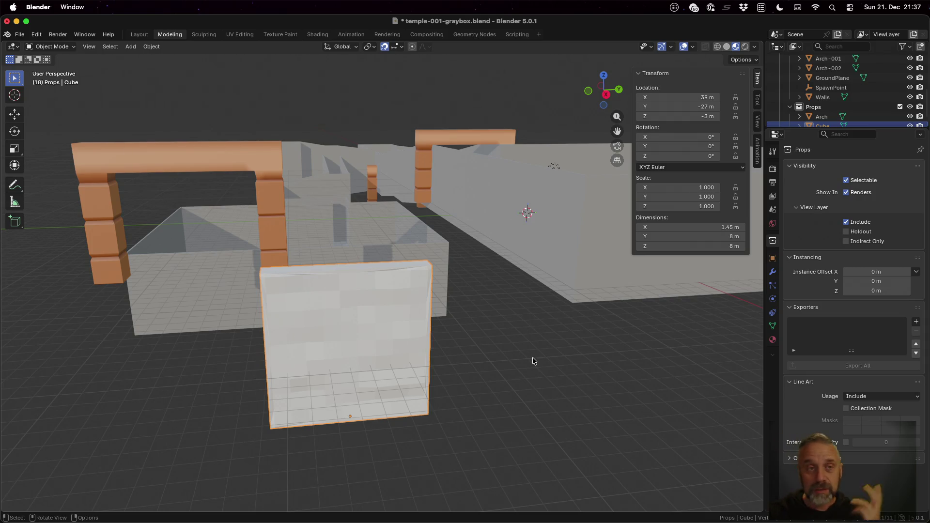
{"action": "left_click", "coordinate": [240, 34]}
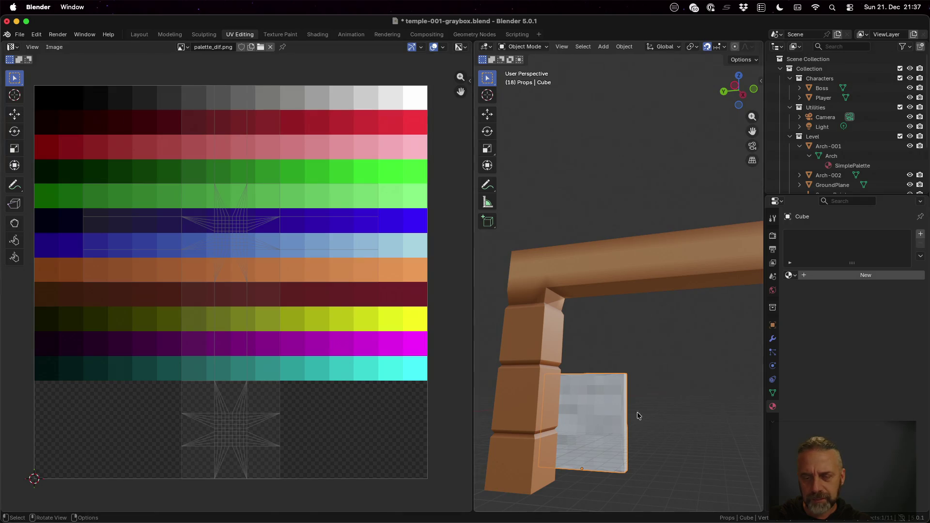
In Edit Mode, scale the slab's UVs to 0 and assign the SimplePalette material.
{"action": "key", "text": "Tab"}
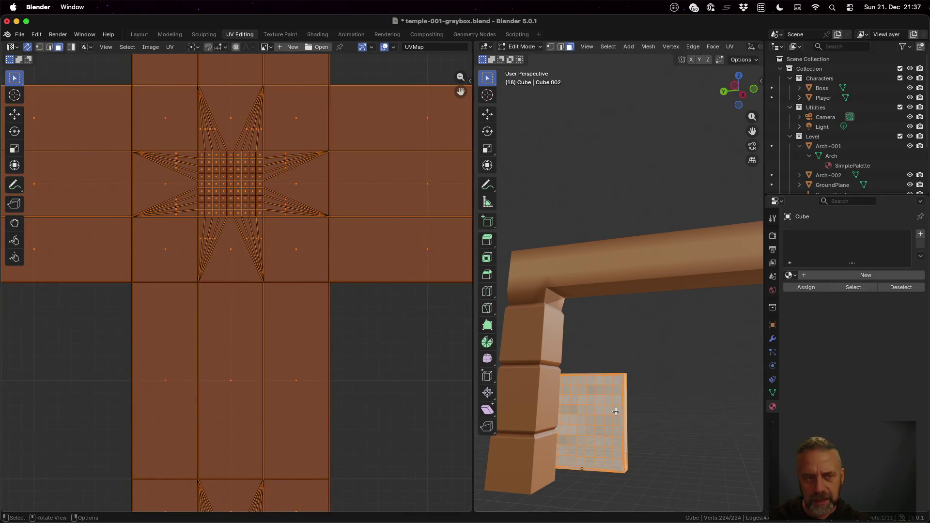
{"action": "type", "text": "s"}
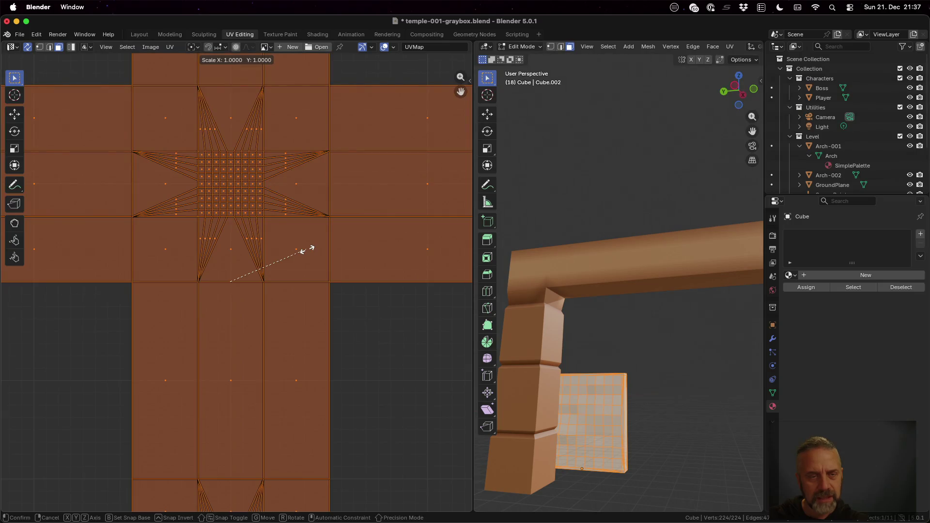
{"action": "type", "text": "0"}
{"action": "key", "text": "Return"}
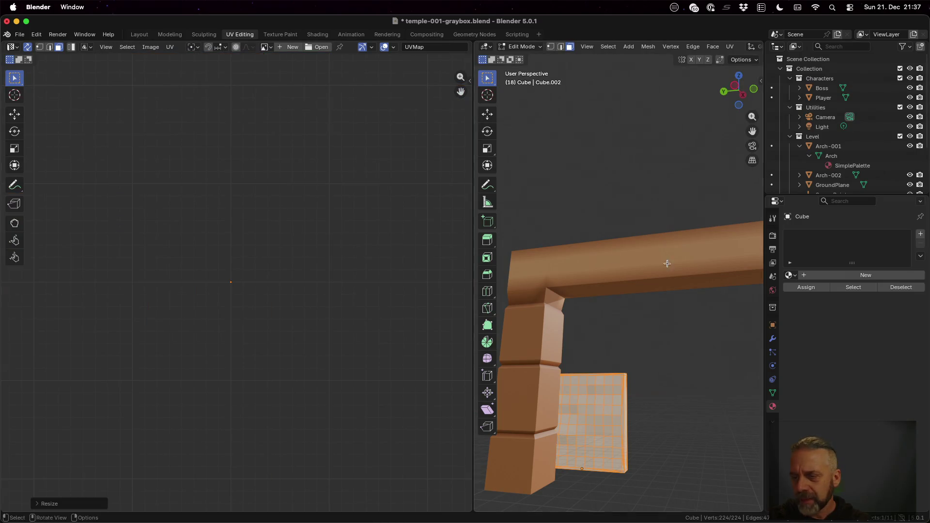
{"action": "left_click", "coordinate": [796, 275]}
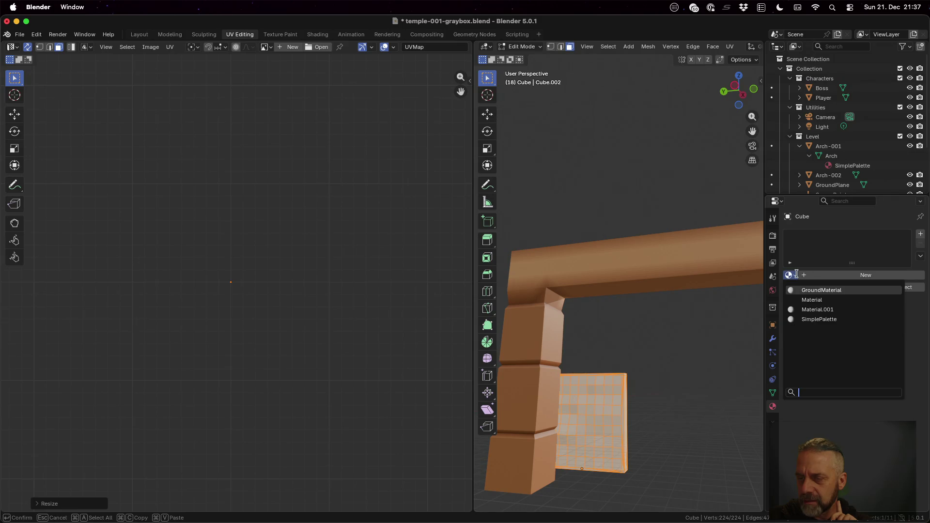
{"action": "left_click", "coordinate": [824, 319]}
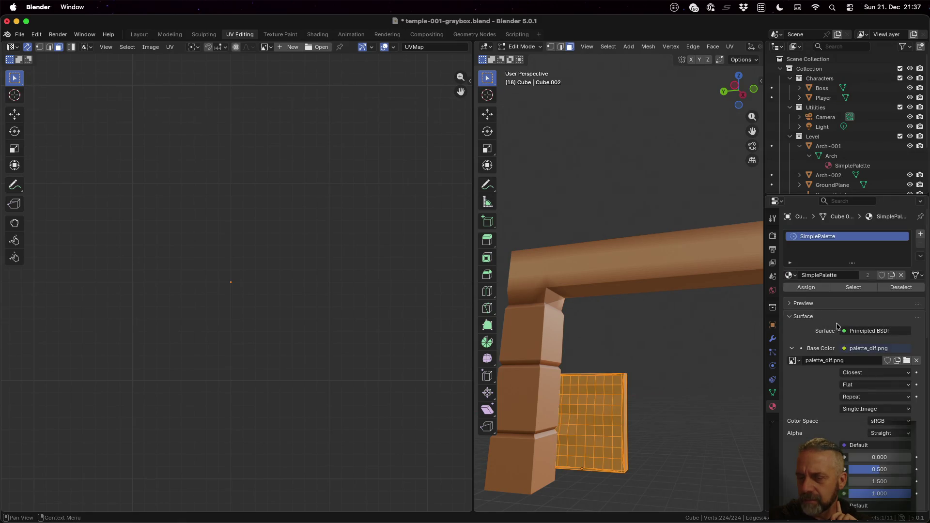
Move the collapsed UVs onto the palette's top grey row.
{"action": "scroll", "coordinate": [257, 263], "scroll_direction": "up", "scroll_amount": 8}
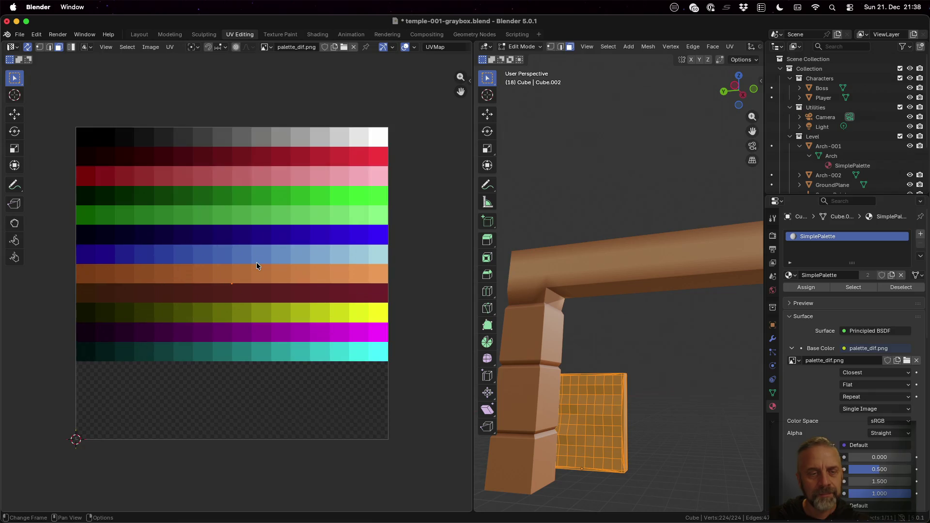
{"action": "scroll", "coordinate": [259, 285], "scroll_direction": "down", "scroll_amount": 2}
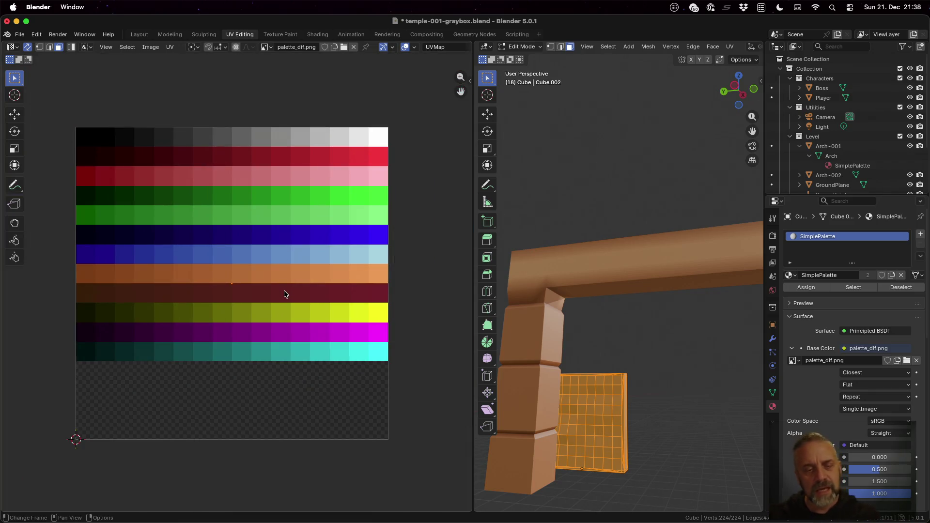
{"action": "key", "text": "g"}
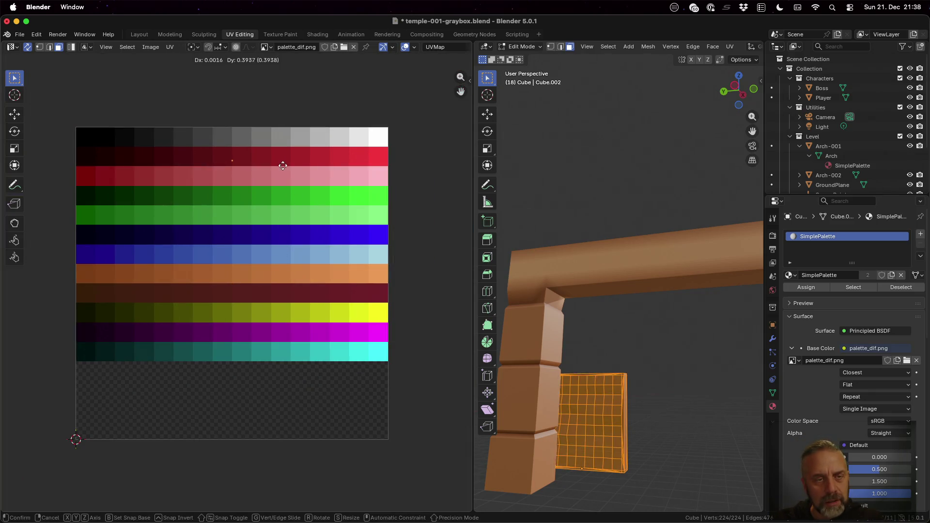
{"action": "left_click", "coordinate": [276, 146]}
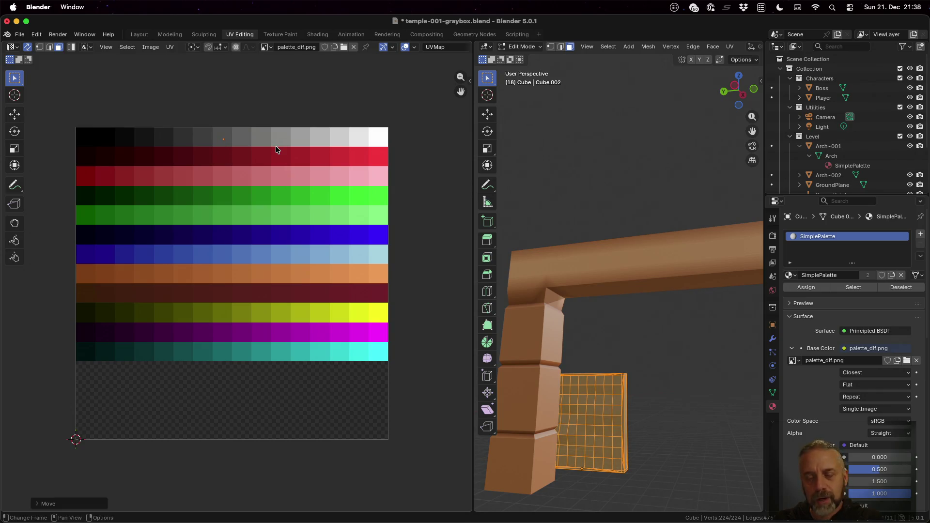
{"action": "scroll", "coordinate": [628, 402], "scroll_direction": "up", "scroll_amount": 1}
{"action": "mouse_move", "coordinate": [627, 403]}
{"action": "middle_mouse_down"}
{"action": "mouse_move", "coordinate": [641, 395]}
{"action": "mouse_move", "coordinate": [566, 276]}
{"action": "mouse_move", "coordinate": [605, 315]}
{"action": "mouse_move", "coordinate": [646, 335]}
{"action": "mouse_move", "coordinate": [657, 315]}
{"action": "middle_mouse_up"}
{"action": "scroll", "coordinate": [646, 335], "scroll_direction": "down", "scroll_amount": 5}
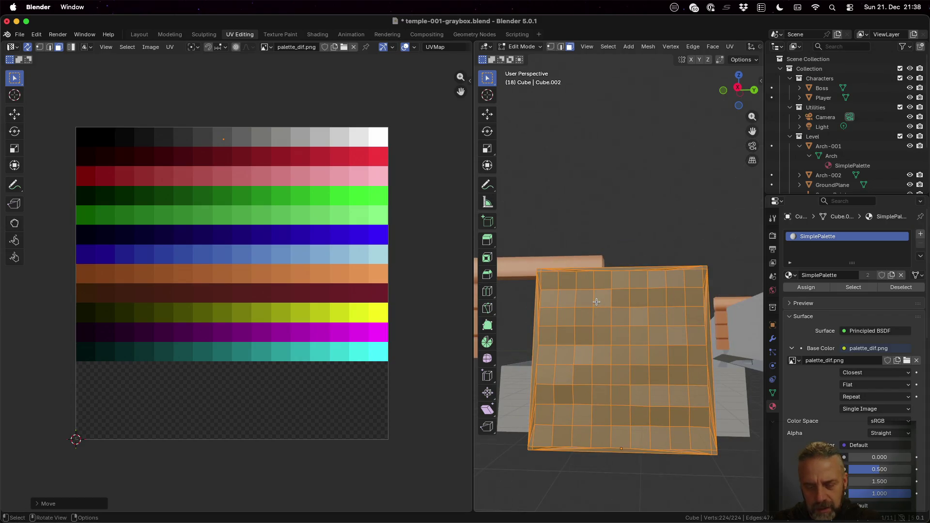
In edge select, pick three edges of the top row and shift their UVs to another grey.
{"action": "key", "text": "alt+a"}
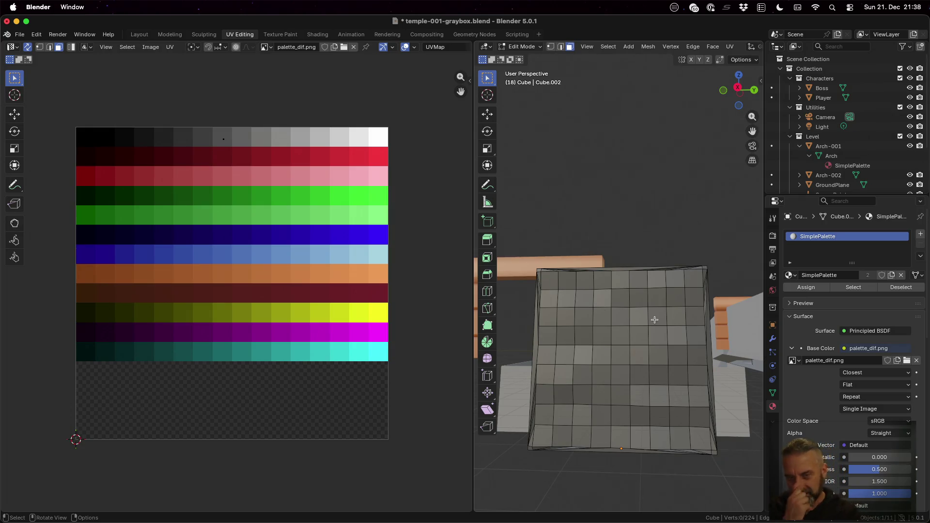
{"action": "key", "text": "2"}
{"action": "left_click", "coordinate": [551, 287]}
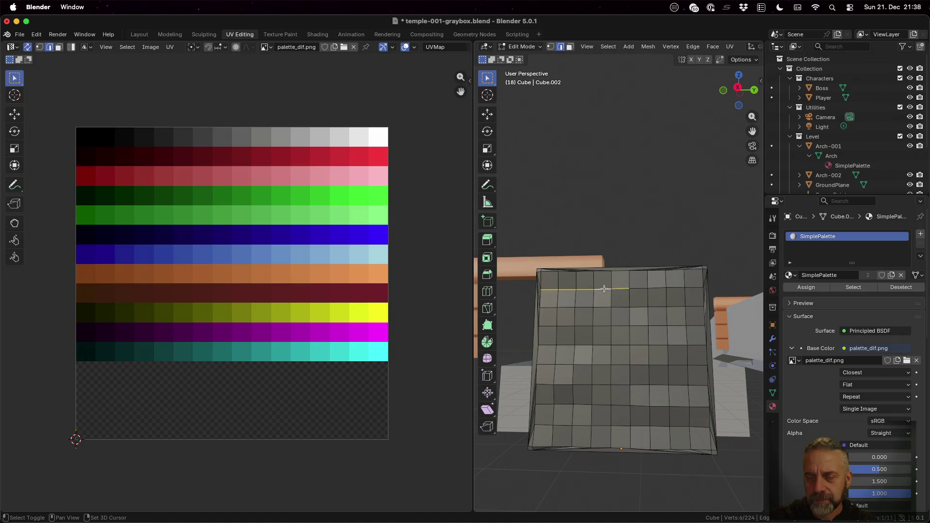
{"action": "left_click", "coordinate": [643, 288], "text": "shift"}
{"action": "left_click", "coordinate": [679, 287], "text": "shift"}
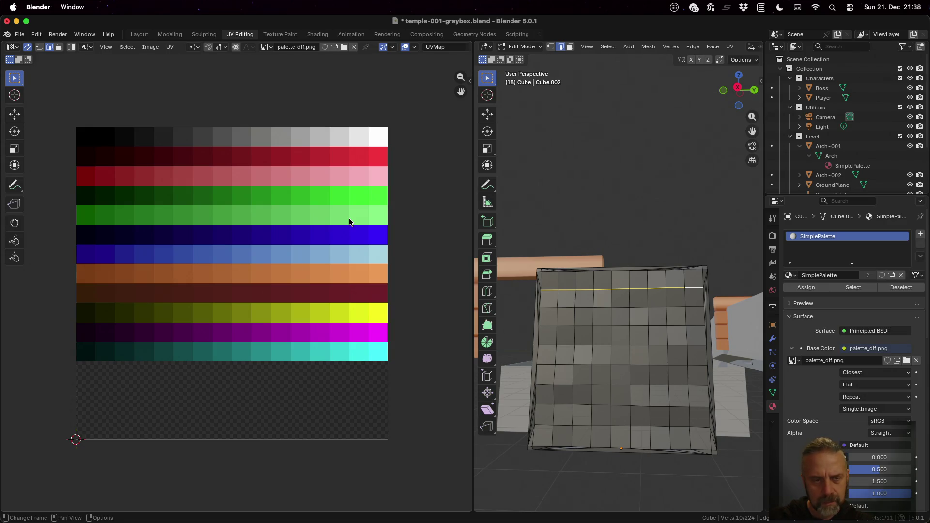
{"action": "key", "text": "g"}
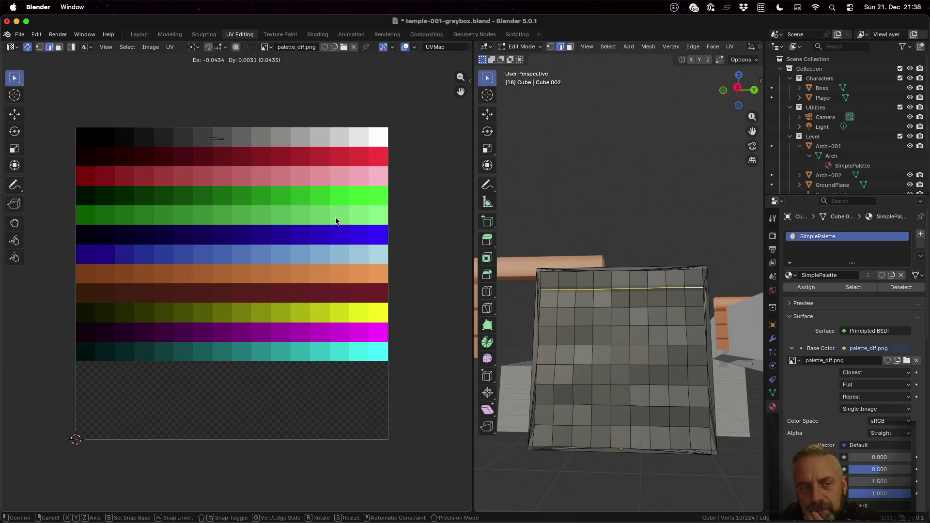
{"action": "left_click", "coordinate": [336, 220]}
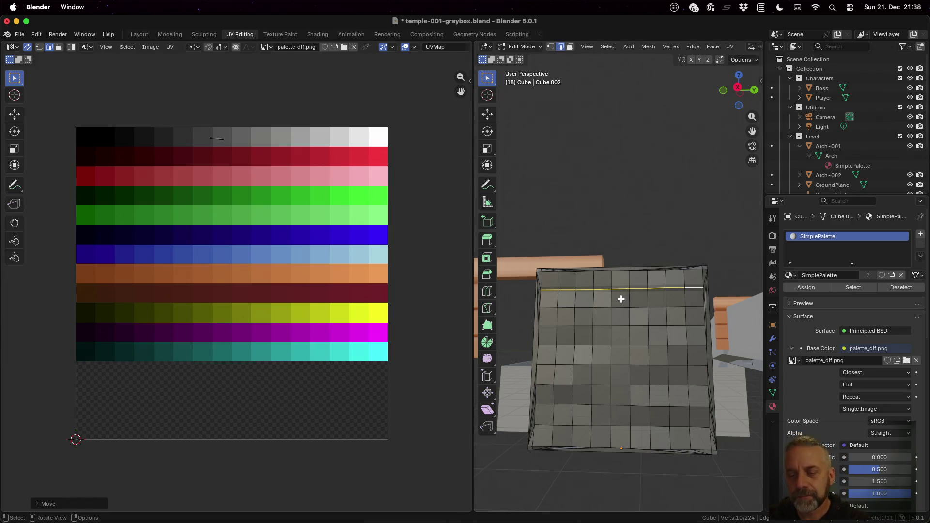
Shift a lower edge row's UVs to a different grey, then stretch that UV edge sideways.
{"action": "left_click", "coordinate": [551, 347]}
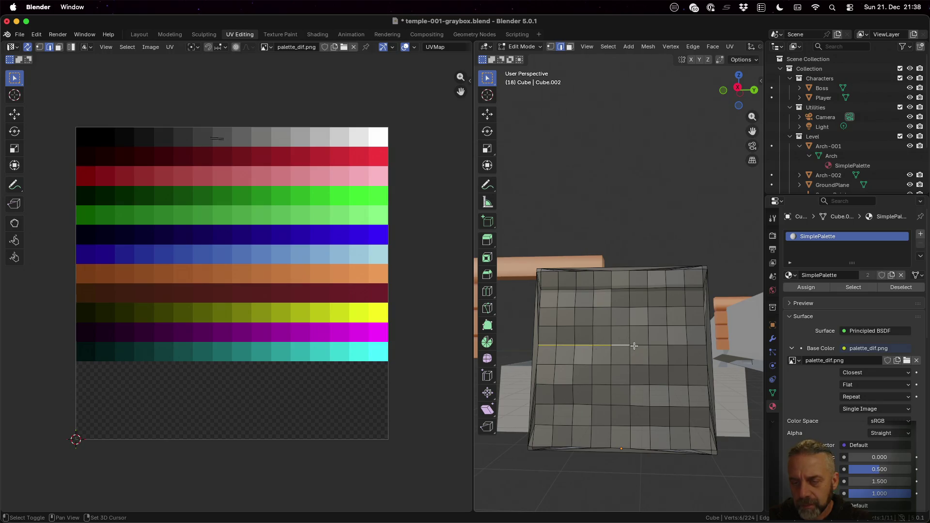
{"action": "left_click", "coordinate": [685, 336], "text": "shift"}
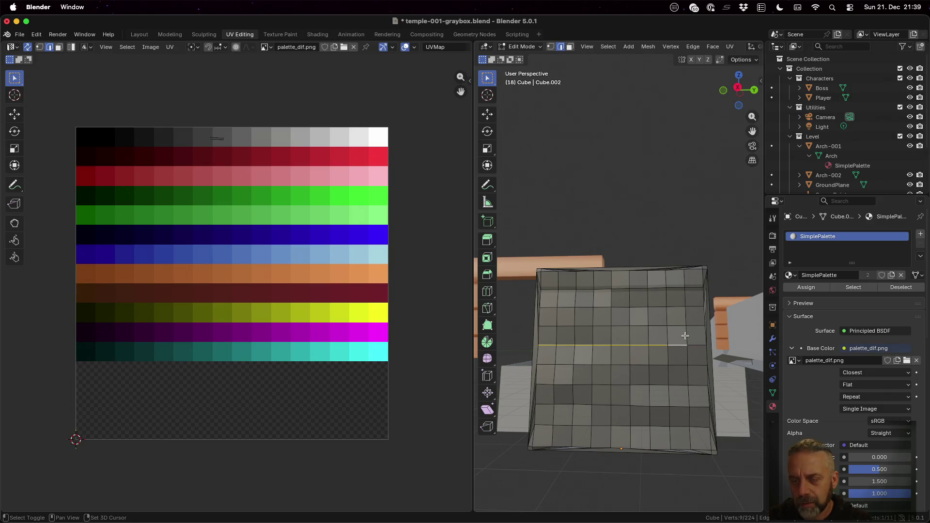
{"action": "left_click", "coordinate": [699, 345], "text": "shift"}
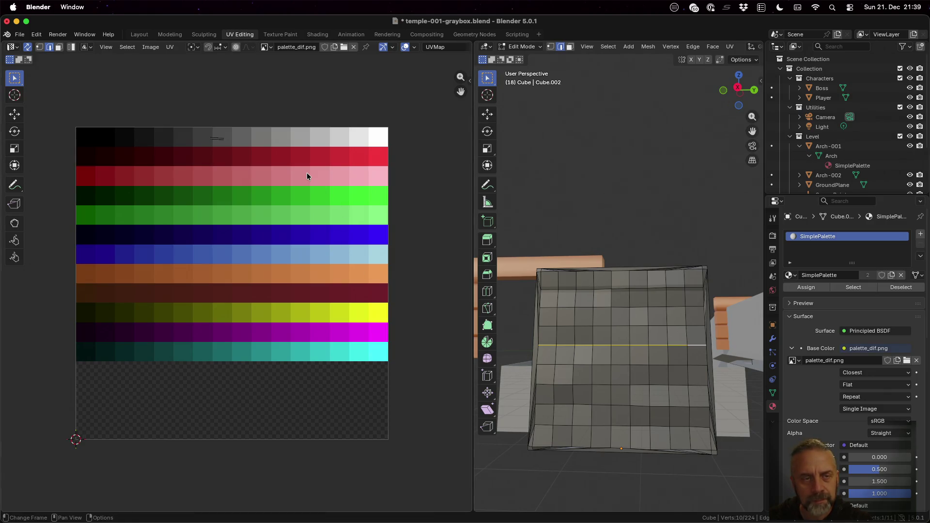
{"action": "key", "text": "g"}
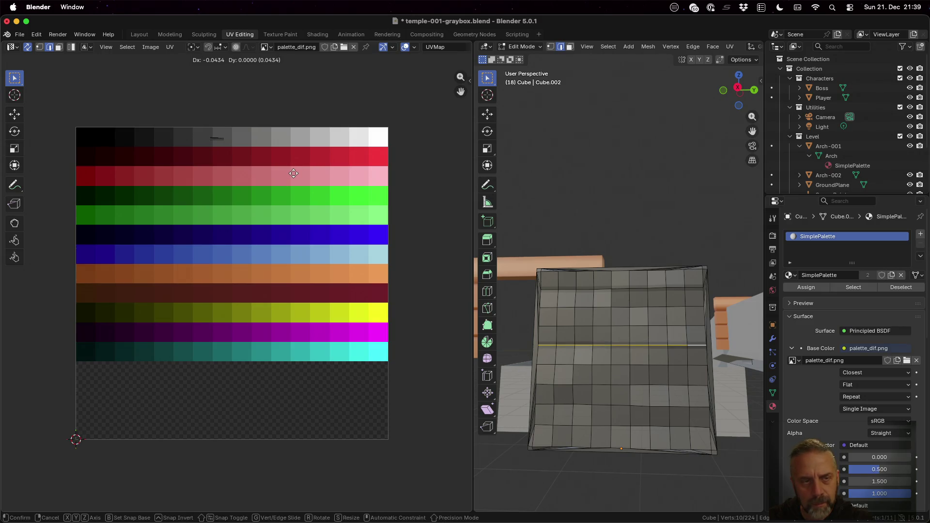
{"action": "left_click", "coordinate": [294, 173]}
{"action": "scroll", "coordinate": [246, 144], "scroll_direction": "up", "scroll_amount": 3}
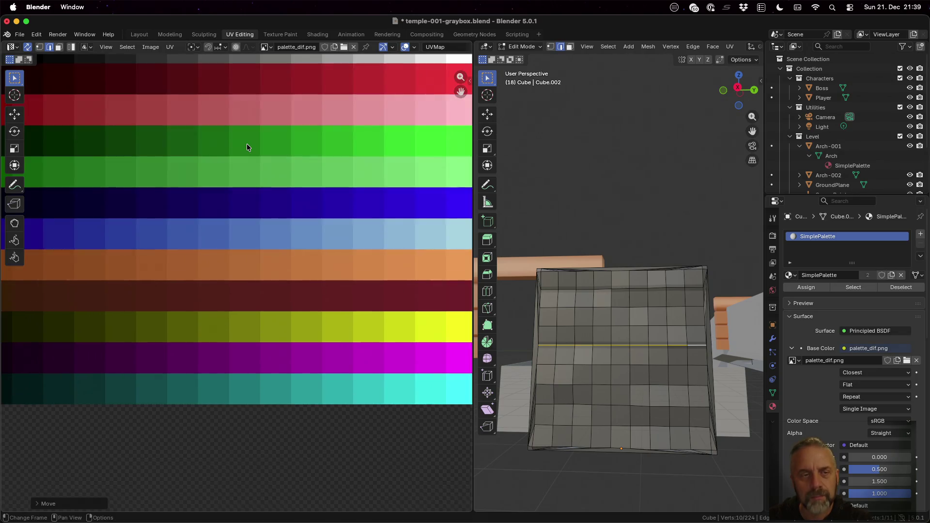
{"action": "scroll", "coordinate": [246, 143], "scroll_direction": "down", "scroll_amount": 2}
{"action": "middle_click_drag", "start_coordinate": [217, 107], "coordinate": [218, 201]}
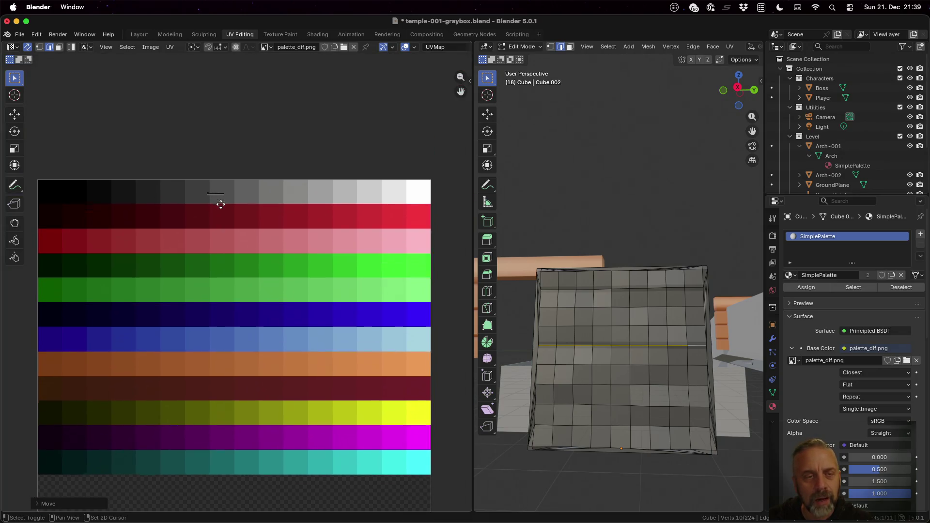
{"action": "scroll", "coordinate": [220, 202], "scroll_direction": "up", "scroll_amount": 3}
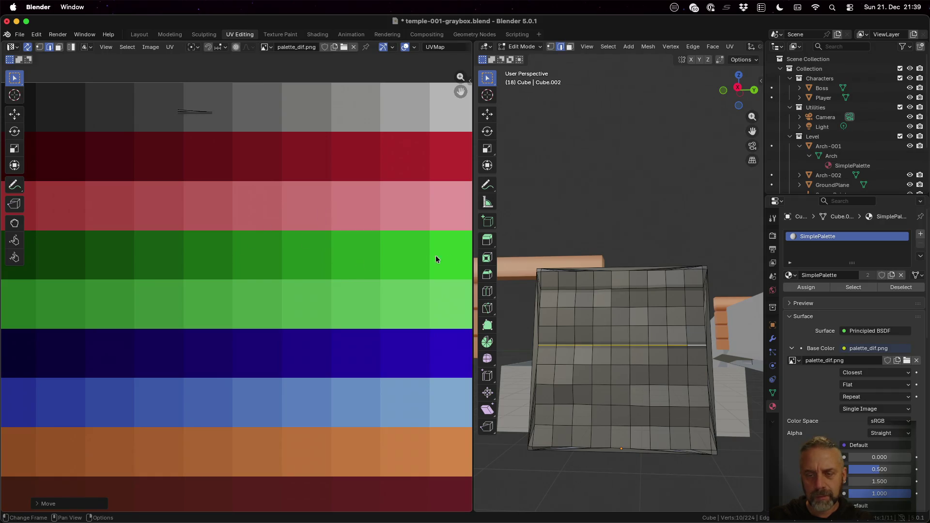
{"action": "key", "text": "g"}
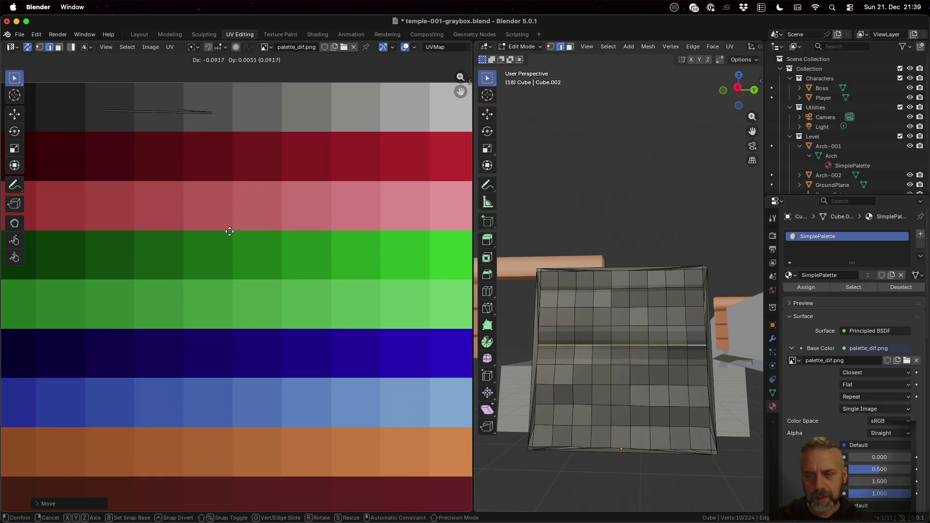
{"action": "left_click", "coordinate": [306, 236]}
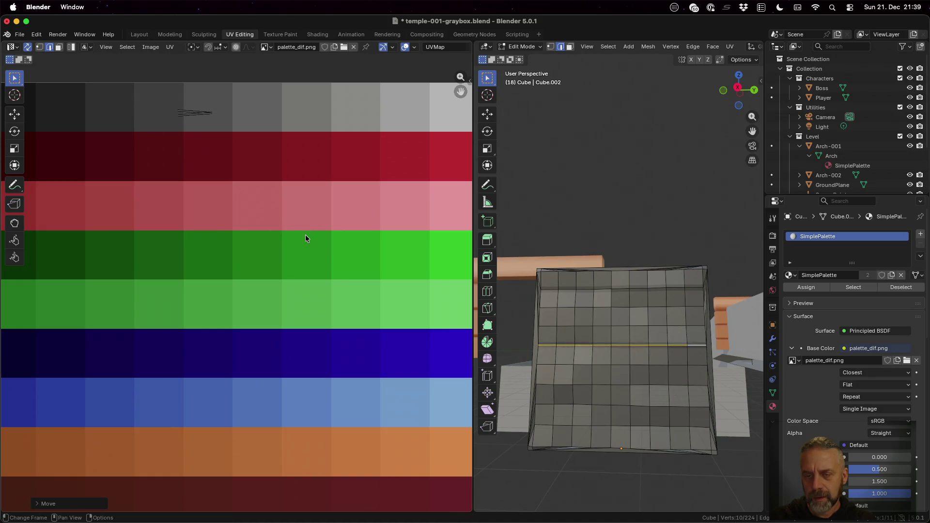
Move five edges along a bottom row onto a new grey shade and return to Object Mode.
{"action": "left_click", "coordinate": [553, 405]}
{"action": "left_click", "coordinate": [581, 404], "text": "shift"}
{"action": "left_click", "coordinate": [603, 405], "text": "shift"}
{"action": "left_click", "coordinate": [639, 404], "text": "shift"}
{"action": "left_click", "coordinate": [669, 405], "text": "shift"}
{"action": "key", "text": "g"}
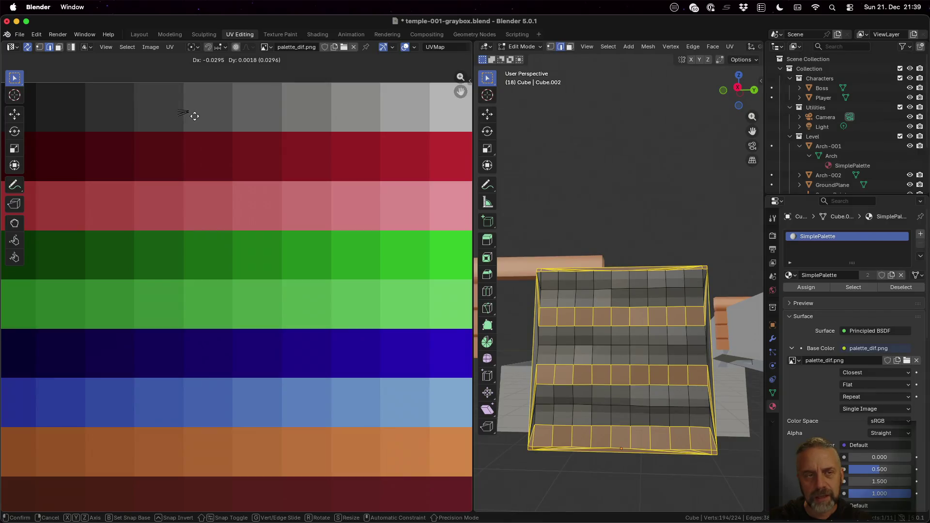
{"action": "left_click", "coordinate": [235, 118]}
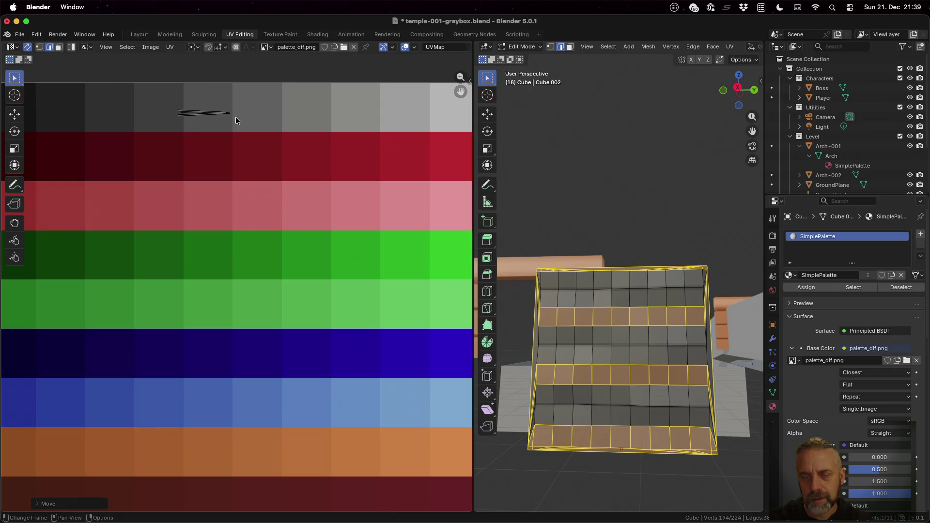
{"action": "key", "text": "Tab"}
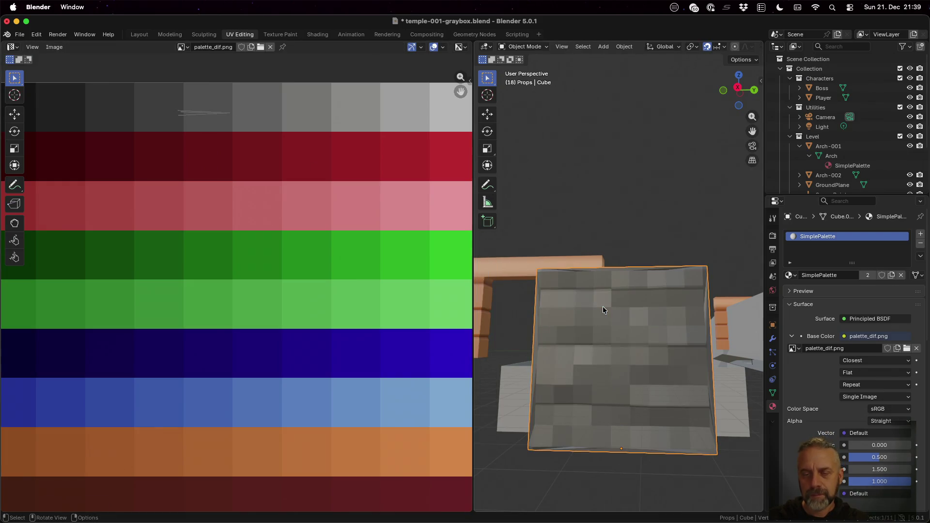
Orbit and zoom around the mottled slab and wall behind, then re-enter Edit Mode.
{"action": "mouse_move", "coordinate": [602, 304]}
{"action": "middle_mouse_down"}
{"action": "mouse_move", "coordinate": [609, 310]}
{"action": "mouse_move", "coordinate": [584, 307]}
{"action": "mouse_move", "coordinate": [574, 335]}
{"action": "mouse_move", "coordinate": [539, 333]}
{"action": "mouse_move", "coordinate": [568, 324]}
{"action": "middle_mouse_up"}
{"action": "mouse_move", "coordinate": [678, 298]}
{"action": "middle_mouse_down"}
{"action": "mouse_move", "coordinate": [635, 308]}
{"action": "mouse_move", "coordinate": [557, 280]}
{"action": "mouse_move", "coordinate": [593, 310]}
{"action": "mouse_move", "coordinate": [576, 315]}
{"action": "mouse_move", "coordinate": [610, 320]}
{"action": "mouse_move", "coordinate": [585, 321]}
{"action": "middle_mouse_up"}
{"action": "scroll", "coordinate": [585, 322], "scroll_direction": "up", "scroll_amount": 5}
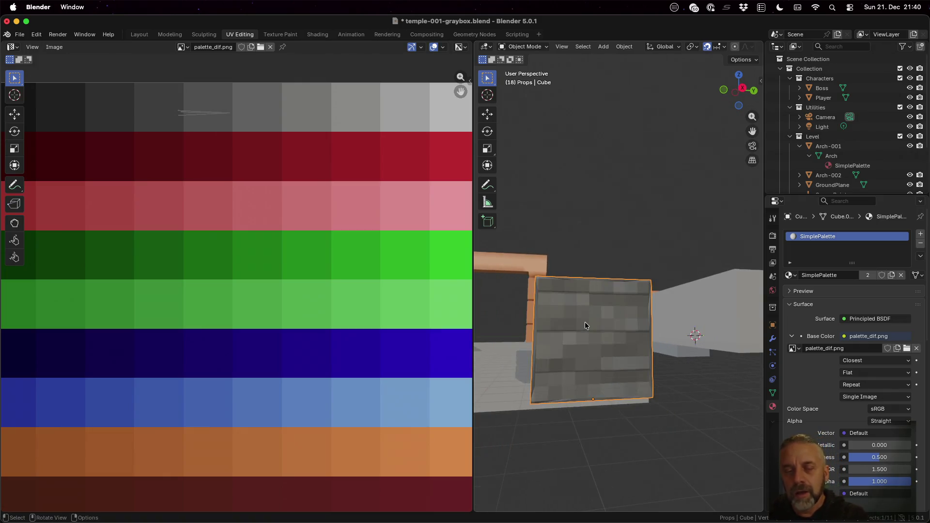
{"action": "scroll", "coordinate": [583, 324], "scroll_direction": "down", "scroll_amount": 4}
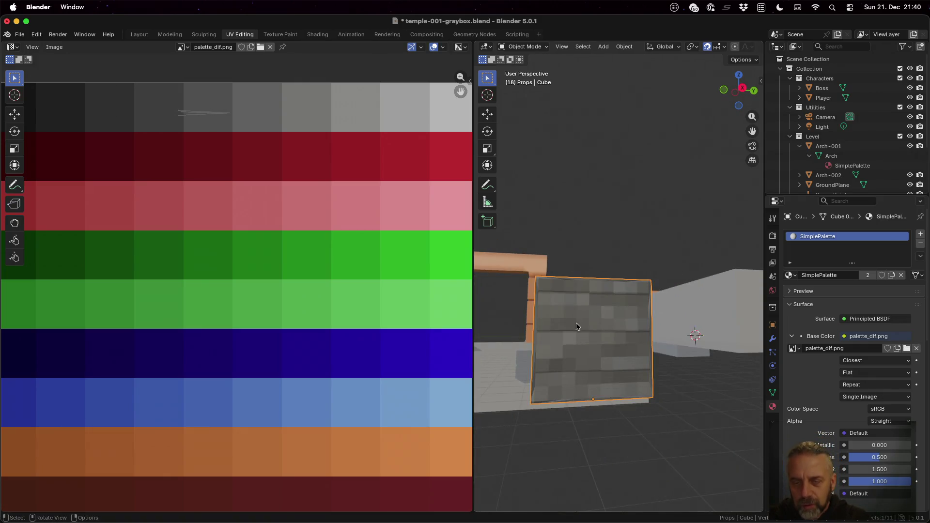
{"action": "scroll", "coordinate": [576, 323], "scroll_direction": "up", "scroll_amount": 2}
{"action": "key", "text": "Tab"}
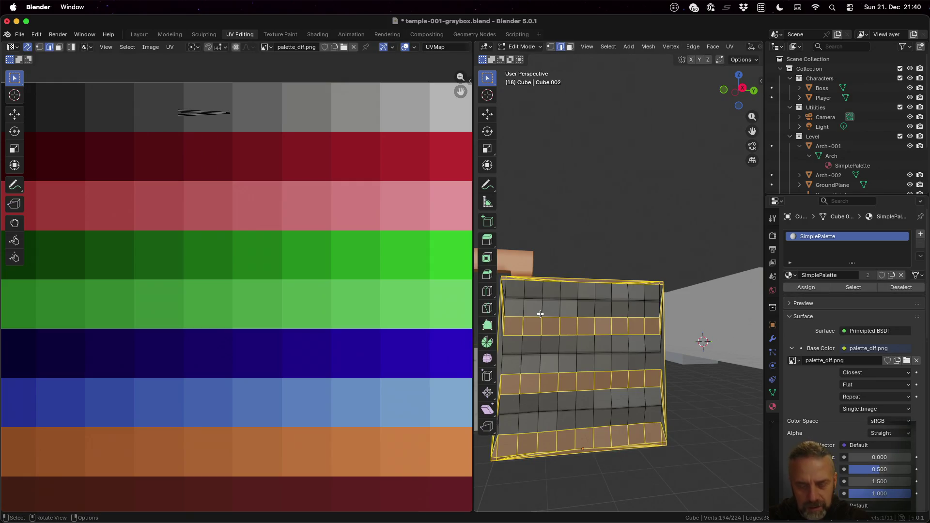
Select four vertical edges on the slab and shift their UVs onto the grey palette row.
{"action": "left_click", "coordinate": [524, 307]}
{"action": "key", "text": "shift"}
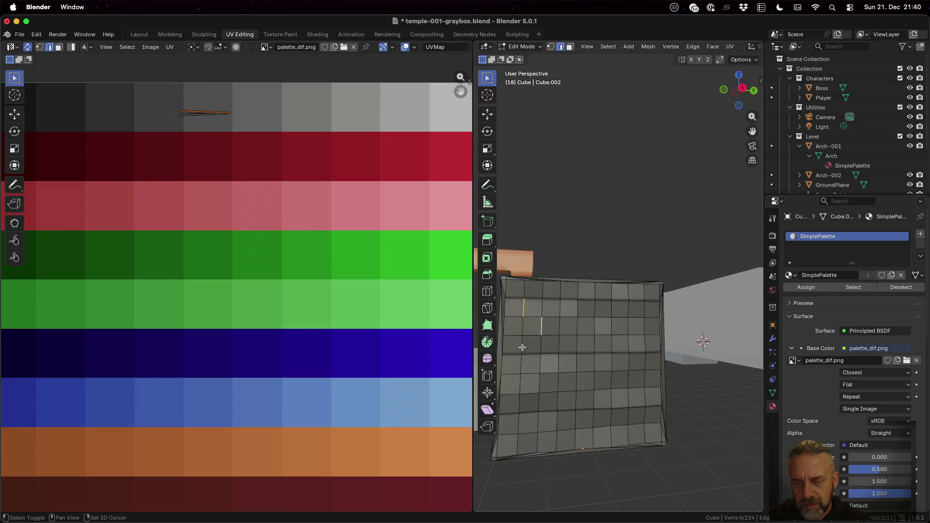
{"action": "left_click", "coordinate": [520, 385], "text": "shift"}
{"action": "left_click", "coordinate": [538, 405], "text": "shift"}
{"action": "left_click", "coordinate": [520, 428], "text": "shift"}
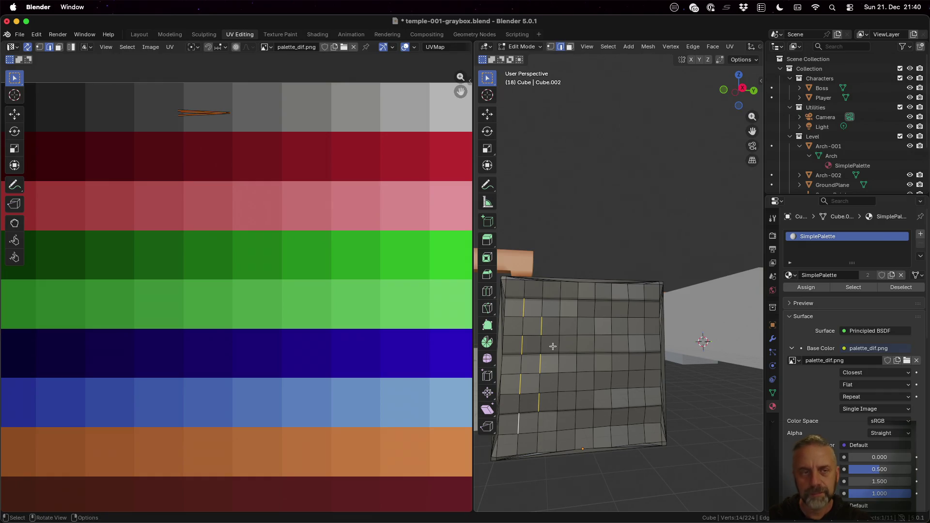
{"action": "key", "text": "g"}
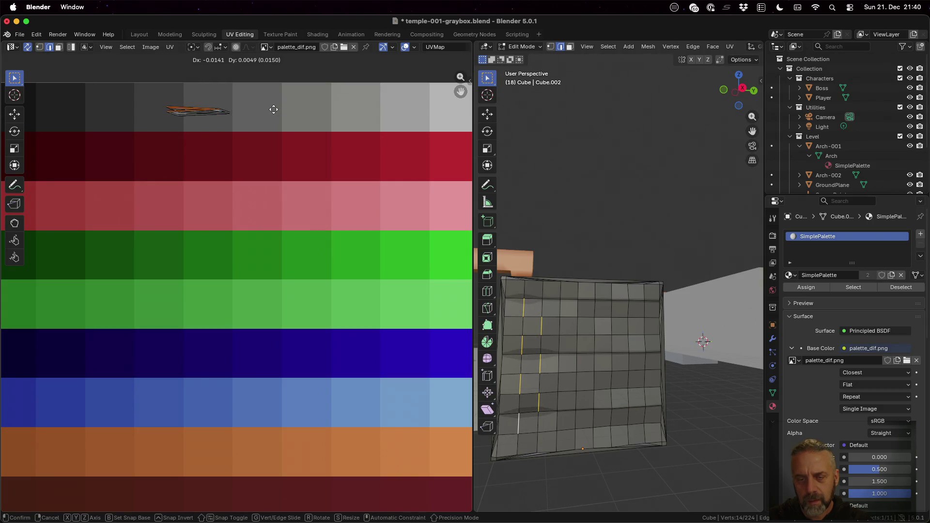
{"action": "left_click", "coordinate": [280, 110]}
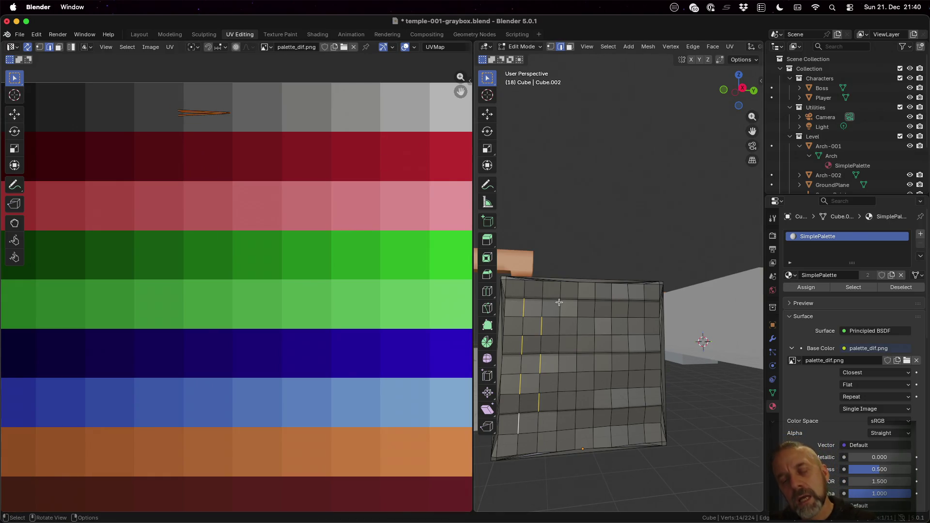
Move a single face's UVs onto the grey shades, frame the slab, and select an edge in edge mode.
{"action": "key", "text": "3"}
{"action": "left_click", "coordinate": [538, 307]}
{"action": "key", "text": "g"}
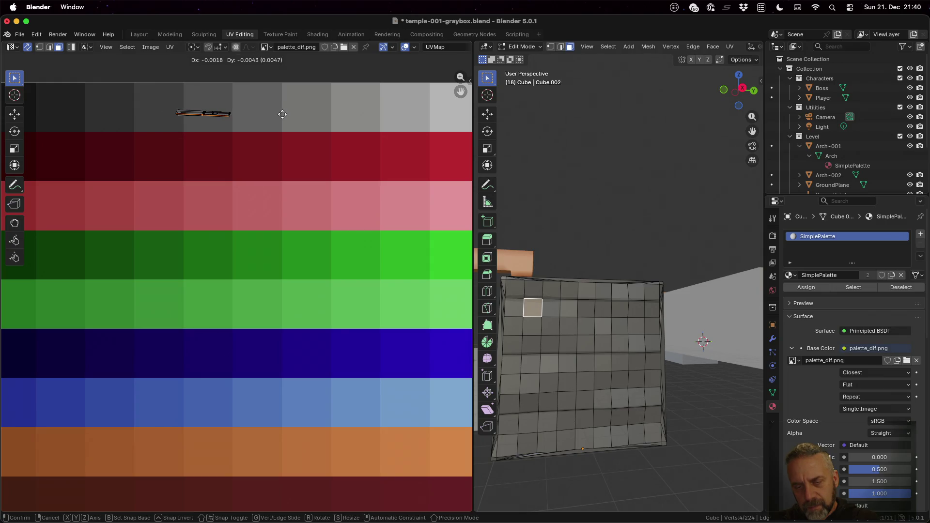
{"action": "left_click", "coordinate": [285, 115]}
{"action": "mouse_move", "coordinate": [622, 395]}
{"action": "middle_mouse_down"}
{"action": "mouse_move", "coordinate": [560, 313]}
{"action": "mouse_move", "coordinate": [729, 327]}
{"action": "mouse_move", "coordinate": [593, 322]}
{"action": "mouse_move", "coordinate": [668, 328]}
{"action": "mouse_move", "coordinate": [710, 357]}
{"action": "mouse_move", "coordinate": [639, 276]}
{"action": "mouse_move", "coordinate": [647, 278]}
{"action": "mouse_move", "coordinate": [636, 276]}
{"action": "middle_mouse_up"}
{"action": "key", "text": "KP_Decimal"}
{"action": "key", "text": "2"}
{"action": "left_click", "coordinate": [556, 254]}
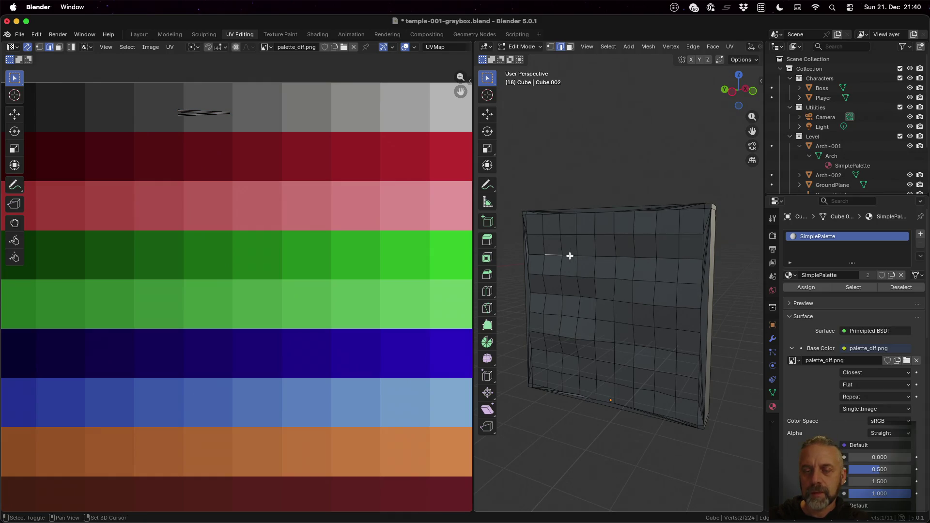
Slide the UVs of the upper edge row, out to the slab's right side, to the left.
{"action": "left_click", "coordinate": [611, 255], "text": "shift"}
{"action": "left_click", "coordinate": [632, 257], "text": "shift"}
{"action": "left_click", "coordinate": [652, 257], "text": "shift"}
{"action": "left_click", "coordinate": [678, 258], "text": "shift"}
{"action": "left_click", "coordinate": [691, 259], "text": "shift"}
{"action": "key", "text": "g"}
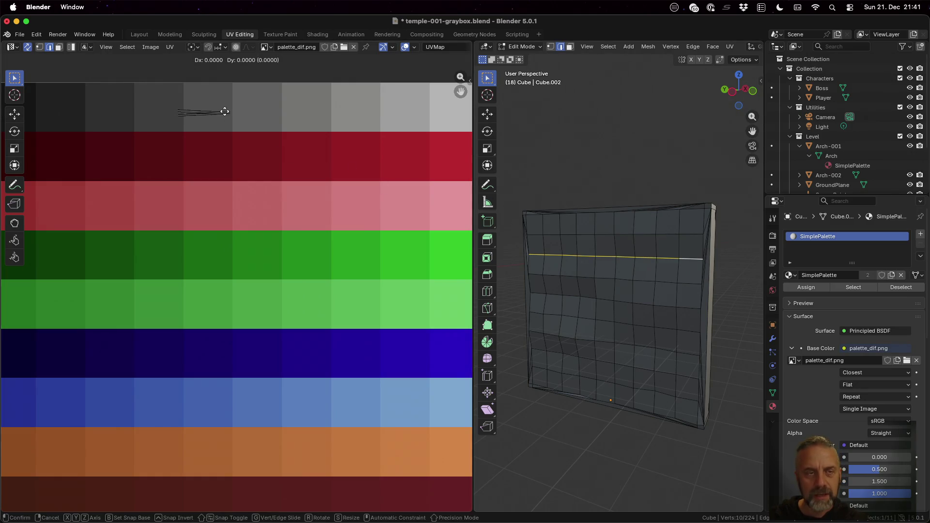
{"action": "left_click", "coordinate": [175, 112]}
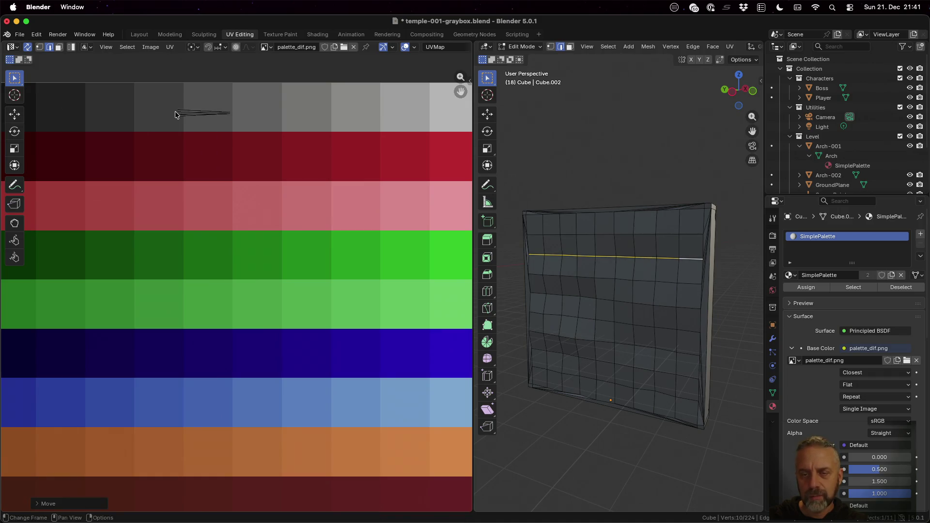
Shift the UVs of a lower run of three edges to the left.
{"action": "left_click", "coordinate": [538, 294]}
{"action": "left_click", "coordinate": [554, 294], "text": "shift"}
{"action": "left_click", "coordinate": [579, 295], "text": "shift"}
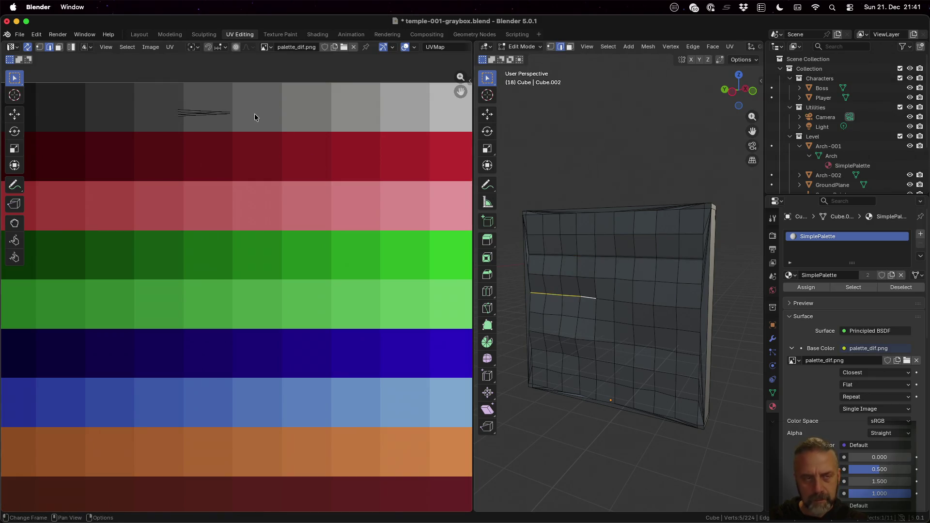
{"action": "key", "text": "g"}
{"action": "left_click", "coordinate": [193, 113]}
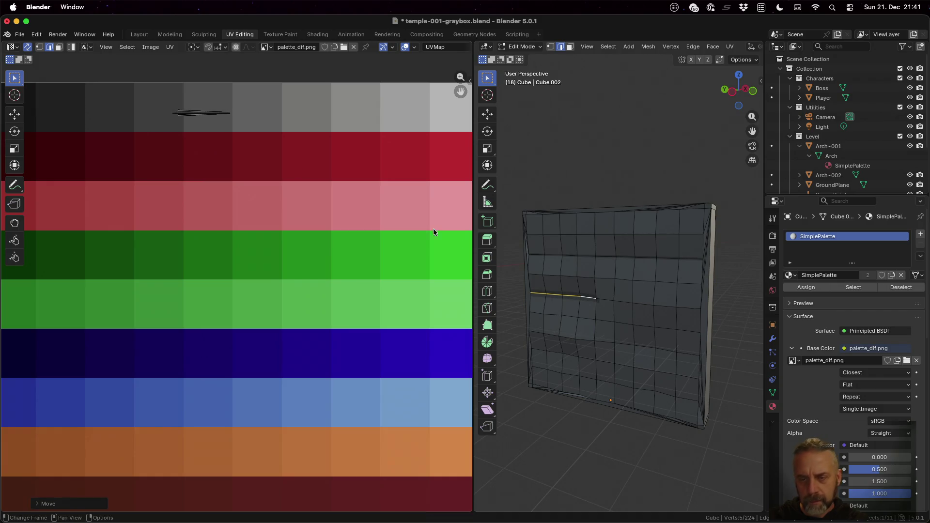
Offset the UVs of four lower edges and one short left edge to stagger the blocks.
{"action": "left_click", "coordinate": [616, 343]}
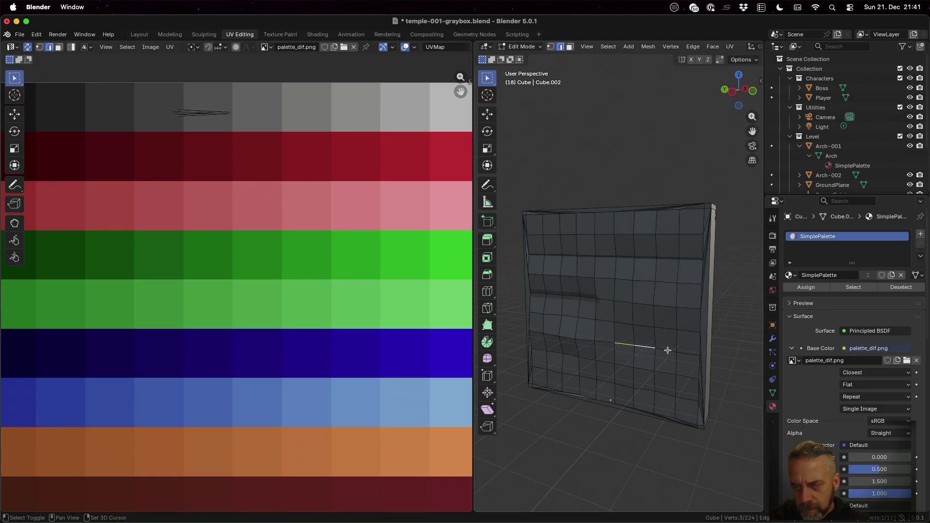
{"action": "left_click", "coordinate": [688, 352], "text": "ctrl"}
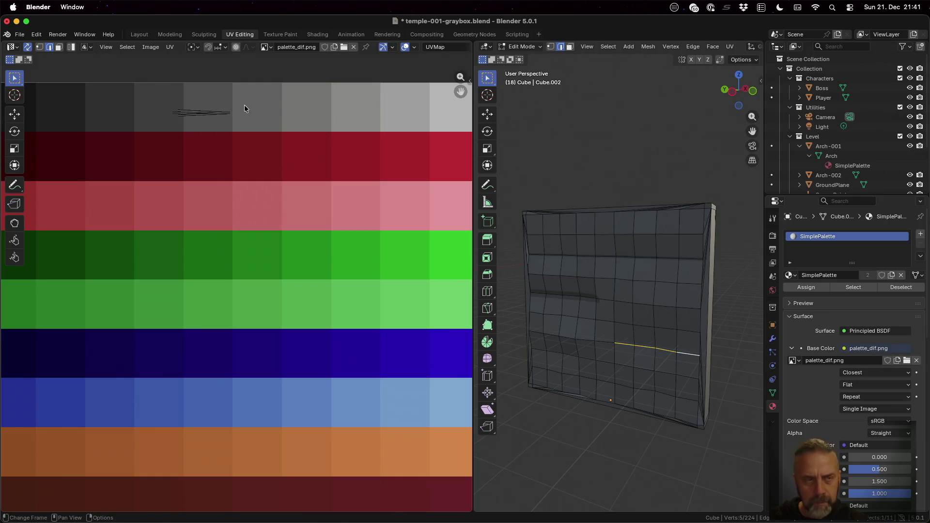
{"action": "key", "text": "g"}
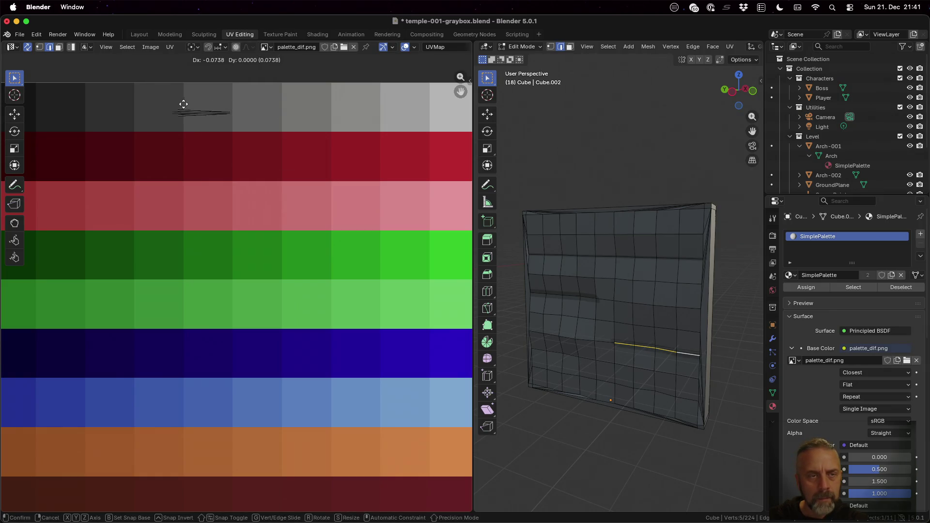
{"action": "left_click", "coordinate": [183, 105]}
{"action": "left_click", "coordinate": [539, 347]}
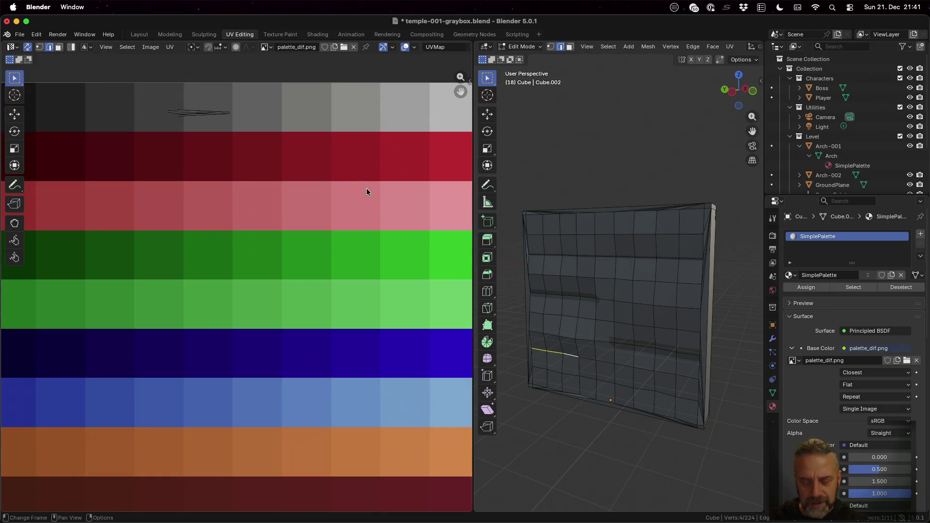
{"action": "key", "text": "g"}
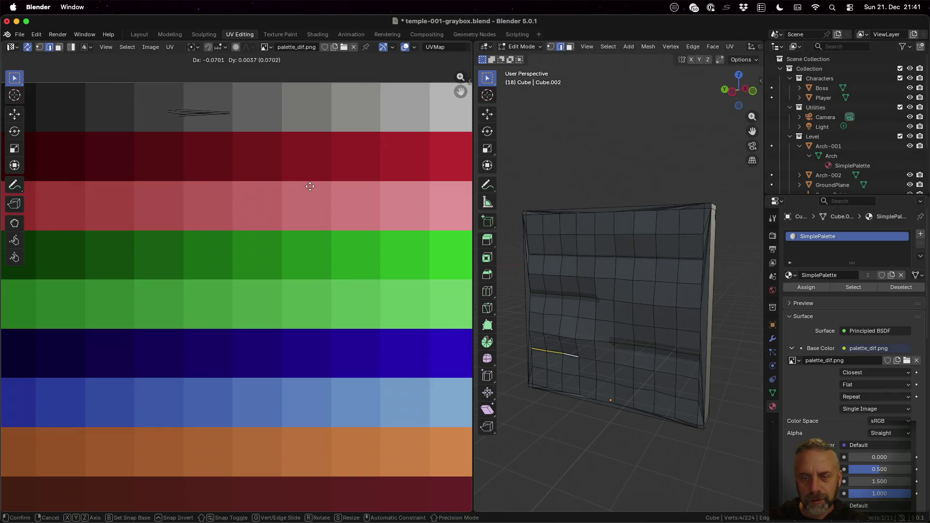
{"action": "left_click", "coordinate": [310, 187]}
Box-select the UV edge ends at the island's left, move them, and return to Object Mode.
{"action": "left_click", "coordinate": [622, 307]}
{"action": "mouse_move", "coordinate": [620, 313]}
{"action": "middle_mouse_down"}
{"action": "mouse_move", "coordinate": [595, 320]}
{"action": "mouse_move", "coordinate": [587, 307]}
{"action": "mouse_move", "coordinate": [600, 276]}
{"action": "mouse_move", "coordinate": [660, 287]}
{"action": "mouse_move", "coordinate": [674, 311]}
{"action": "mouse_move", "coordinate": [641, 313]}
{"action": "middle_mouse_up"}
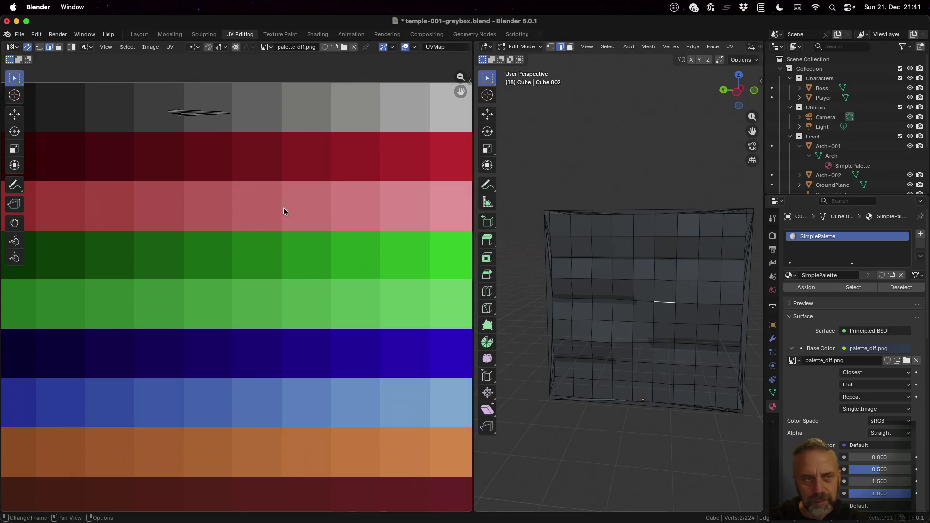
{"action": "left_click", "coordinate": [181, 114]}
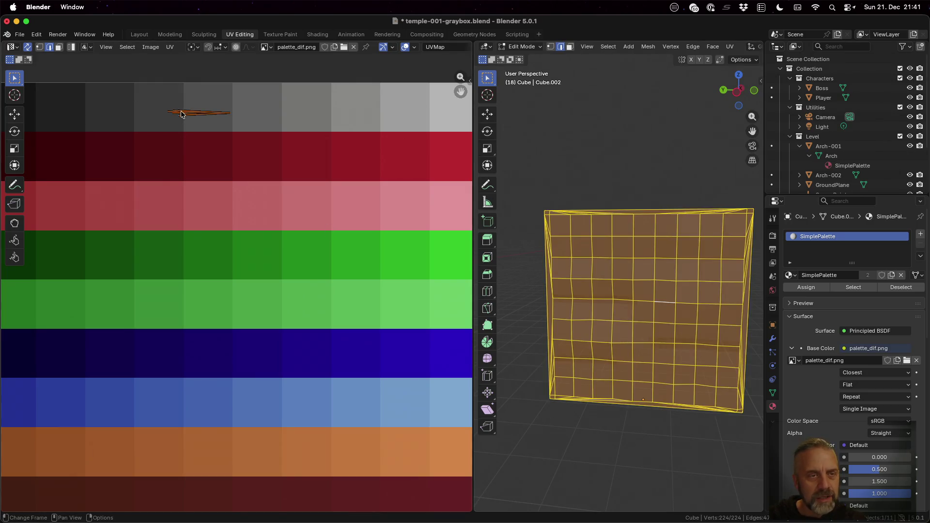
{"action": "key", "text": "alt+a"}
{"action": "key", "text": "b"}
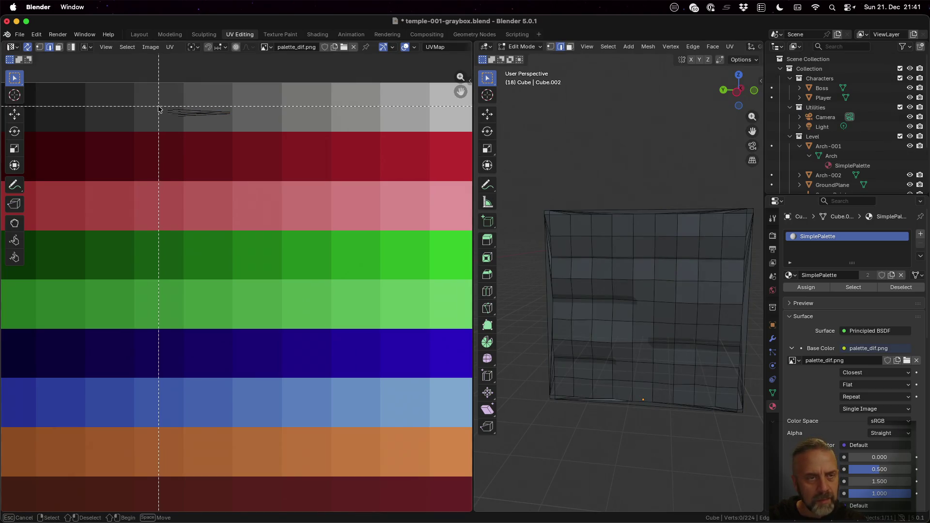
{"action": "left_click_drag", "start_coordinate": [168, 117], "coordinate": [174, 124]}
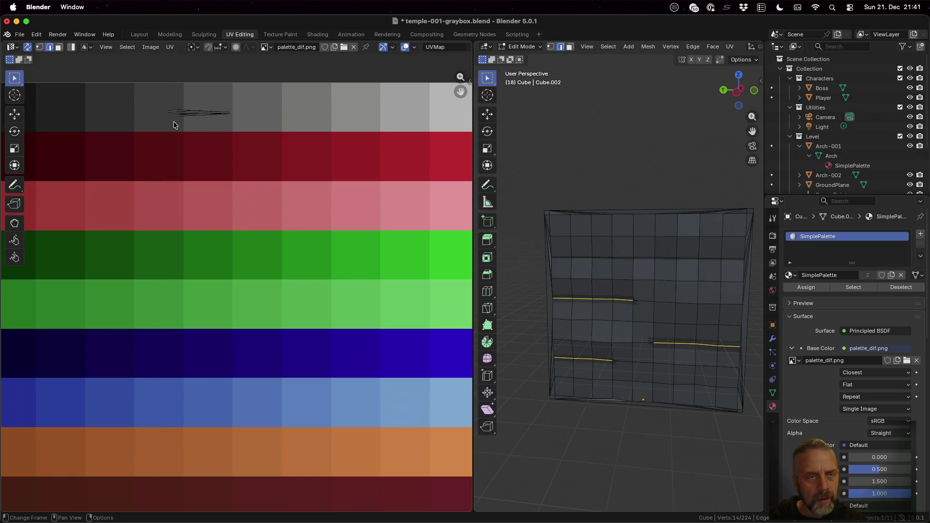
{"action": "key", "text": "g"}
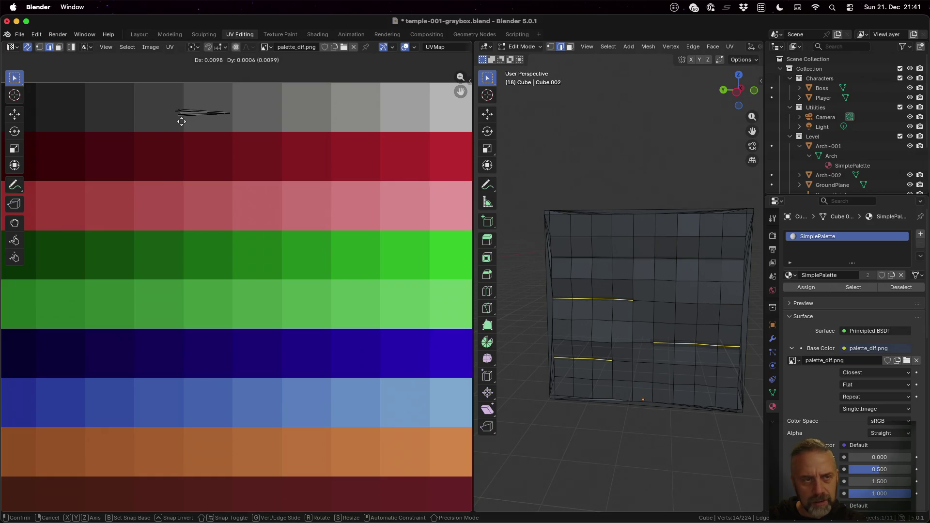
{"action": "left_click", "coordinate": [181, 122]}
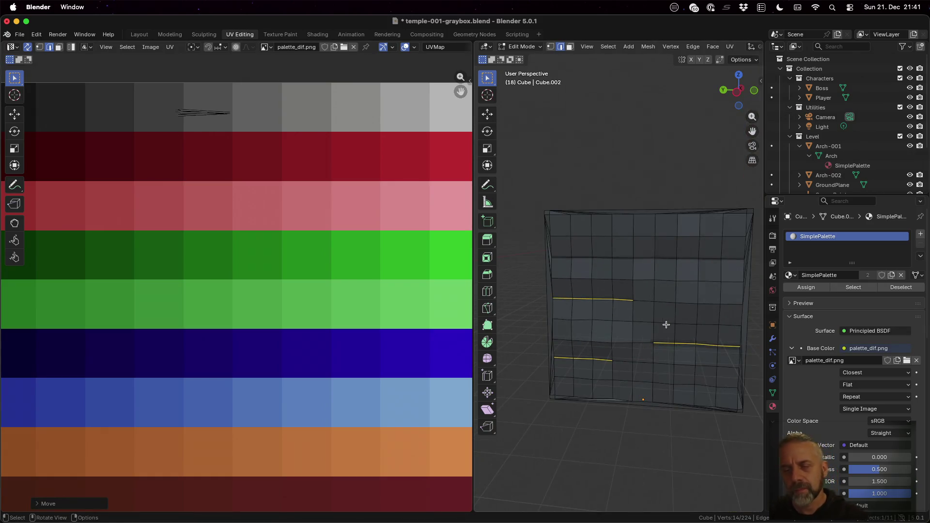
{"action": "key", "text": "Tab"}
{"action": "mouse_move", "coordinate": [688, 335]}
{"action": "middle_mouse_down"}
{"action": "mouse_move", "coordinate": [660, 300]}
{"action": "mouse_move", "coordinate": [652, 309]}
{"action": "mouse_move", "coordinate": [759, 341]}
{"action": "mouse_move", "coordinate": [546, 338]}
{"action": "mouse_move", "coordinate": [577, 322]}
{"action": "mouse_move", "coordinate": [632, 331]}
{"action": "middle_mouse_up"}
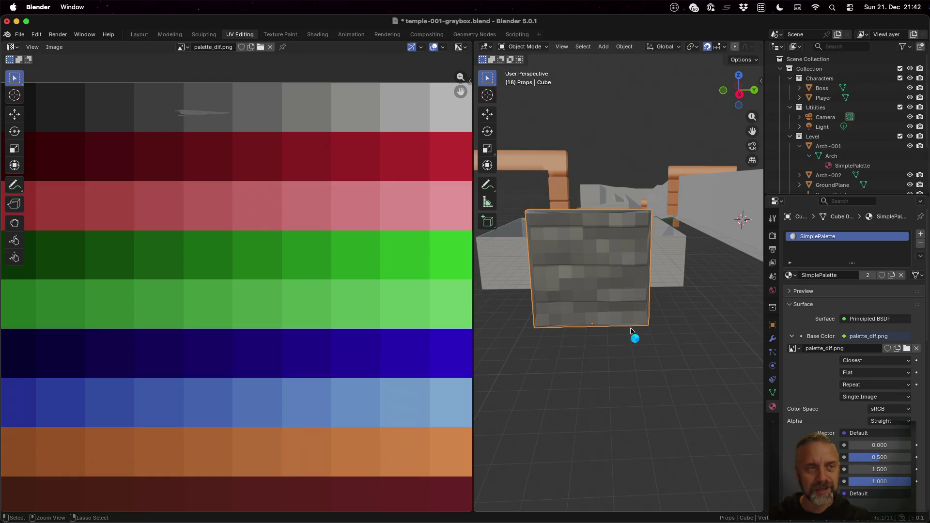
Save the temple file and switch to the Modeling workspace.
{"action": "key", "text": "super+s"}
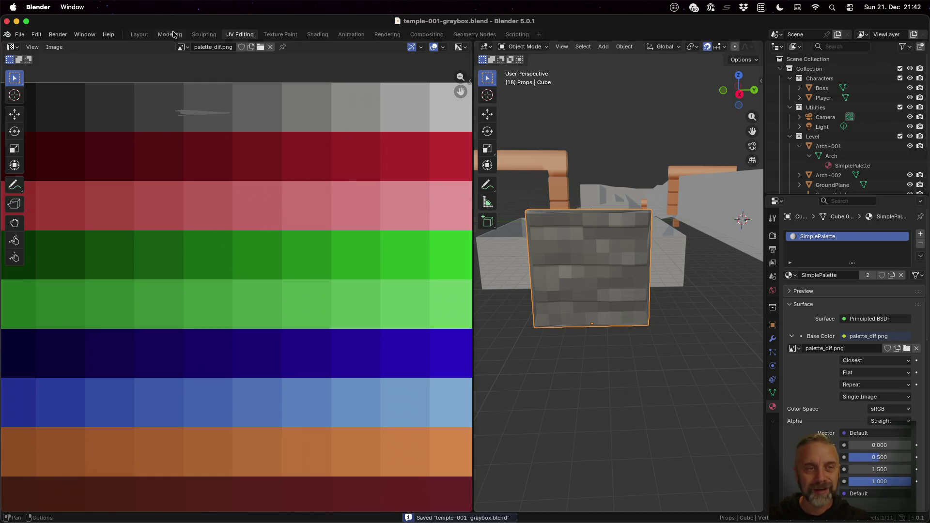
{"action": "left_click", "coordinate": [169, 34]}
{"action": "scroll", "coordinate": [418, 297], "scroll_direction": "down", "scroll_amount": 4}
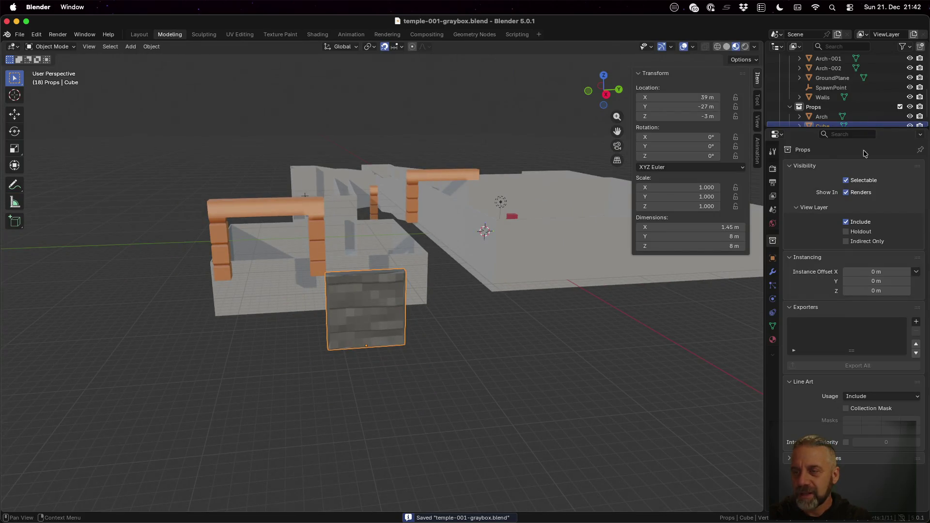
{"action": "scroll", "coordinate": [428, 324], "scroll_direction": "down", "scroll_amount": 2}
View the whole temple level from above and make a linked duplicate of the slab.
{"action": "middle_click_drag", "start_coordinate": [415, 259], "coordinate": [482, 302]}
{"action": "scroll", "coordinate": [264, 235], "scroll_direction": "down", "scroll_amount": 4}
{"action": "middle_click_drag", "start_coordinate": [233, 220], "coordinate": [225, 236]}
{"action": "scroll", "coordinate": [224, 237], "scroll_direction": "down", "scroll_amount": 3}
{"action": "scroll", "coordinate": [289, 283], "scroll_direction": "up", "scroll_amount": 6}
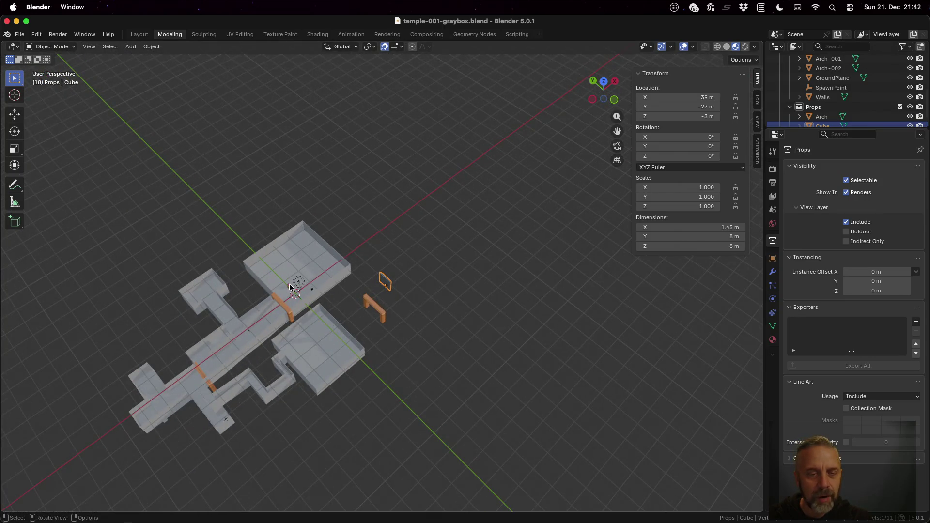
{"action": "scroll", "coordinate": [289, 284], "scroll_direction": "up", "scroll_amount": 1}
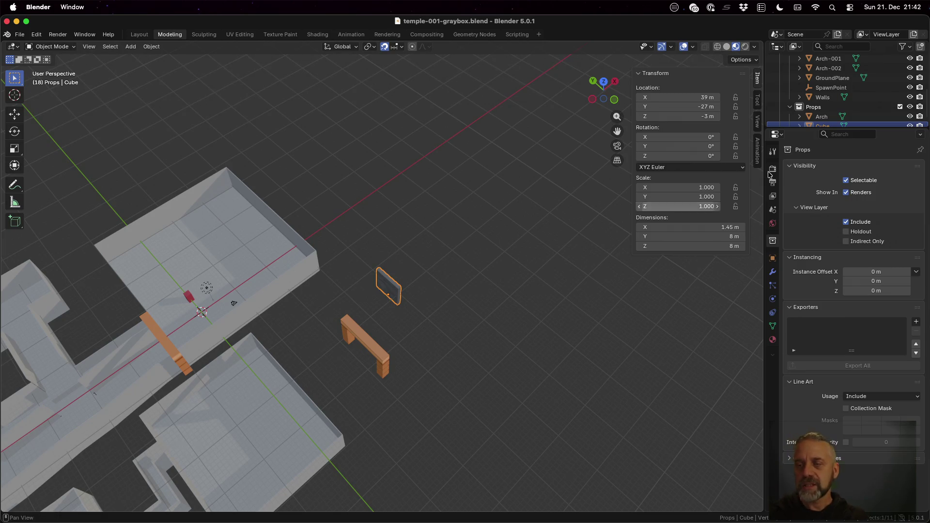
{"action": "left_click", "coordinate": [151, 46]}
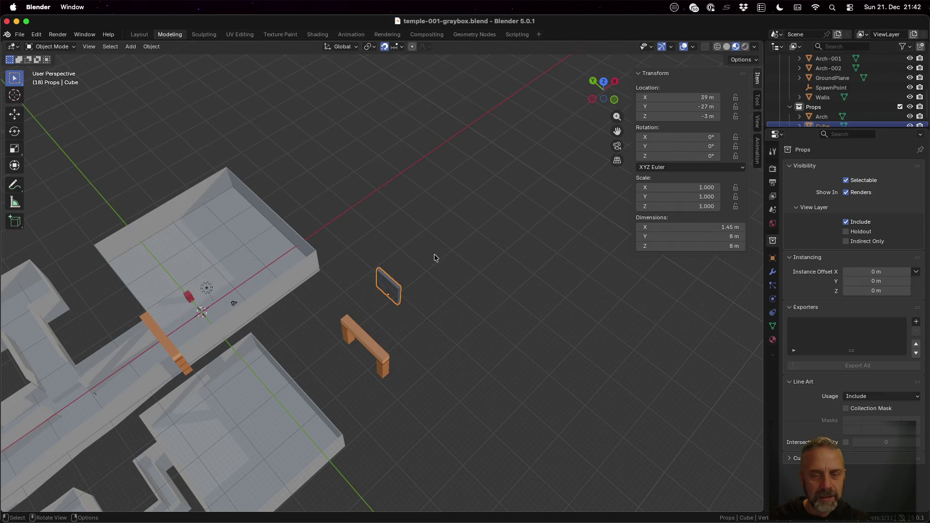
{"action": "key", "text": "alt+d"}
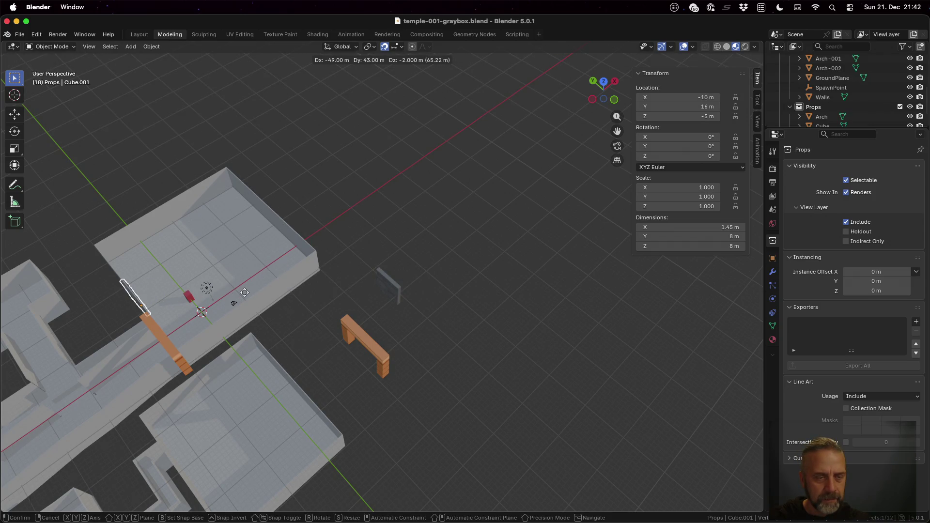
Drop the linked copy by the corridor wall, then briefly edit and exit the original slab.
{"action": "left_click", "coordinate": [245, 292]}
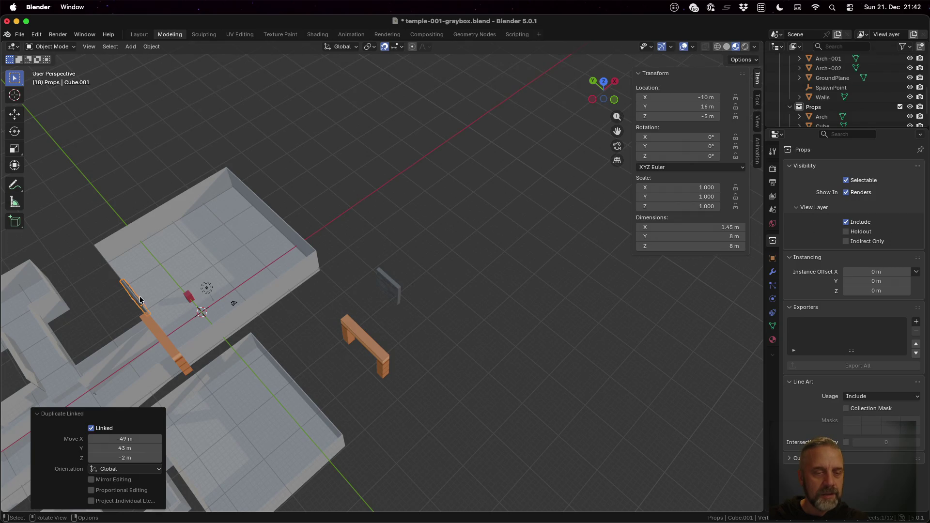
{"action": "left_click", "coordinate": [388, 286]}
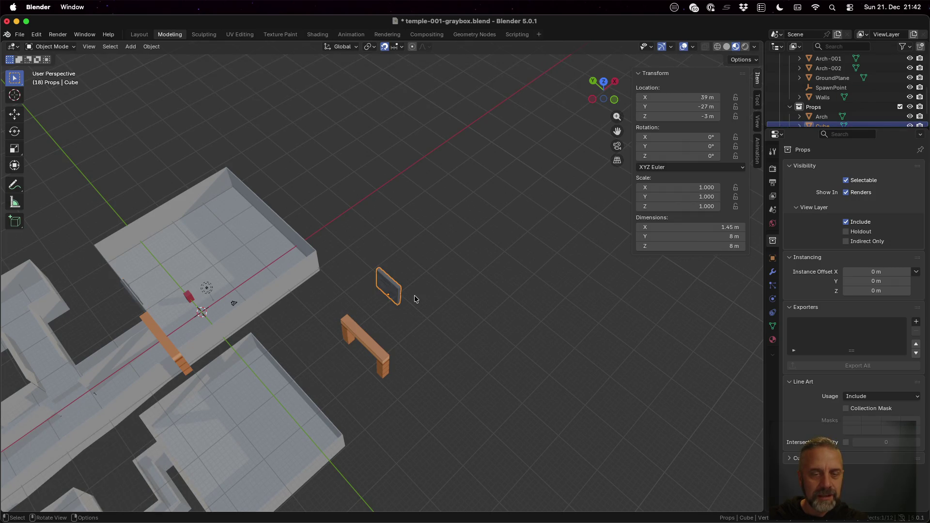
{"action": "key", "text": "Tab"}
{"action": "left_click", "coordinate": [402, 291]}
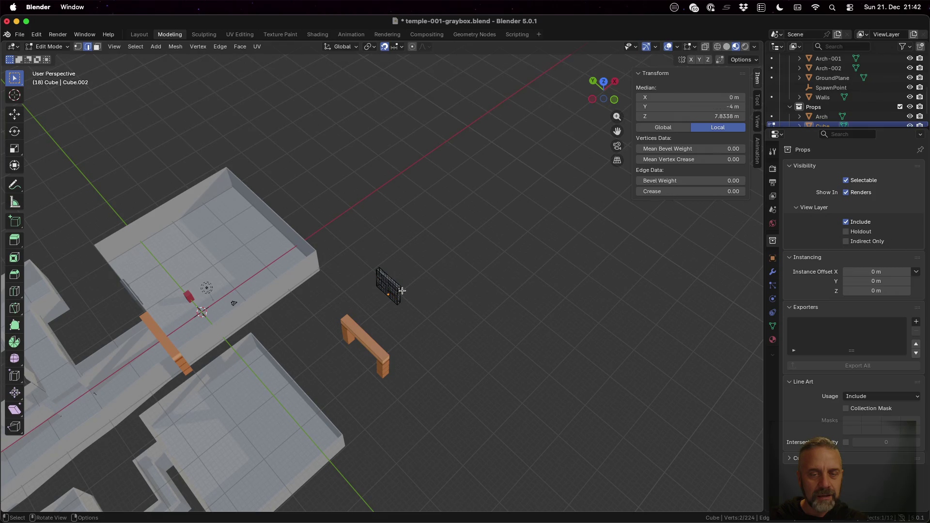
{"action": "key", "text": "g"}
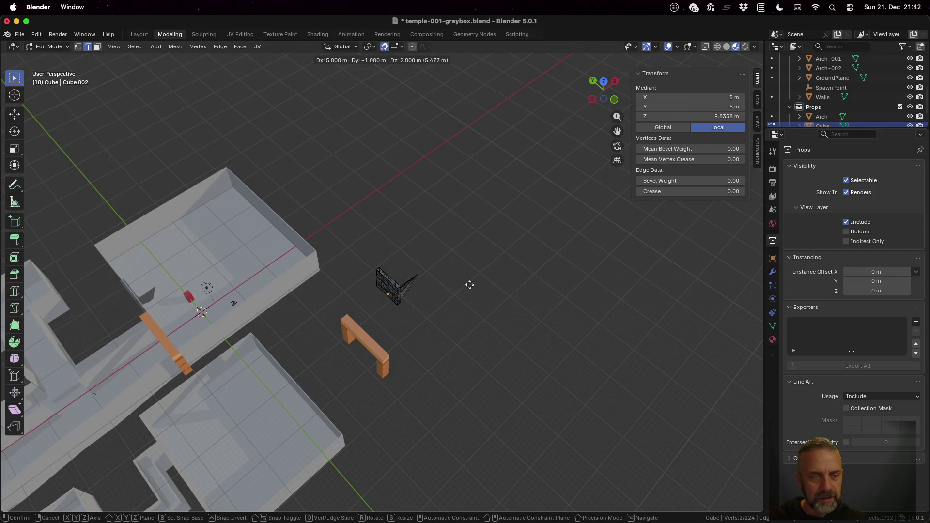
{"action": "key", "text": "Escape"}
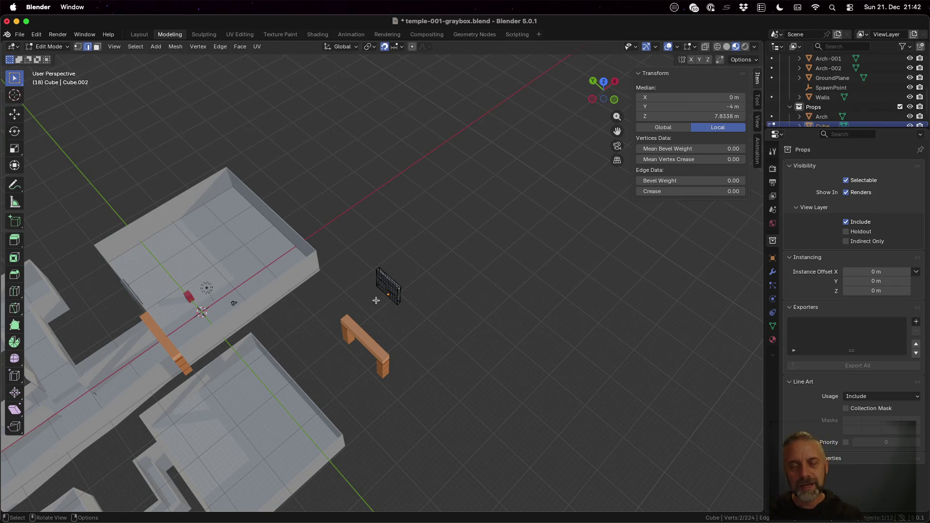
{"action": "key", "text": "Tab"}
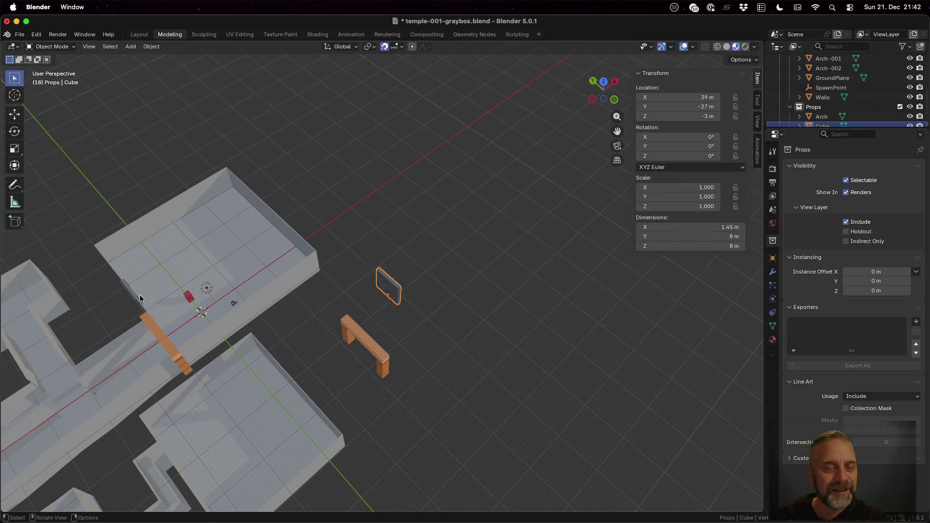
Raise the linked slab copy Cube.001 vertically to floor level at Z 0.
{"action": "left_click", "coordinate": [134, 297]}
{"action": "mouse_move", "coordinate": [359, 220]}
{"action": "middle_mouse_down"}
{"action": "mouse_move", "coordinate": [289, 231]}
{"action": "mouse_move", "coordinate": [316, 120]}
{"action": "middle_mouse_up"}
{"action": "middle_click", "coordinate": [306, 101], "text": "alt"}
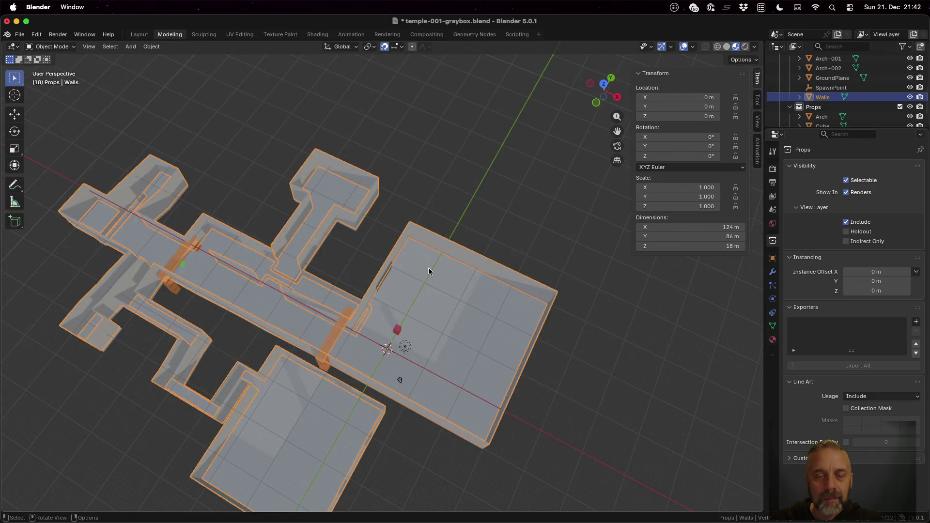
{"action": "scroll", "coordinate": [428, 267], "scroll_direction": "up", "scroll_amount": 6}
{"action": "scroll", "coordinate": [436, 300], "scroll_direction": "down", "scroll_amount": 4}
{"action": "mouse_move", "coordinate": [424, 284]}
{"action": "middle_mouse_down"}
{"action": "mouse_move", "coordinate": [407, 236]}
{"action": "mouse_move", "coordinate": [402, 282]}
{"action": "middle_mouse_up"}
{"action": "left_click", "coordinate": [402, 282]}
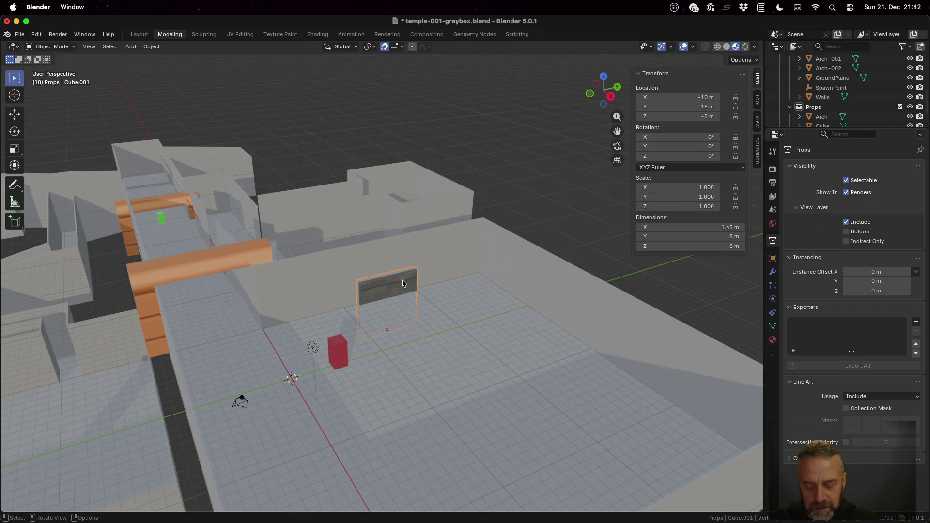
{"action": "key", "text": "g"}
{"action": "key", "text": "z"}
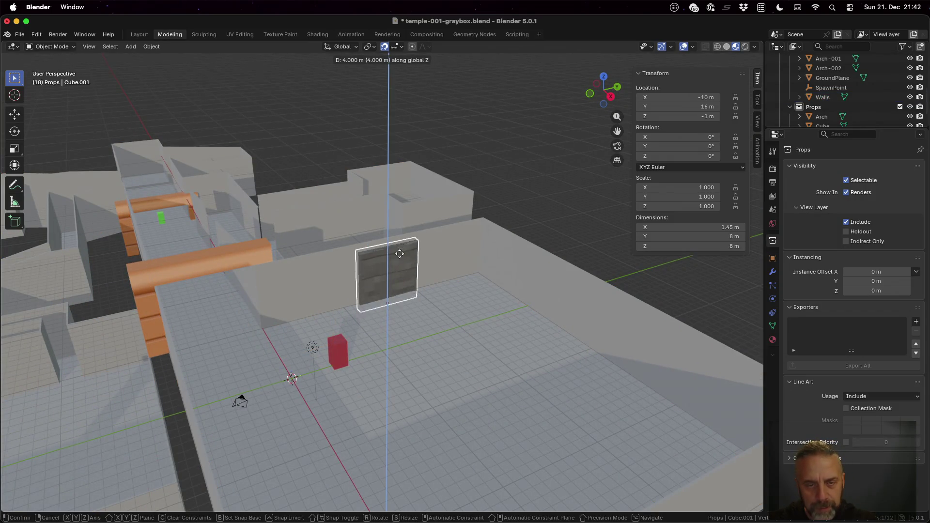
{"action": "left_click", "coordinate": [408, 257]}
{"action": "mouse_move", "coordinate": [407, 256]}
{"action": "middle_mouse_down"}
{"action": "mouse_move", "coordinate": [448, 306]}
{"action": "mouse_move", "coordinate": [451, 347]}
{"action": "mouse_move", "coordinate": [446, 336]}
{"action": "middle_mouse_up"}
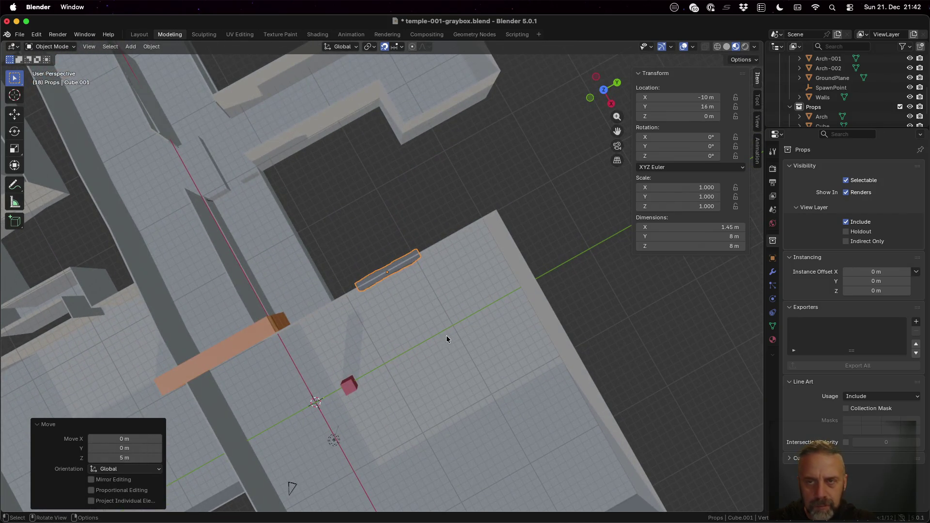
Nudge the slab 1 m along X and then 1 m back.
{"action": "key", "text": "g"}
{"action": "key", "text": "x"}
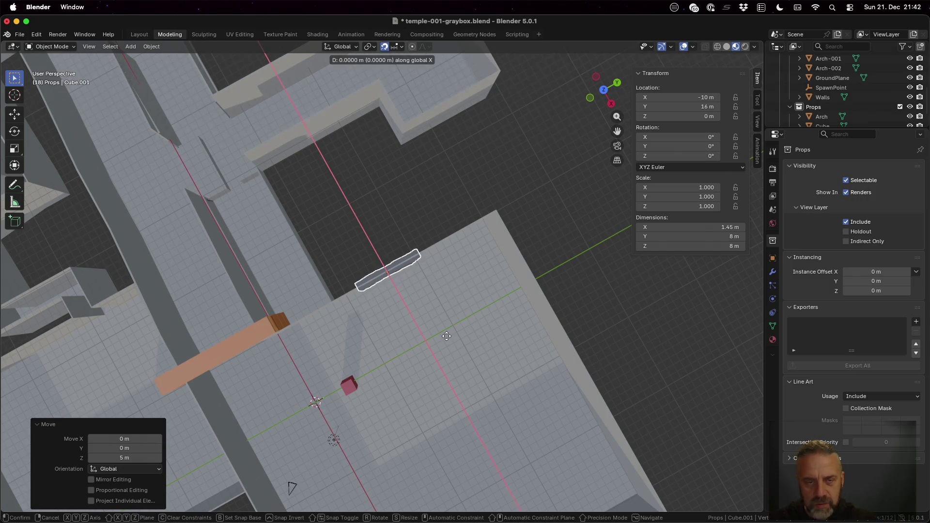
{"action": "key", "text": "1"}
{"action": "key", "text": "Return"}
{"action": "key", "text": "g"}
{"action": "key", "text": "x"}
{"action": "key", "text": "minus"}
{"action": "key", "text": "1"}
{"action": "key", "text": "Return"}
{"action": "scroll", "coordinate": [421, 319], "scroll_direction": "up", "scroll_amount": 2}
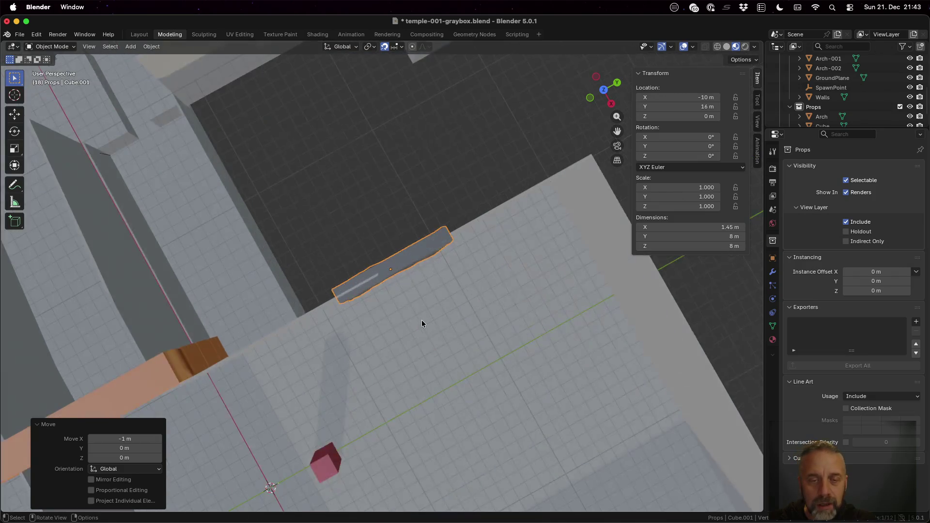
{"action": "scroll", "coordinate": [421, 320], "scroll_direction": "up", "scroll_amount": 4}
Shift the slab −1 m, then −0.5 m, then +1 m along X.
{"action": "key", "text": "g"}
{"action": "key", "text": "x"}
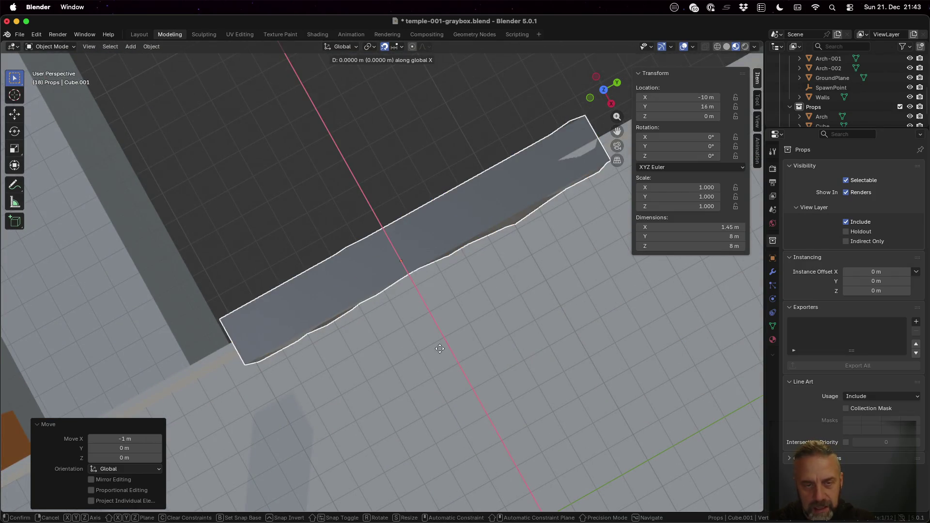
{"action": "key", "text": "minus"}
{"action": "key", "text": "1"}
{"action": "key", "text": "Return"}
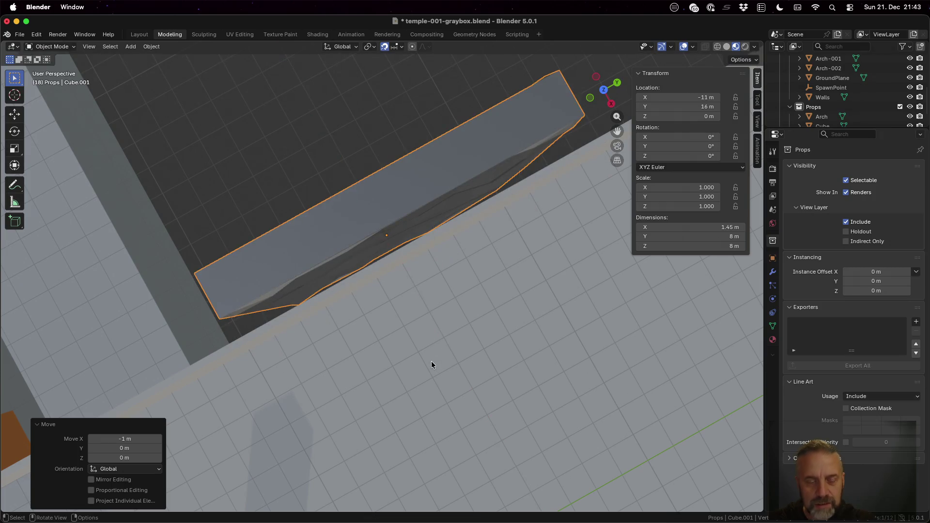
{"action": "scroll", "coordinate": [431, 361], "scroll_direction": "down", "scroll_amount": 3}
{"action": "mouse_move", "coordinate": [433, 353]}
{"action": "middle_mouse_down"}
{"action": "mouse_move", "coordinate": [460, 324]}
{"action": "mouse_move", "coordinate": [504, 339]}
{"action": "mouse_move", "coordinate": [509, 329]}
{"action": "mouse_move", "coordinate": [517, 350]}
{"action": "middle_mouse_up"}
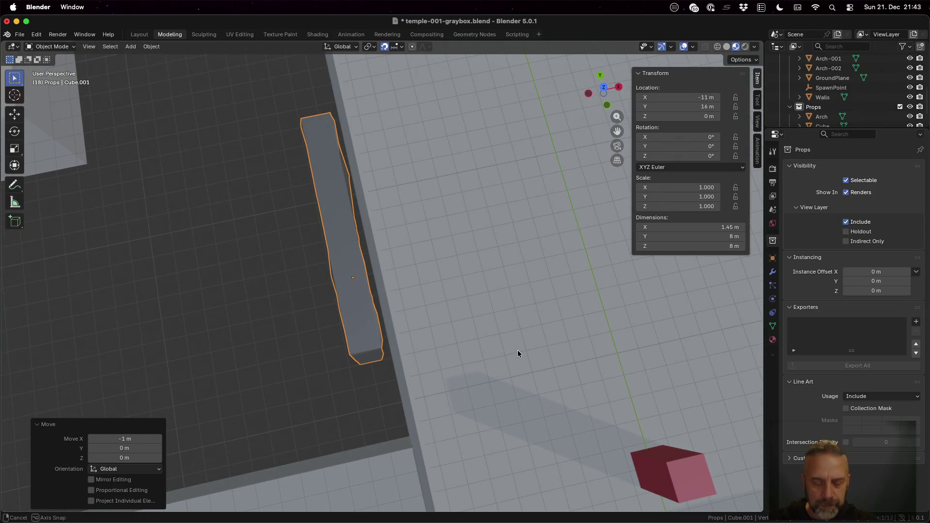
{"action": "type", "text": "gx-0.5"}
{"action": "key", "text": "Return"}
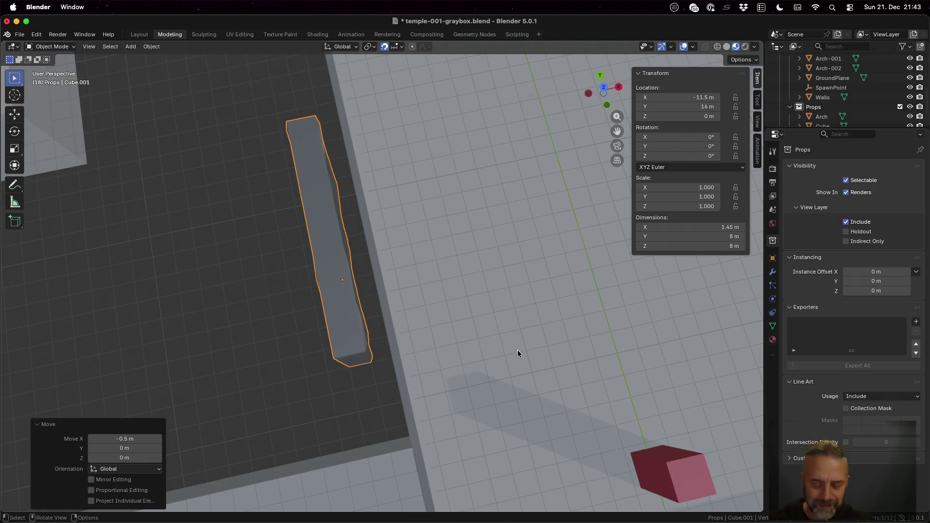
{"action": "type", "text": "gx1"}
{"action": "key", "text": "Return"}
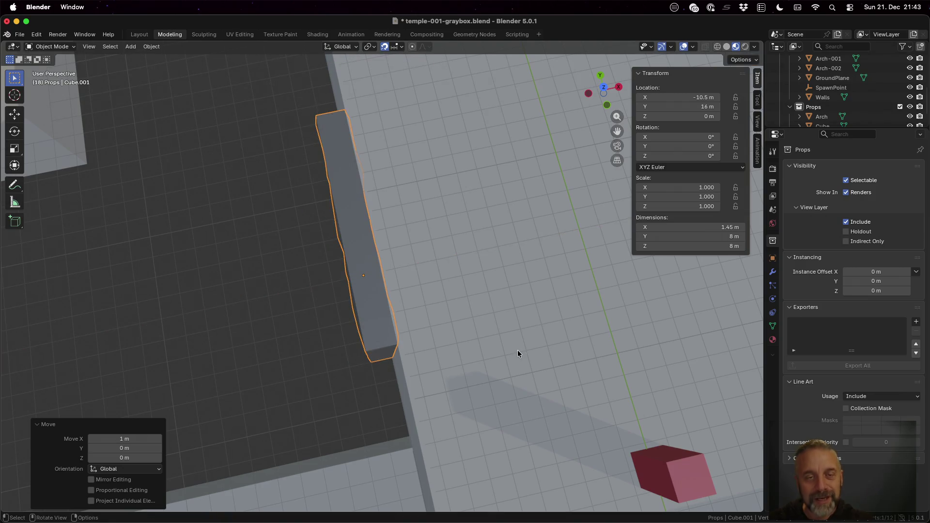
Slide the slab 10 m along Y against the wall end, at −10.5, 6, 0 m.
{"action": "mouse_move", "coordinate": [531, 257]}
{"action": "middle_mouse_down"}
{"action": "mouse_move", "coordinate": [454, 228]}
{"action": "mouse_move", "coordinate": [421, 228]}
{"action": "mouse_move", "coordinate": [425, 250]}
{"action": "middle_mouse_up"}
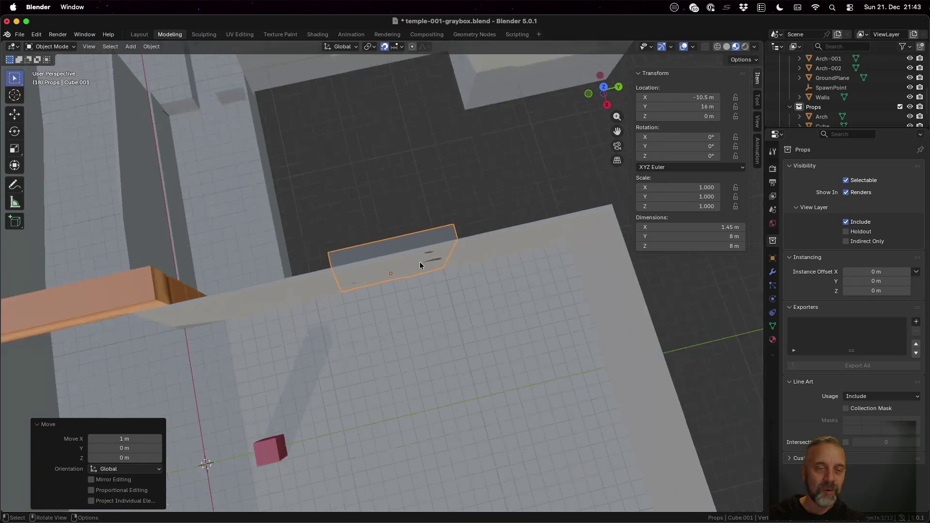
{"action": "scroll", "coordinate": [419, 262], "scroll_direction": "down", "scroll_amount": 5}
{"action": "middle_click_drag", "start_coordinate": [367, 296], "coordinate": [369, 310]}
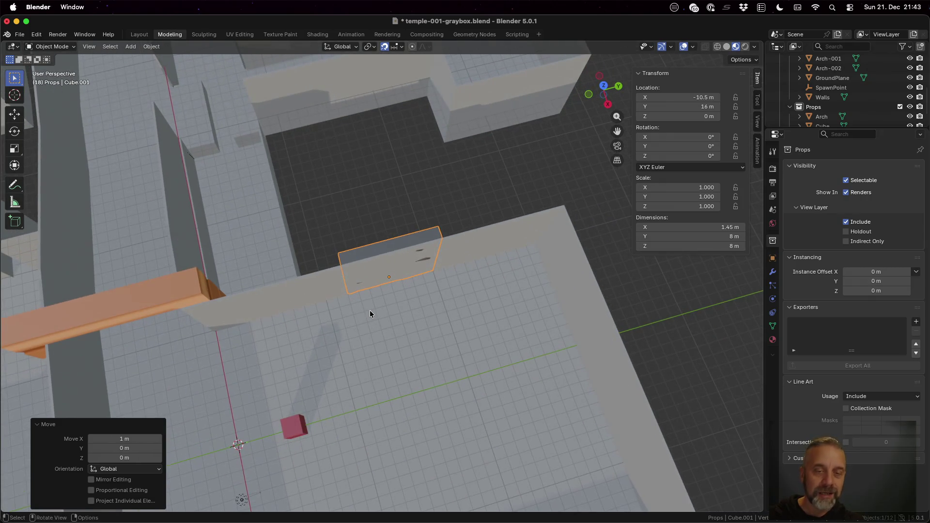
{"action": "key", "text": "g"}
{"action": "key", "text": "y"}
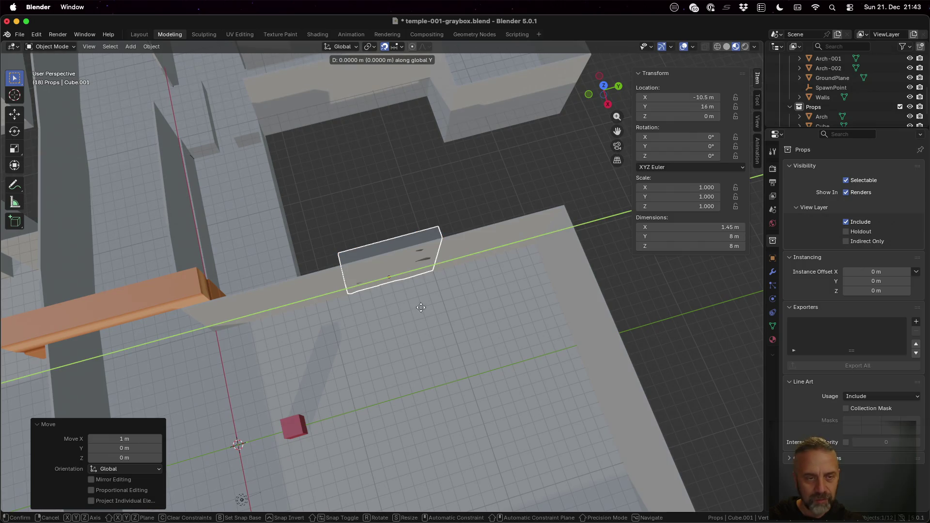
{"action": "left_click", "coordinate": [301, 316]}
{"action": "mouse_move", "coordinate": [266, 327]}
{"action": "middle_mouse_down"}
{"action": "mouse_move", "coordinate": [254, 287]}
{"action": "mouse_move", "coordinate": [241, 327]}
{"action": "middle_mouse_up"}
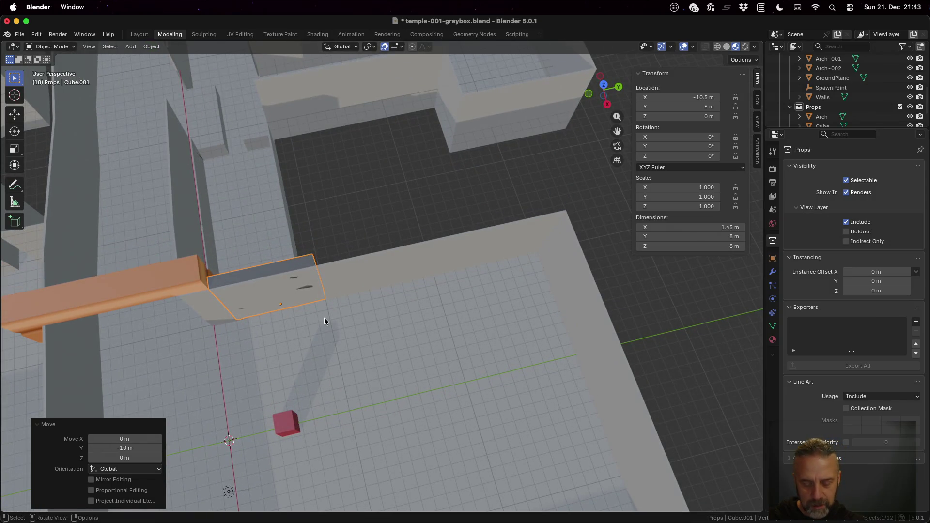
{"action": "key", "text": "shift+d"}
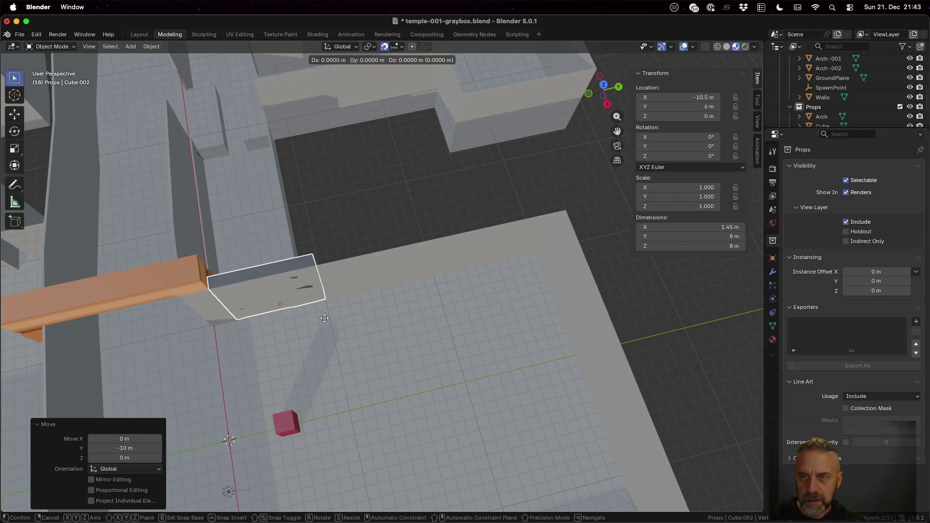
Place three linked slab copies 8 m apart along the wall's Y axis, the last at Y 30 m.
{"action": "key", "text": "y"}
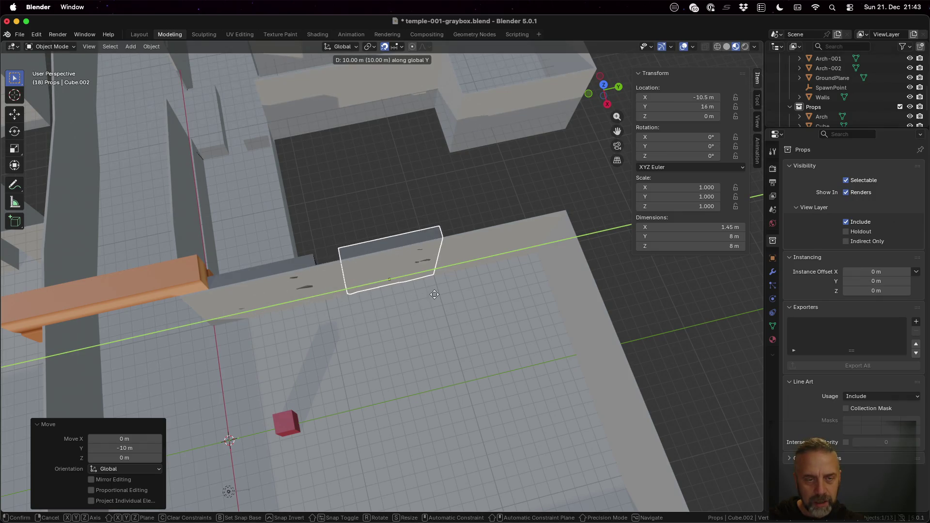
{"action": "left_click", "coordinate": [413, 297]}
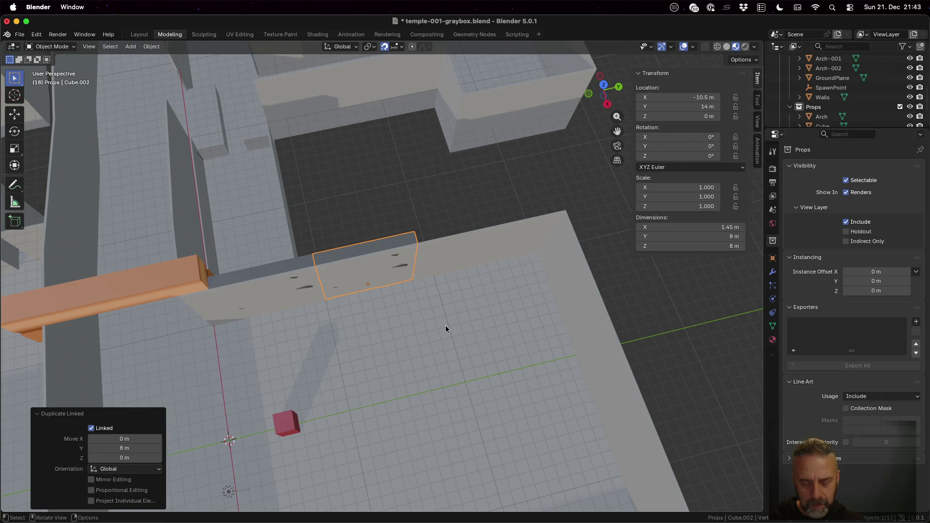
{"action": "key", "text": "alt+d"}
{"action": "key", "text": "y"}
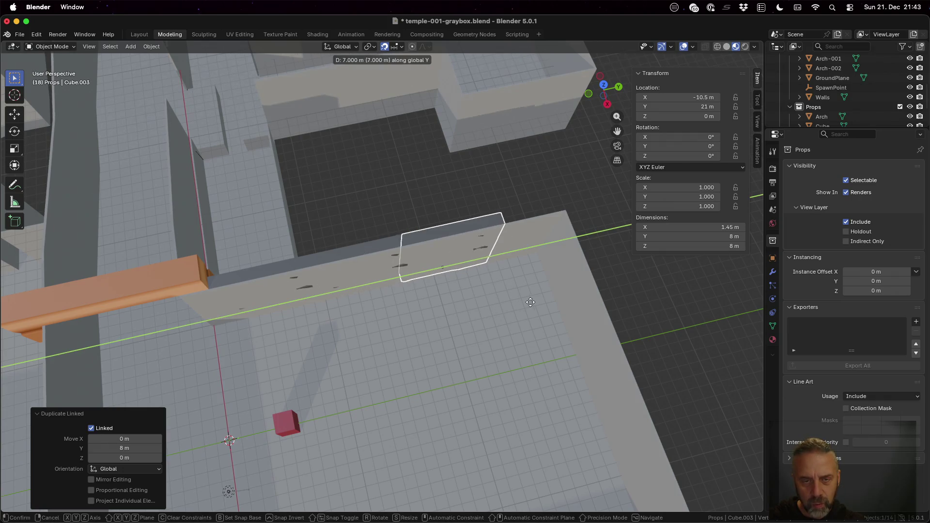
{"action": "left_click", "coordinate": [532, 303]}
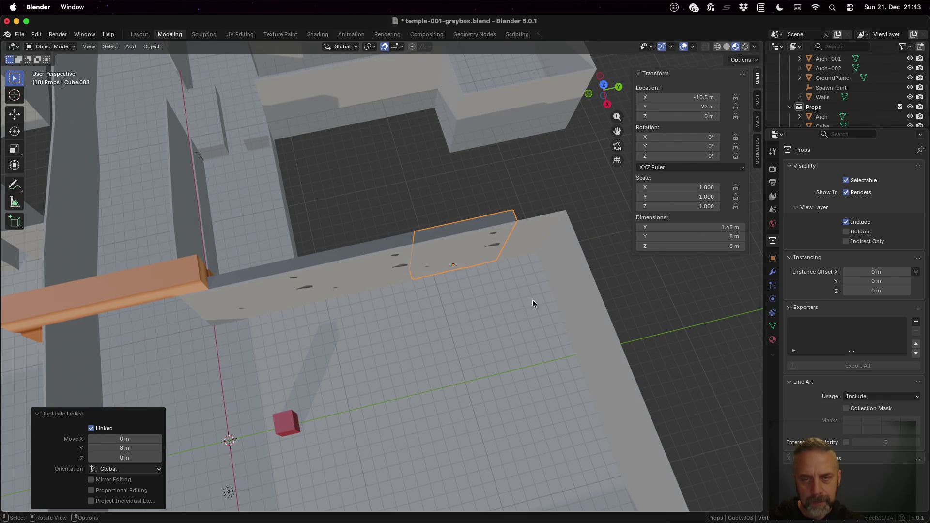
{"action": "key", "text": "alt+d"}
{"action": "key", "text": "y"}
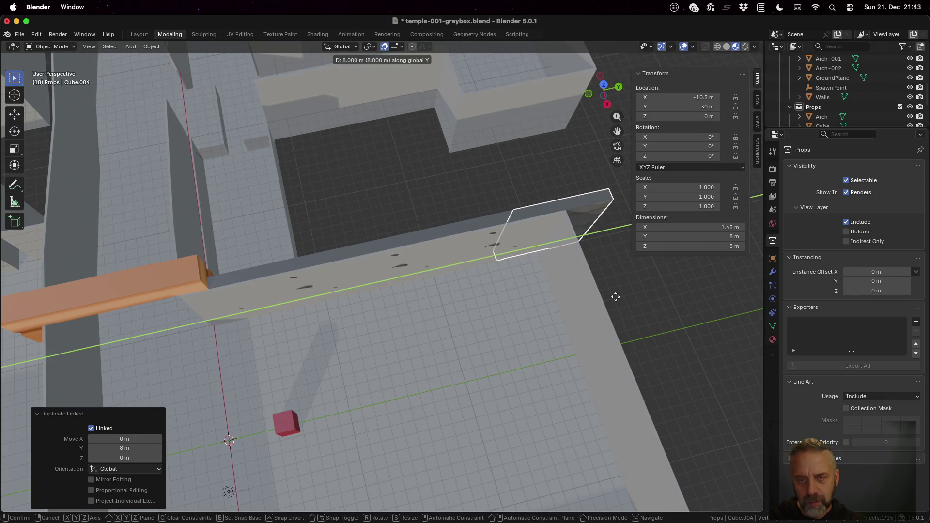
{"action": "left_click", "coordinate": [631, 342]}
{"action": "mouse_move", "coordinate": [550, 336]}
{"action": "middle_mouse_down"}
{"action": "mouse_move", "coordinate": [531, 280]}
{"action": "mouse_move", "coordinate": [488, 284]}
{"action": "mouse_move", "coordinate": [464, 302]}
{"action": "middle_mouse_up"}
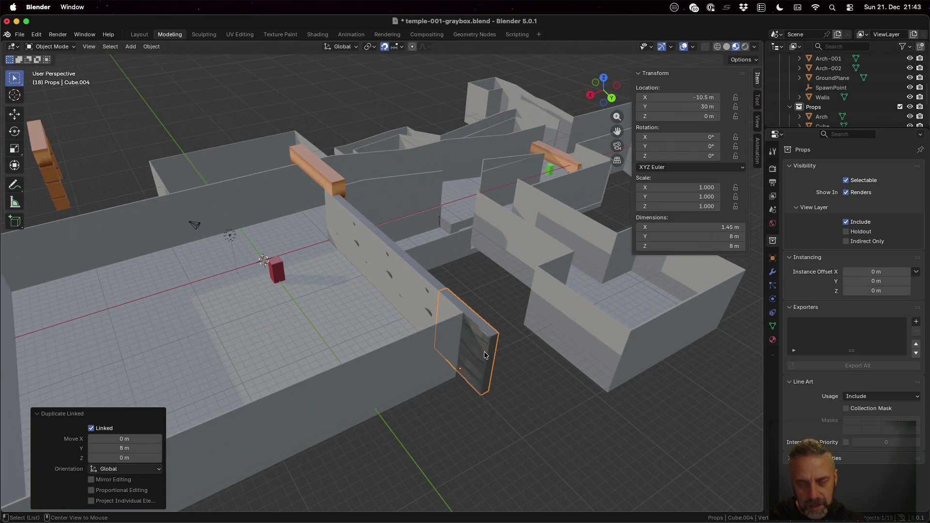
Make a linked copy of the end slab and rotate it 270° about Z.
{"action": "key", "text": "alt+d"}
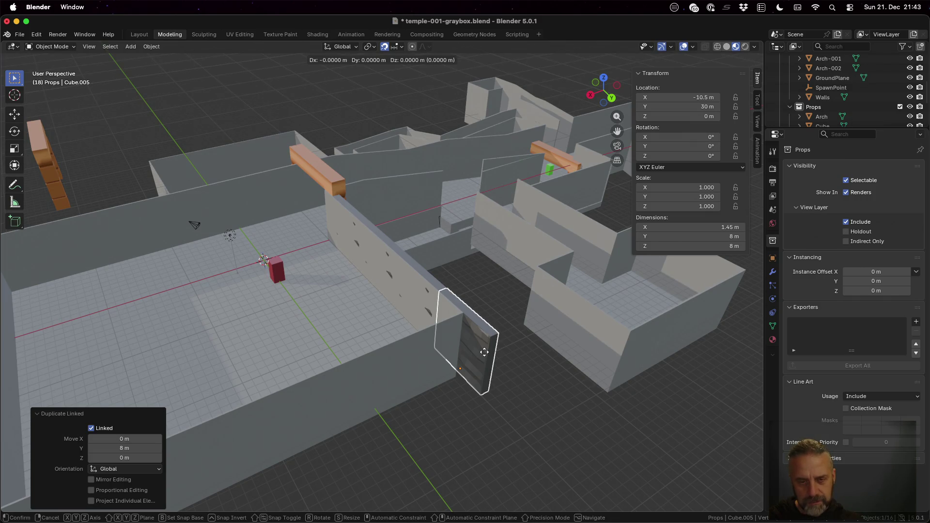
{"action": "key", "text": "r"}
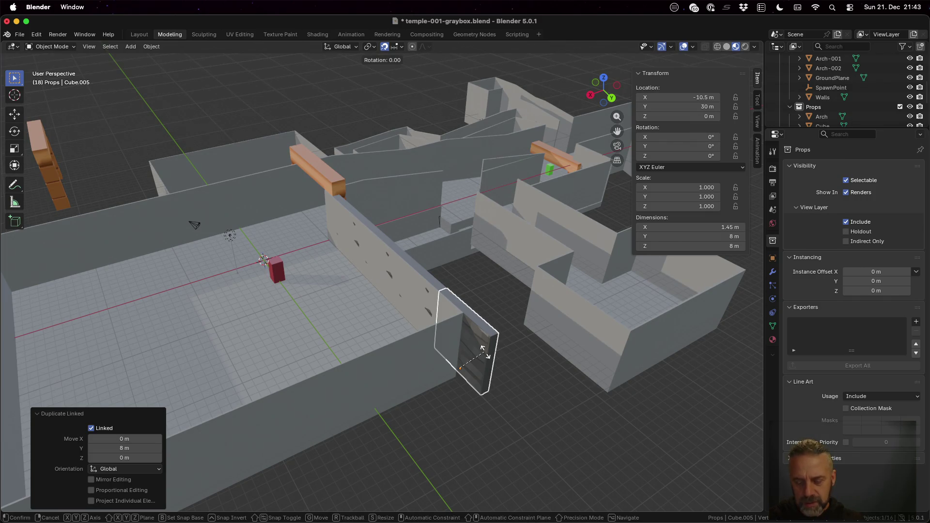
{"action": "type", "text": "z"}
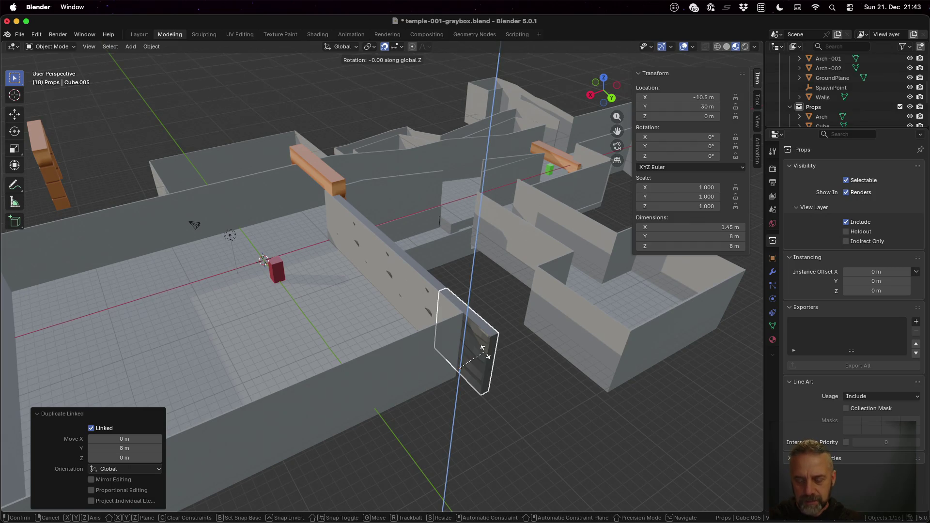
{"action": "type", "text": "90"}
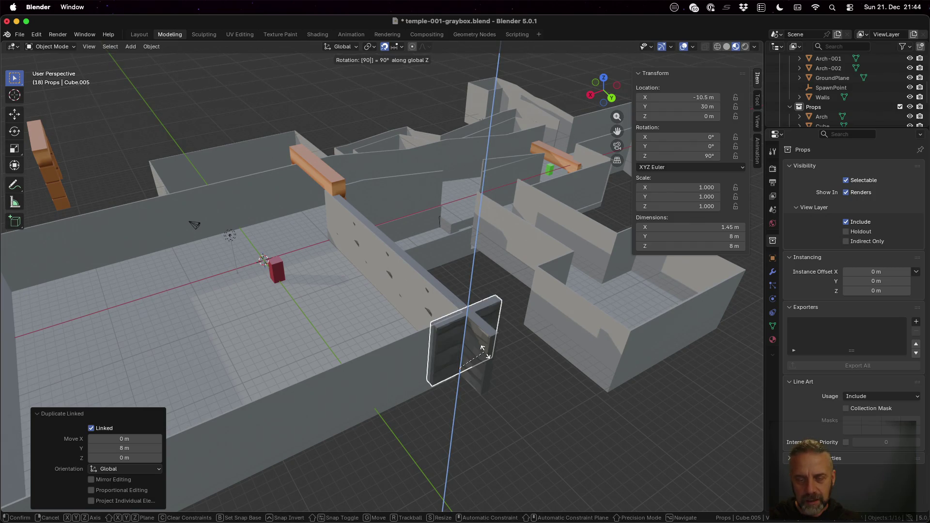
{"action": "key", "text": "BackSpace"}
{"action": "key", "text": "BackSpace"}
{"action": "type", "text": "270"}
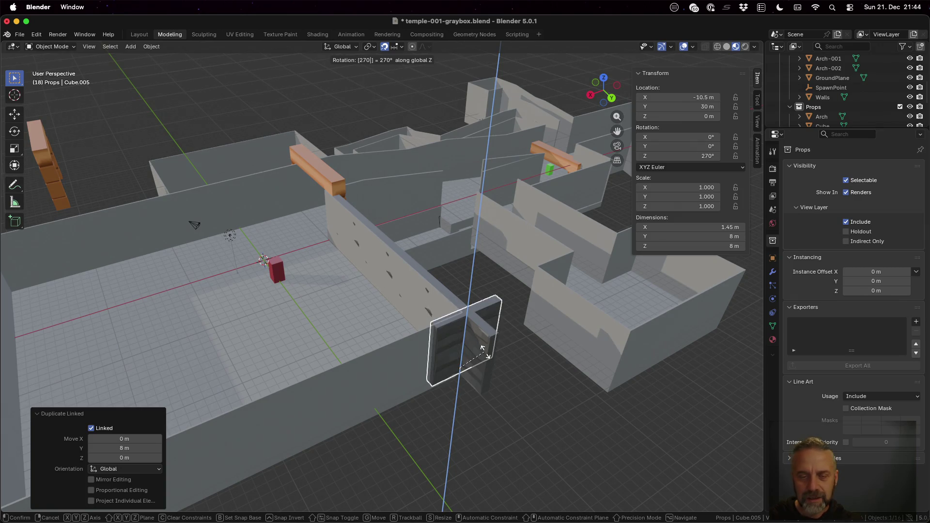
{"action": "key", "text": "Return"}
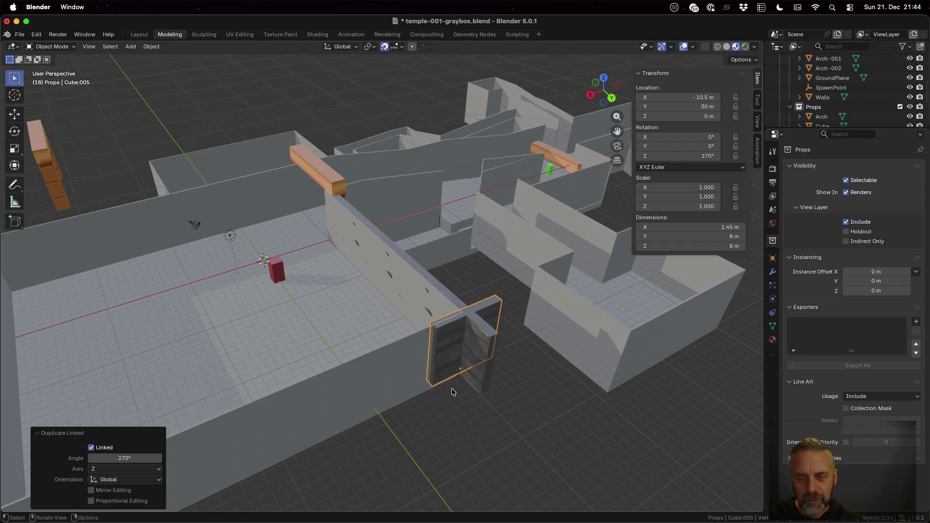
{"action": "middle_click_drag", "start_coordinate": [468, 395], "coordinate": [478, 437]}
Move the rotated slab Cube.005 on the ground plane along the adjoining wall.
{"action": "key", "text": "g"}
{"action": "key", "text": "shift+z"}
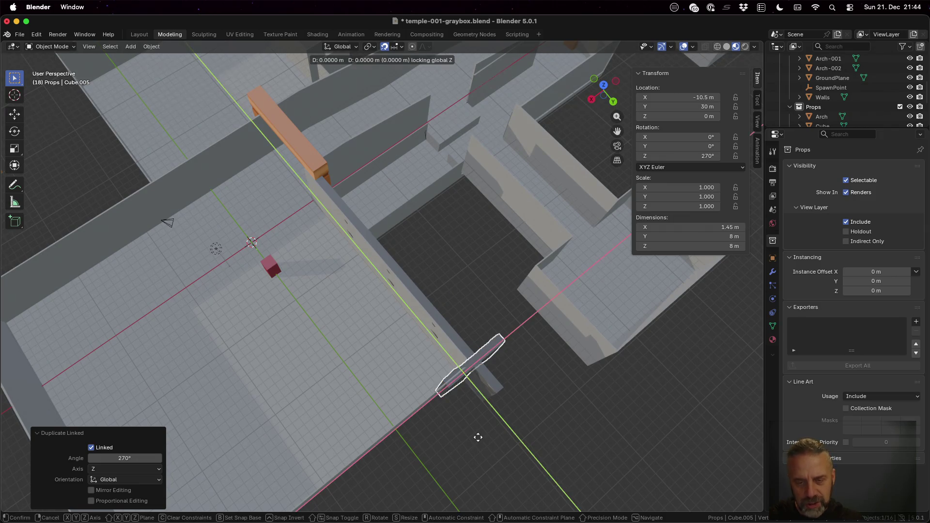
{"action": "left_click", "coordinate": [473, 487]}
{"action": "mouse_move", "coordinate": [519, 425]}
{"action": "middle_mouse_down"}
{"action": "mouse_move", "coordinate": [620, 374]}
{"action": "mouse_move", "coordinate": [534, 216]}
{"action": "middle_mouse_up"}
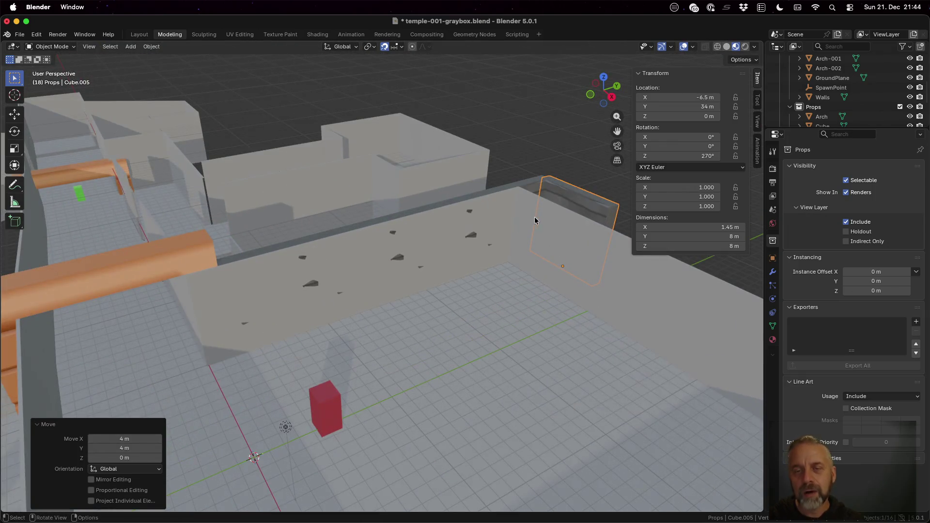
{"action": "key", "text": "KP_Decimal"}
{"action": "scroll", "coordinate": [315, 337], "scroll_direction": "up", "scroll_amount": 2}
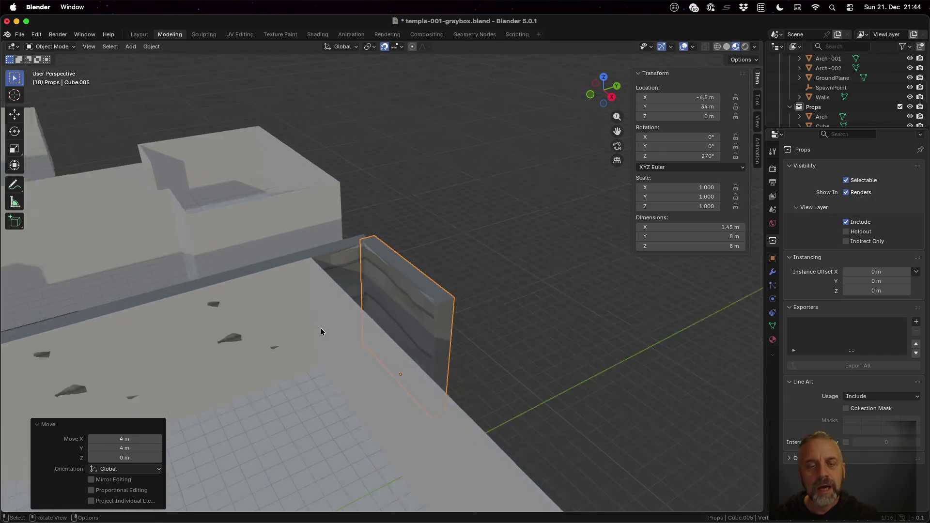
{"action": "scroll", "coordinate": [321, 327], "scroll_direction": "up", "scroll_amount": 6}
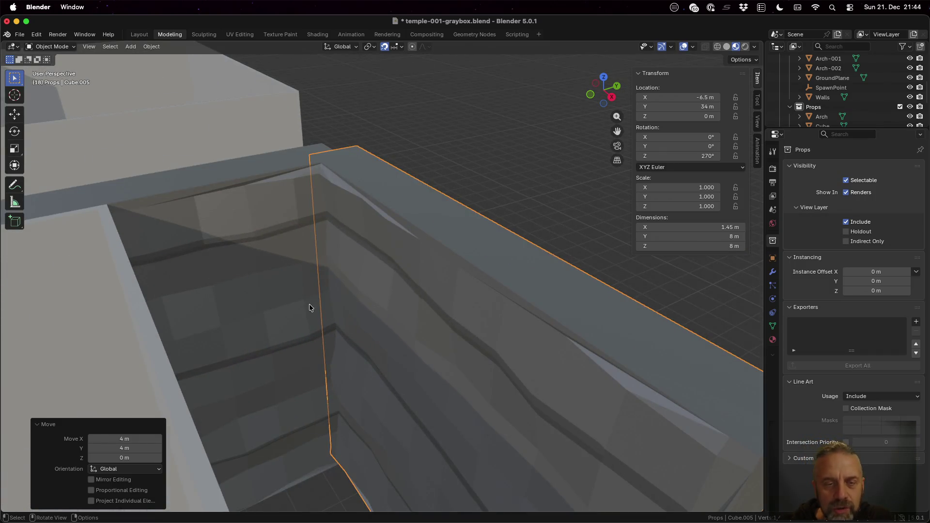
{"action": "mouse_move", "coordinate": [310, 304]}
{"action": "middle_mouse_down"}
{"action": "mouse_move", "coordinate": [370, 331]}
{"action": "mouse_move", "coordinate": [377, 366]}
{"action": "middle_mouse_up"}
Adjust Cube.005 along Y, ending 1 m back at −6.5, 34, 0 m in the corner.
{"action": "key", "text": "g"}
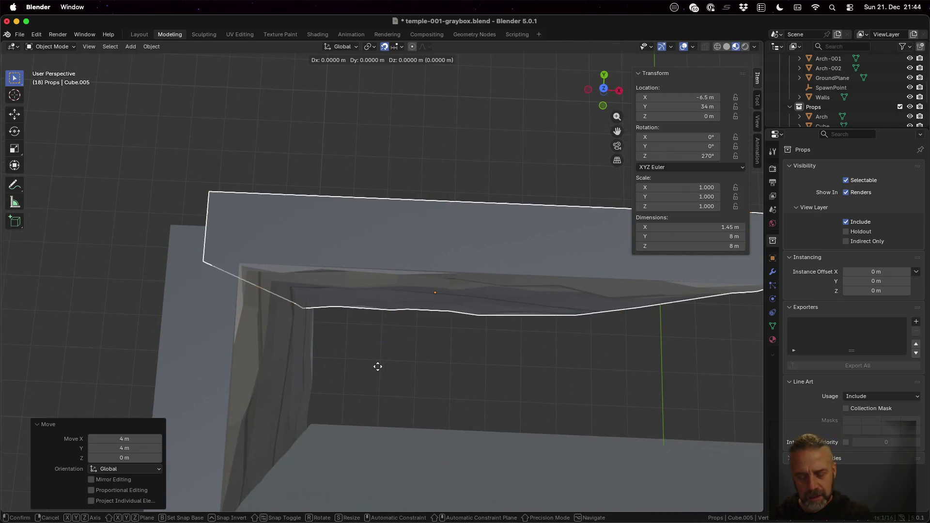
{"action": "key", "text": "shift+z"}
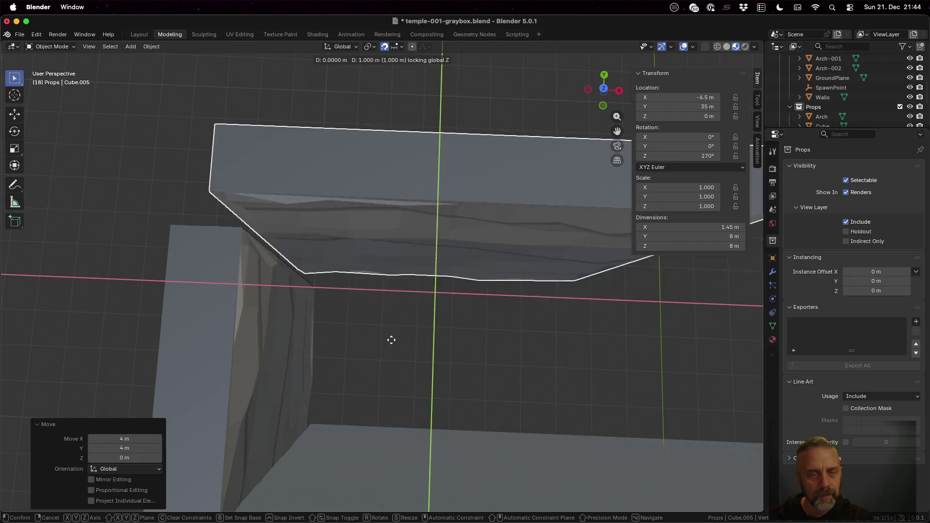
{"action": "left_click", "coordinate": [391, 339]}
{"action": "mouse_move", "coordinate": [347, 255]}
{"action": "middle_mouse_down"}
{"action": "mouse_move", "coordinate": [365, 281]}
{"action": "mouse_move", "coordinate": [391, 256]}
{"action": "mouse_move", "coordinate": [452, 240]}
{"action": "mouse_move", "coordinate": [486, 241]}
{"action": "mouse_move", "coordinate": [490, 253]}
{"action": "mouse_move", "coordinate": [483, 230]}
{"action": "mouse_move", "coordinate": [478, 257]}
{"action": "middle_mouse_up"}
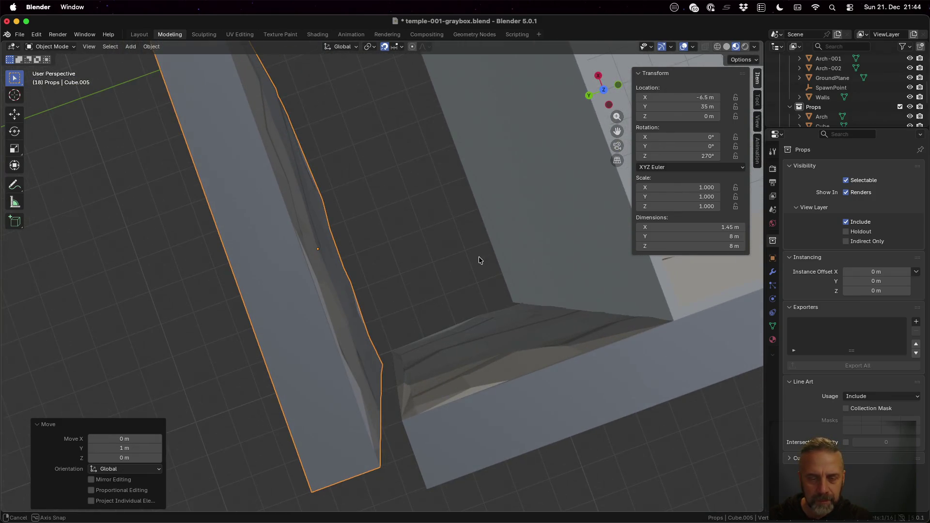
{"action": "key", "text": "g"}
{"action": "type", "text": "y-1"}
{"action": "key", "text": "Return"}
{"action": "mouse_move", "coordinate": [494, 287]}
{"action": "middle_mouse_down"}
{"action": "mouse_move", "coordinate": [476, 282]}
{"action": "mouse_move", "coordinate": [467, 262]}
{"action": "middle_mouse_up"}
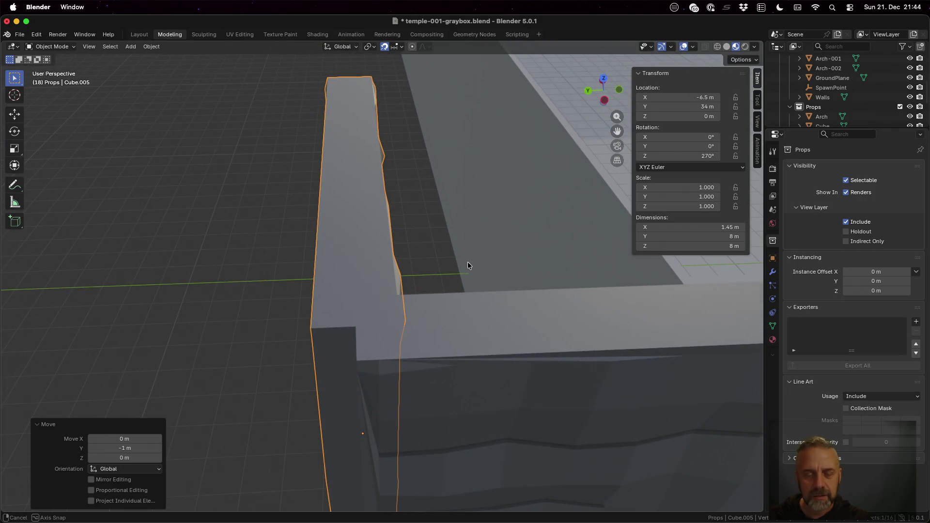
{"action": "mouse_move", "coordinate": [467, 263]}
{"action": "middle_mouse_down"}
{"action": "mouse_move", "coordinate": [453, 277]}
{"action": "mouse_move", "coordinate": [449, 301]}
{"action": "mouse_move", "coordinate": [473, 308]}
{"action": "mouse_move", "coordinate": [472, 324]}
{"action": "mouse_move", "coordinate": [483, 298]}
{"action": "mouse_move", "coordinate": [481, 308]}
{"action": "middle_mouse_up"}
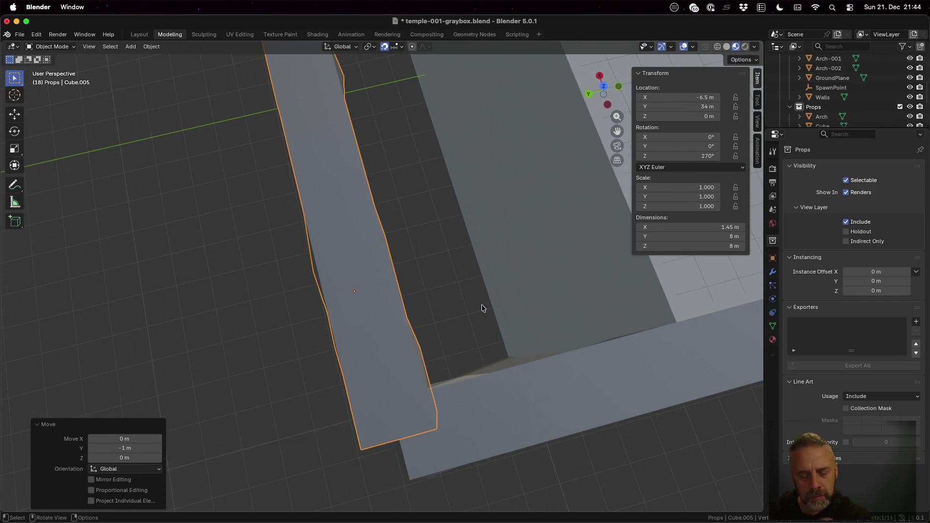
{"action": "type", "text": "r"}
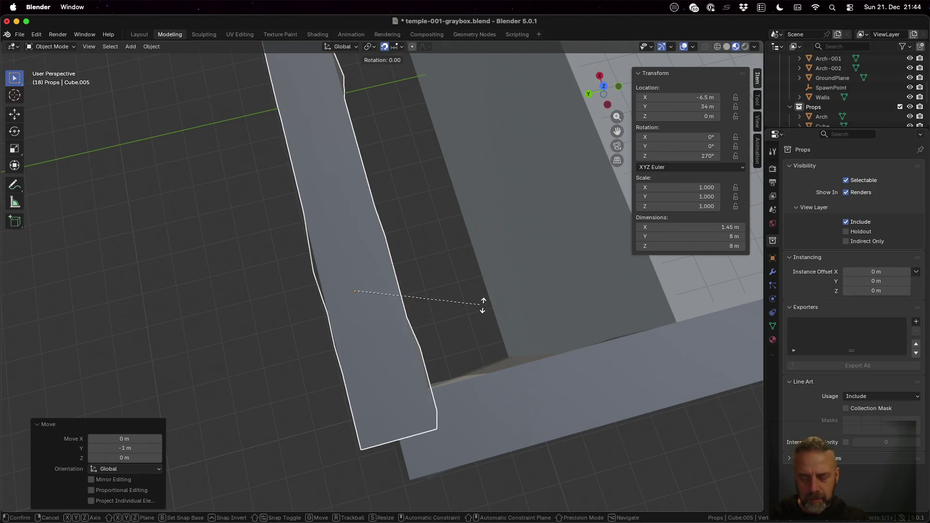
{"action": "type", "text": "180"}
{"action": "key", "text": "Return"}
{"action": "mouse_move", "coordinate": [469, 352]}
{"action": "middle_mouse_down"}
{"action": "mouse_move", "coordinate": [478, 313]}
{"action": "mouse_move", "coordinate": [469, 388]}
{"action": "mouse_move", "coordinate": [479, 360]}
{"action": "mouse_move", "coordinate": [470, 361]}
{"action": "middle_mouse_up"}
{"action": "key", "text": "g"}
{"action": "key", "text": "shift+z"}
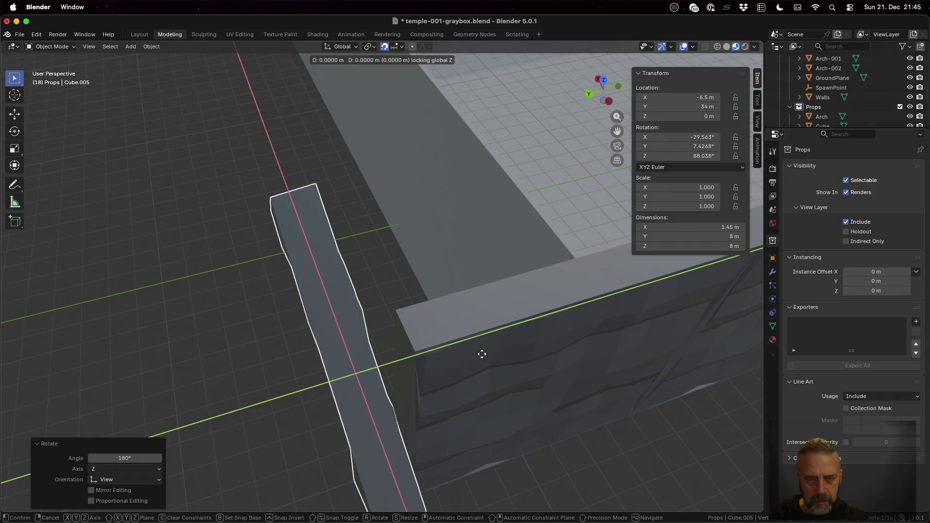
{"action": "left_click", "coordinate": [491, 339]}
{"action": "middle_click_drag", "start_coordinate": [490, 333], "coordinate": [492, 367]}
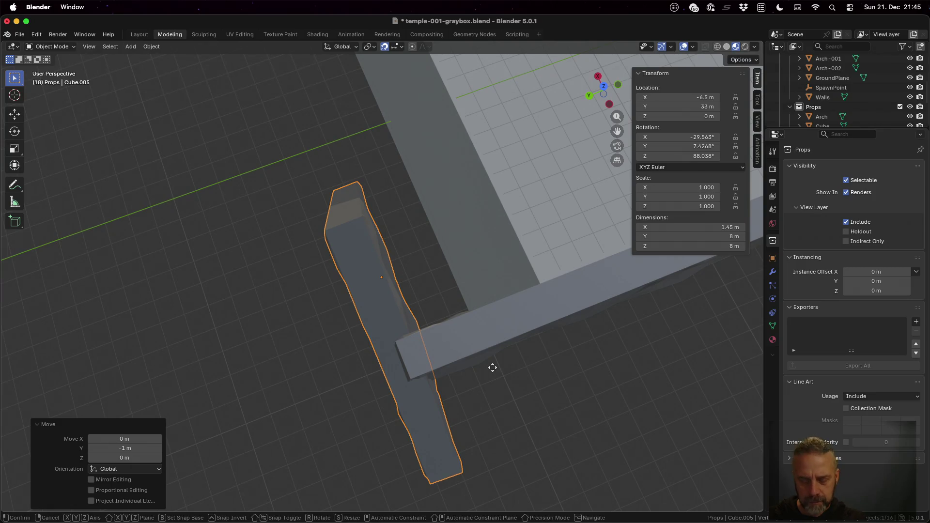
{"action": "key", "text": "g"}
{"action": "key", "text": "x"}
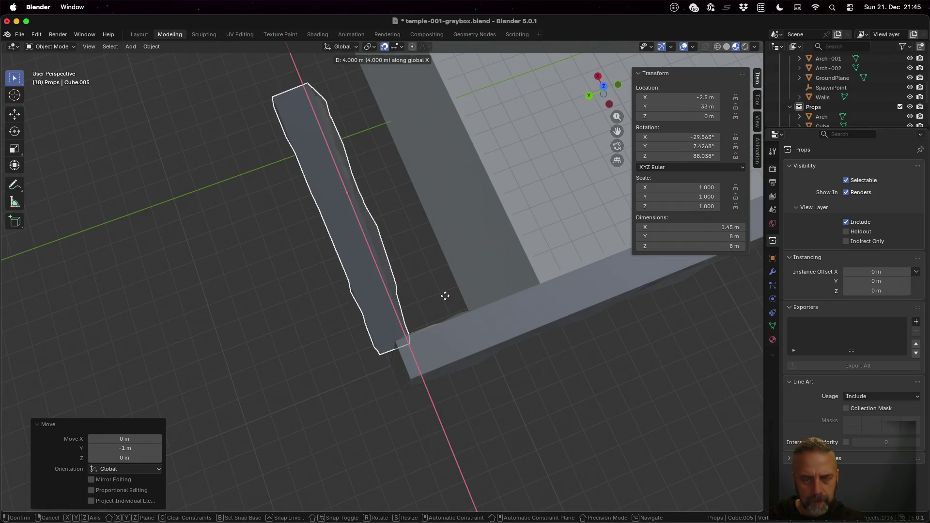
{"action": "left_click", "coordinate": [445, 294]}
{"action": "mouse_move", "coordinate": [444, 294]}
{"action": "middle_mouse_down"}
{"action": "mouse_move", "coordinate": [435, 281]}
{"action": "mouse_move", "coordinate": [393, 286]}
{"action": "mouse_move", "coordinate": [382, 263]}
{"action": "mouse_move", "coordinate": [302, 269]}
{"action": "middle_mouse_up"}
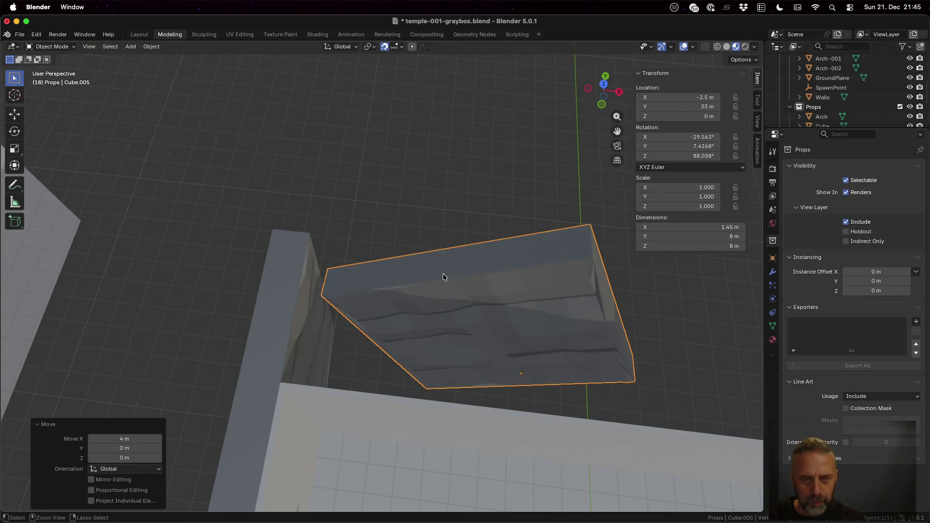
{"action": "key", "text": "ctrl+z"}
{"action": "key", "text": "ctrl+z"}
{"action": "key", "text": "ctrl+z"}
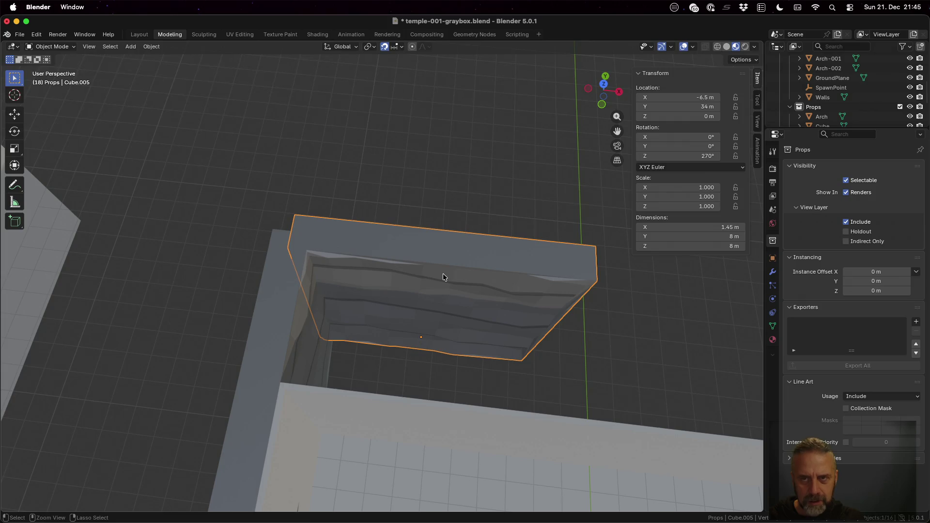
{"action": "type", "text": "rz"}
{"action": "type", "text": "180"}
{"action": "key", "text": "Return"}
{"action": "mouse_move", "coordinate": [443, 273]}
{"action": "middle_mouse_down"}
{"action": "mouse_move", "coordinate": [439, 357]}
{"action": "mouse_move", "coordinate": [453, 232]}
{"action": "mouse_move", "coordinate": [386, 266]}
{"action": "mouse_move", "coordinate": [375, 292]}
{"action": "middle_mouse_up"}
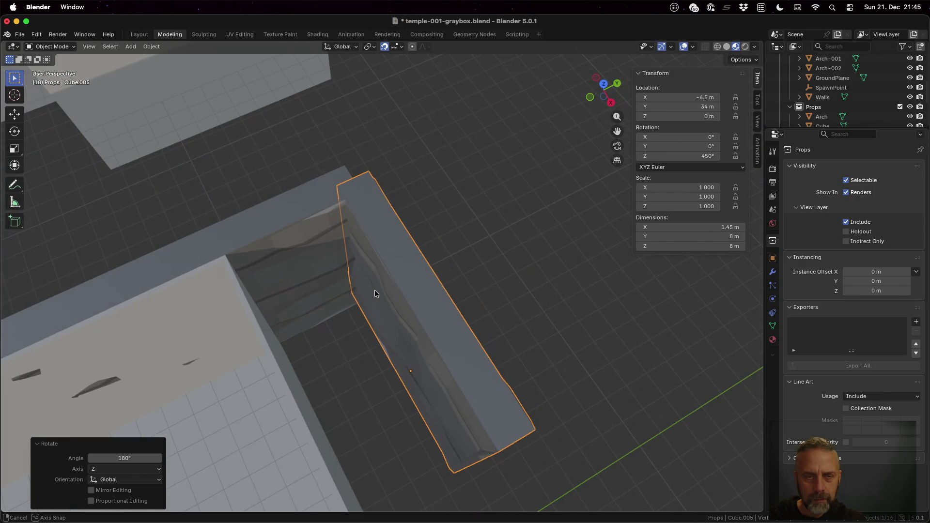
{"action": "type", "text": "rz180"}
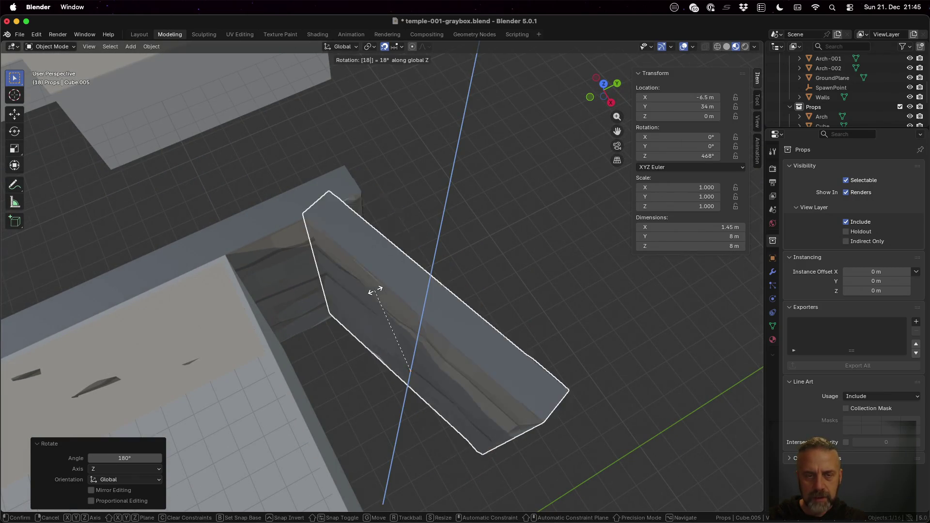
{"action": "key", "text": "Return"}
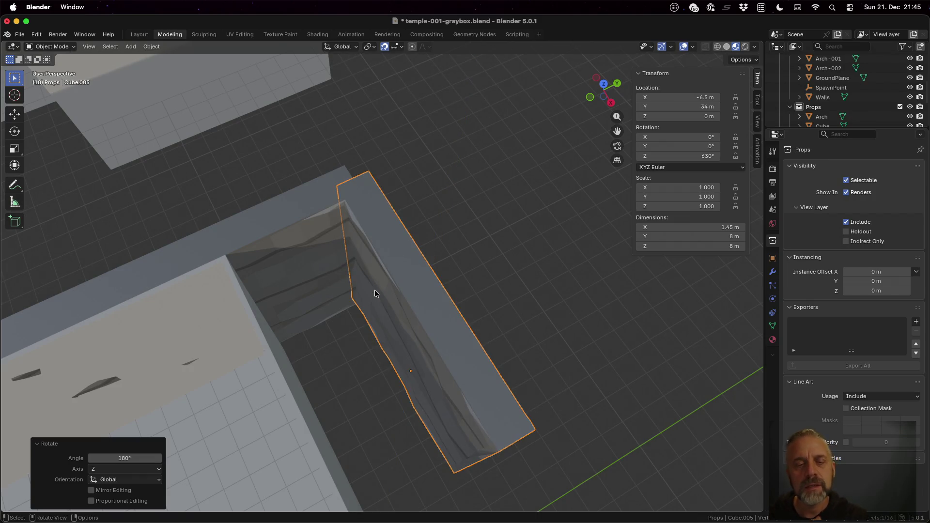
{"action": "mouse_move", "coordinate": [382, 315]}
{"action": "middle_mouse_down"}
{"action": "mouse_move", "coordinate": [408, 363]}
{"action": "mouse_move", "coordinate": [443, 336]}
{"action": "mouse_move", "coordinate": [467, 364]}
{"action": "mouse_move", "coordinate": [491, 326]}
{"action": "mouse_move", "coordinate": [535, 339]}
{"action": "mouse_move", "coordinate": [494, 336]}
{"action": "mouse_move", "coordinate": [481, 323]}
{"action": "mouse_move", "coordinate": [485, 344]}
{"action": "mouse_move", "coordinate": [518, 344]}
{"action": "mouse_move", "coordinate": [586, 303]}
{"action": "mouse_move", "coordinate": [583, 337]}
{"action": "mouse_move", "coordinate": [600, 343]}
{"action": "mouse_move", "coordinate": [563, 346]}
{"action": "mouse_move", "coordinate": [572, 342]}
{"action": "mouse_move", "coordinate": [566, 330]}
{"action": "middle_mouse_up"}
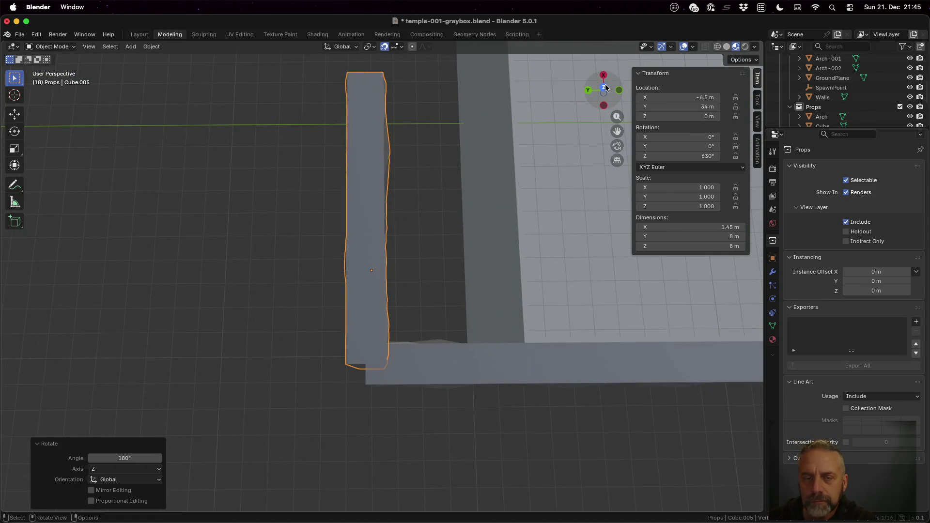
From Top view, move Cube.005 0.5 m along Y and 0.5 m along X to −6, 34.5, 0 m.
{"action": "left_click", "coordinate": [604, 87]}
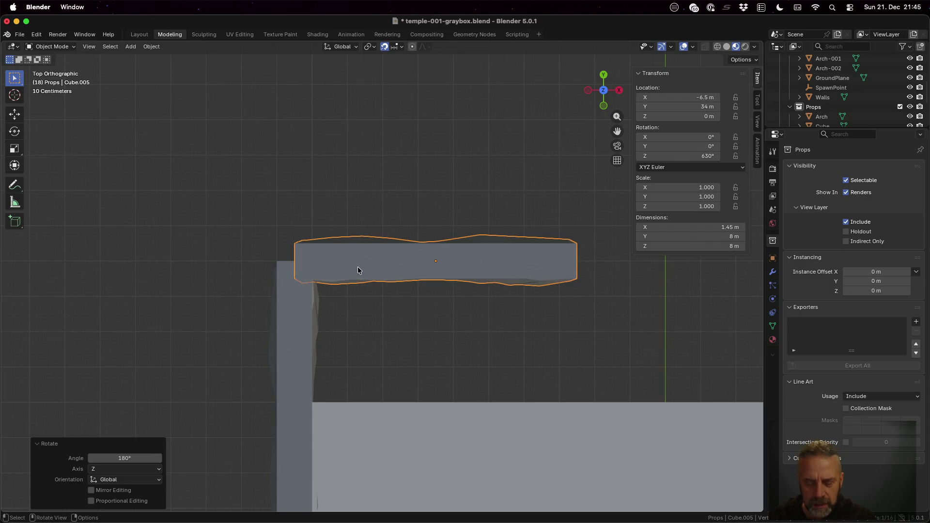
{"action": "type", "text": "gy"}
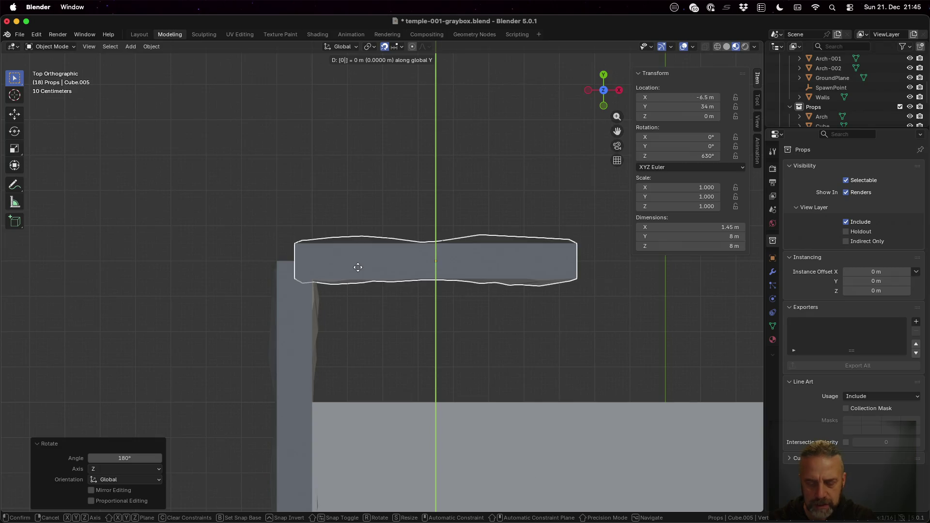
{"action": "type", "text": ".5"}
{"action": "key", "text": "Return"}
{"action": "mouse_move", "coordinate": [358, 271]}
{"action": "middle_mouse_down"}
{"action": "mouse_move", "coordinate": [418, 255]}
{"action": "mouse_move", "coordinate": [446, 228]}
{"action": "mouse_move", "coordinate": [447, 246]}
{"action": "mouse_move", "coordinate": [410, 304]}
{"action": "mouse_move", "coordinate": [378, 279]}
{"action": "middle_mouse_up"}
{"action": "middle_click_drag", "start_coordinate": [346, 268], "coordinate": [356, 269]}
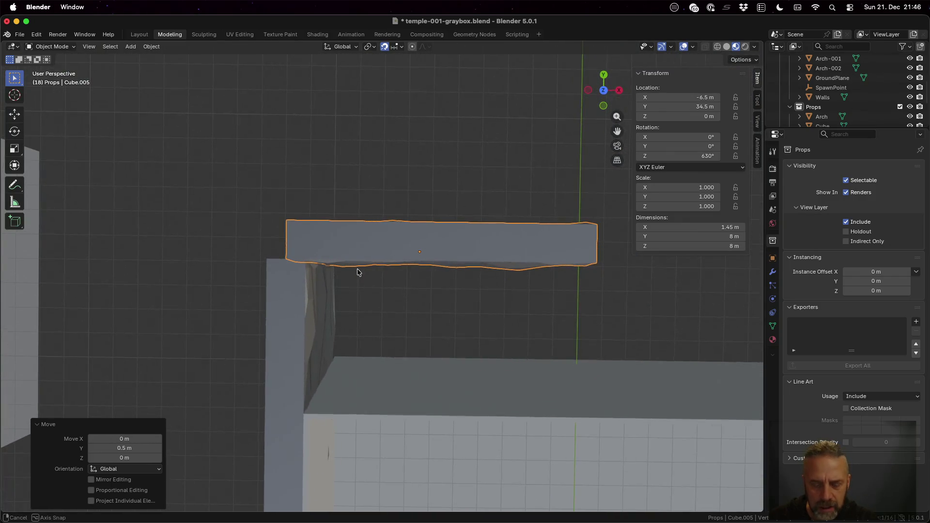
{"action": "key", "text": "g"}
{"action": "key", "text": "x"}
{"action": "left_click", "coordinate": [357, 272]}
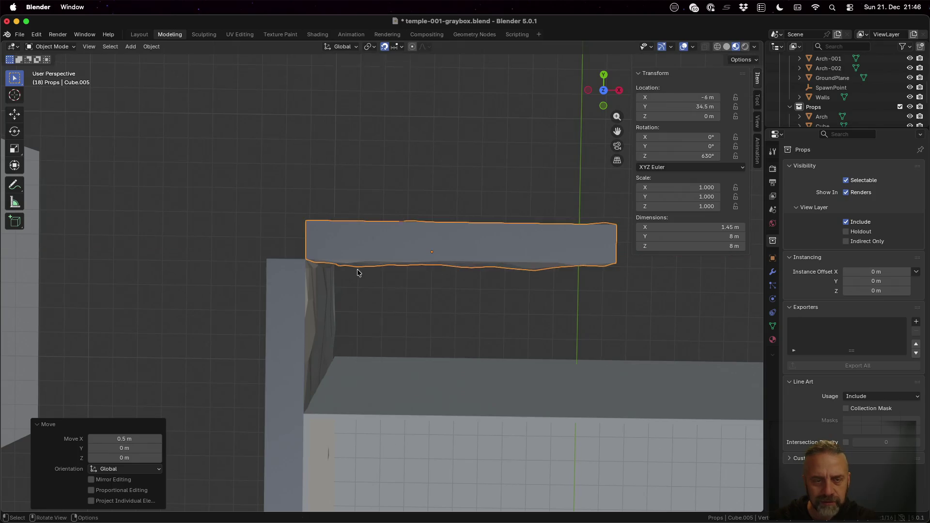
{"action": "mouse_move", "coordinate": [358, 272]}
{"action": "middle_mouse_down"}
{"action": "mouse_move", "coordinate": [313, 292]}
{"action": "mouse_move", "coordinate": [311, 241]}
{"action": "mouse_move", "coordinate": [286, 232]}
{"action": "mouse_move", "coordinate": [321, 295]}
{"action": "mouse_move", "coordinate": [368, 297]}
{"action": "mouse_move", "coordinate": [362, 309]}
{"action": "middle_mouse_up"}
In Top view, place a copy of the stone slab along X at X 2 m.
{"action": "left_click", "coordinate": [604, 94]}
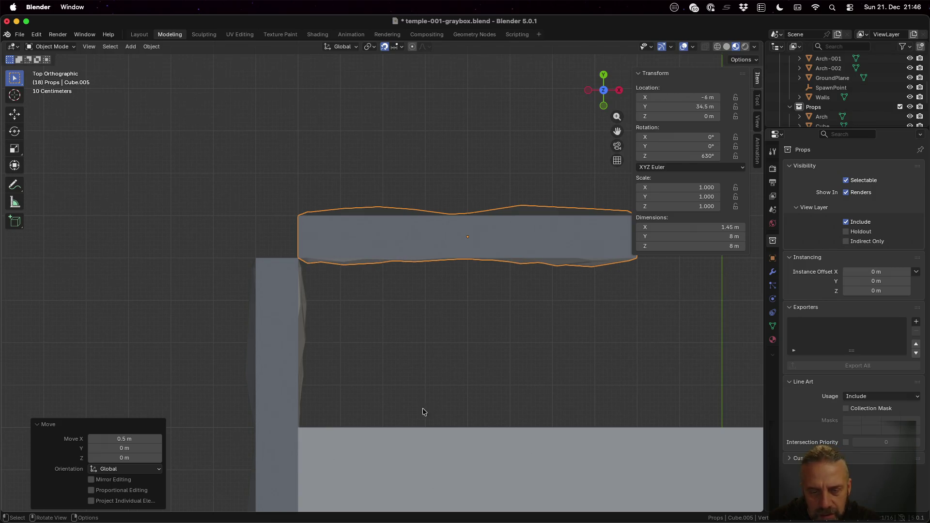
{"action": "scroll", "coordinate": [458, 328], "scroll_direction": "down", "scroll_amount": 8}
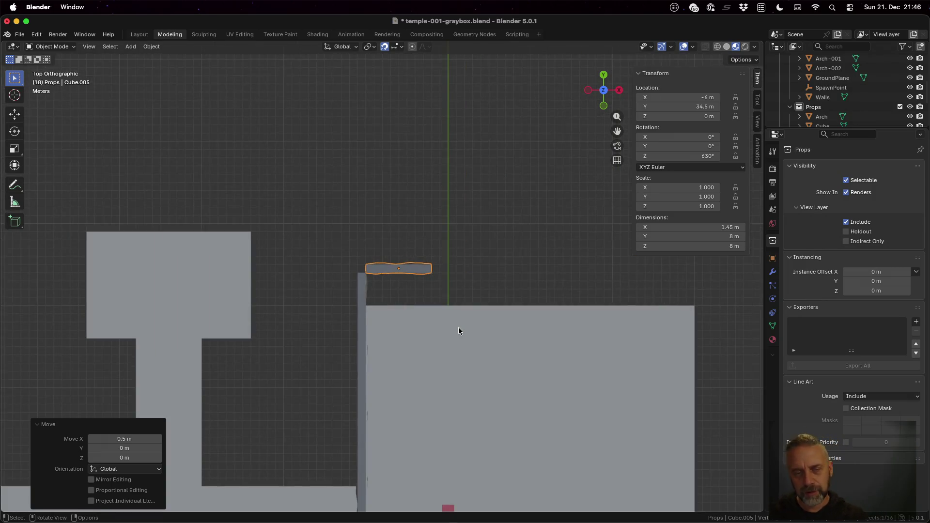
{"action": "key", "text": "shift+d"}
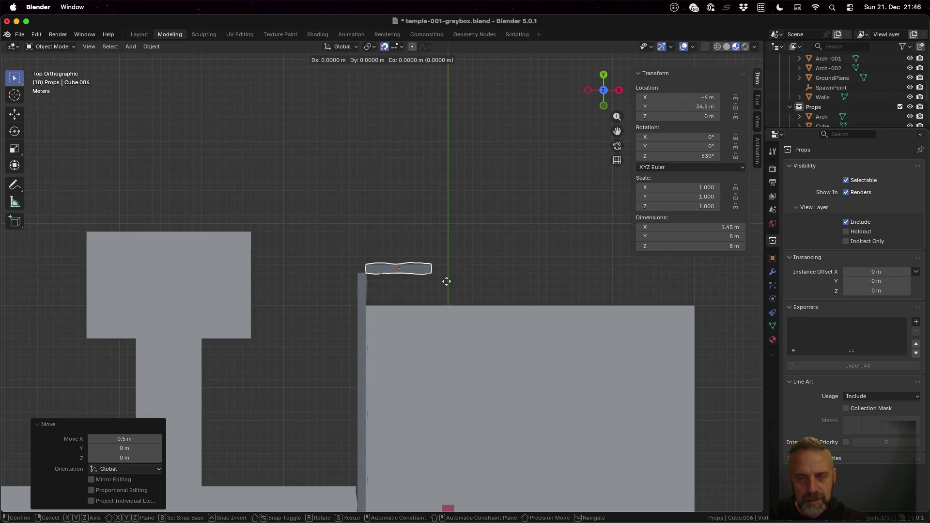
{"action": "key", "text": "x"}
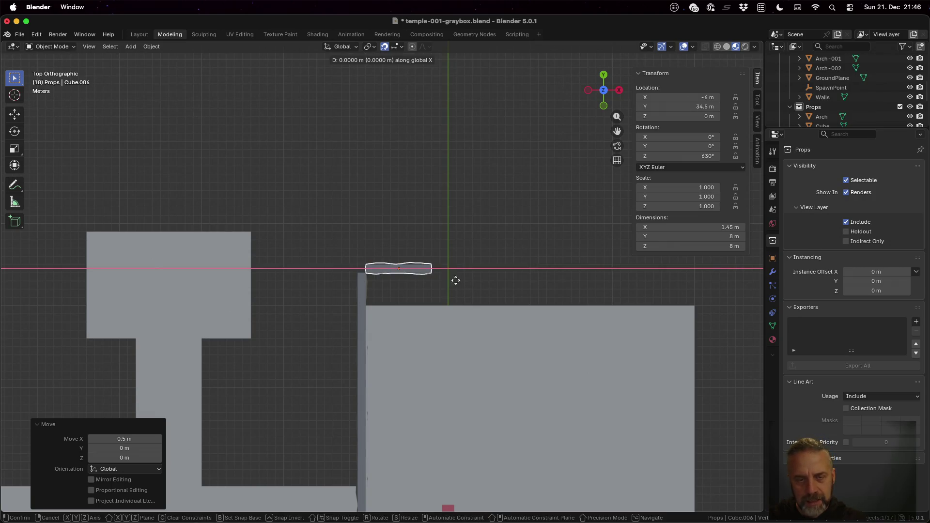
{"action": "left_click", "coordinate": [512, 279]}
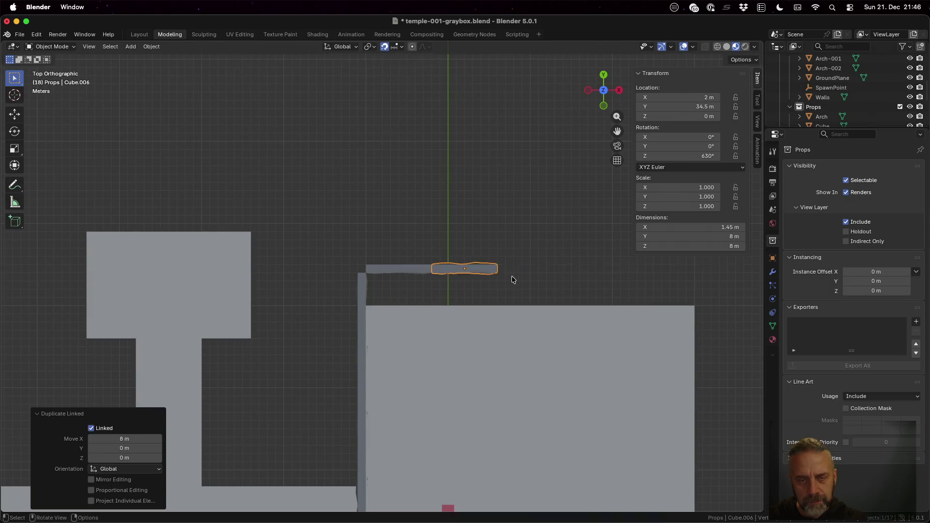
Add linked slab copies along X at 10 m and 18 m on the top wall.
{"action": "key", "text": "alt+d"}
{"action": "key", "text": "x"}
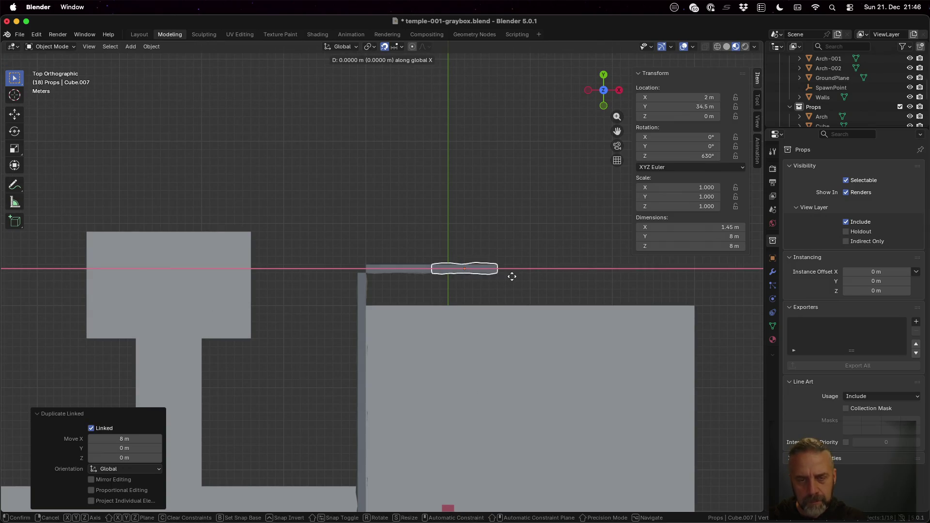
{"action": "left_click", "coordinate": [576, 273]}
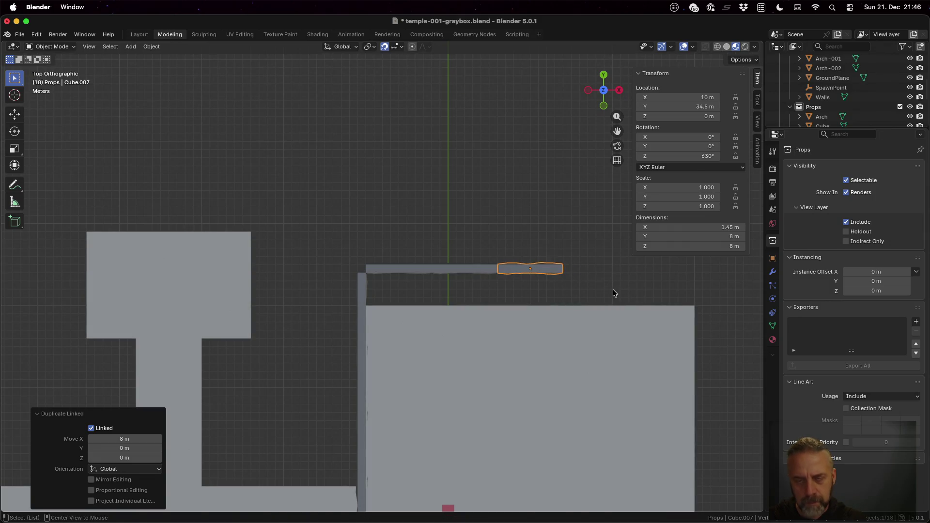
{"action": "key", "text": "alt+d"}
{"action": "key", "text": "x"}
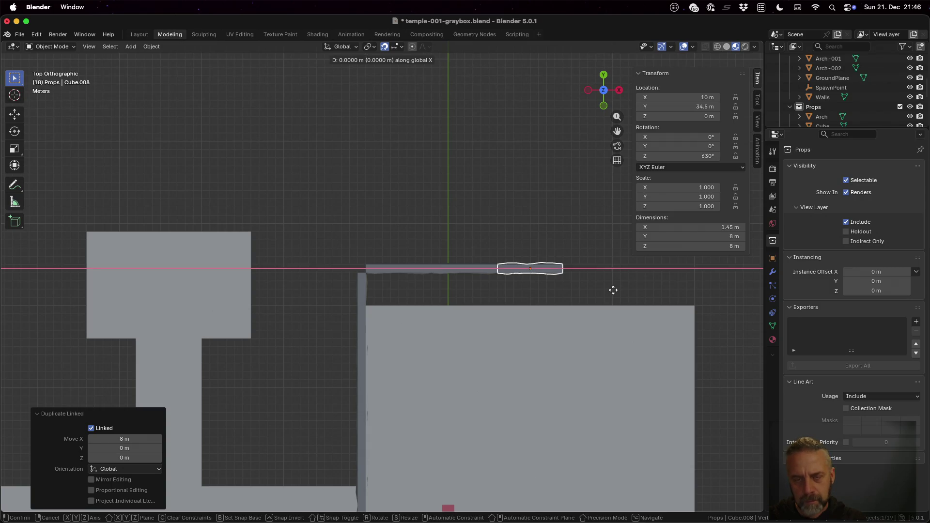
{"action": "left_click", "coordinate": [681, 285]}
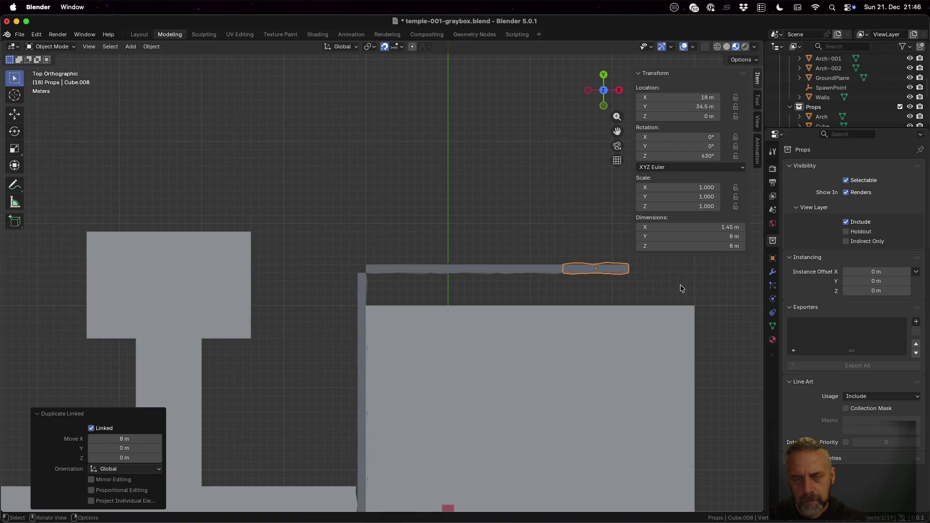
Place the last linked slab copy at the top wall's far end, then select the left-wall slab.
{"action": "middle_click_drag", "start_coordinate": [680, 289], "coordinate": [469, 276], "text": "shift"}
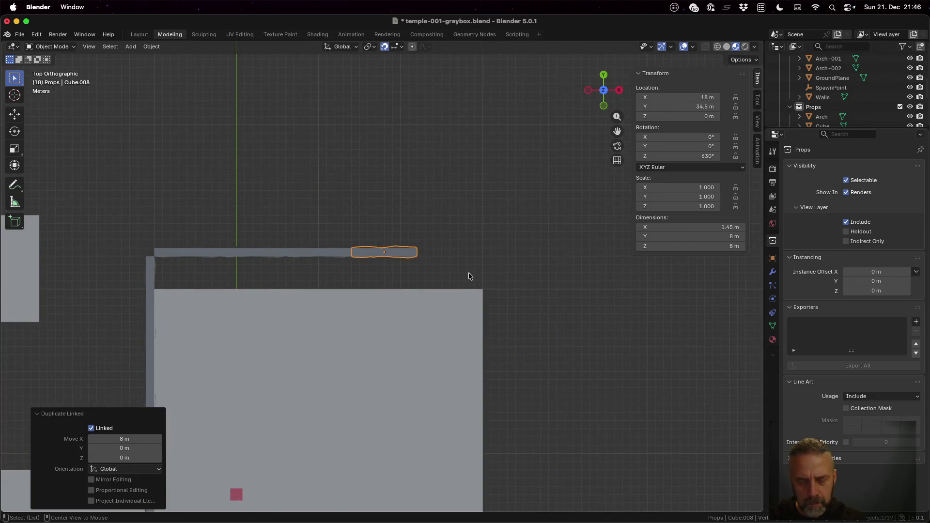
{"action": "key", "text": "alt+d"}
{"action": "key", "text": "x"}
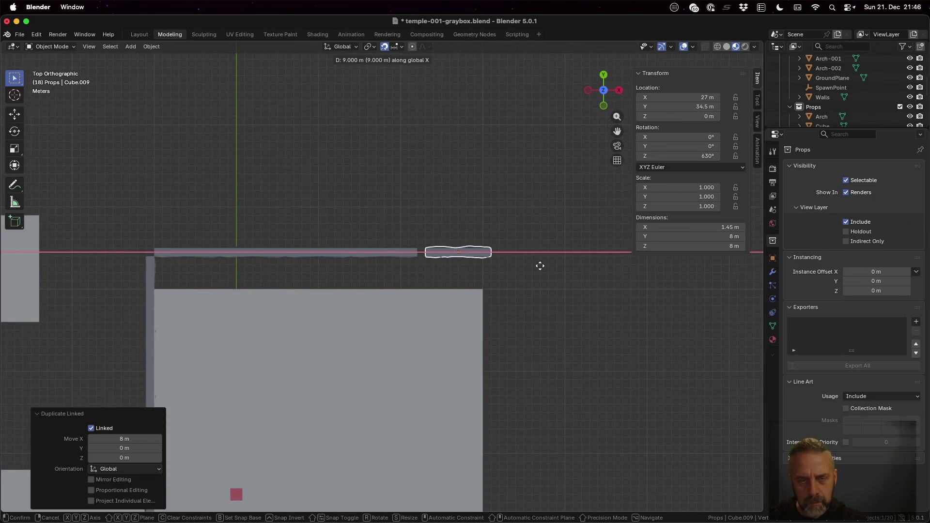
{"action": "left_click", "coordinate": [536, 271]}
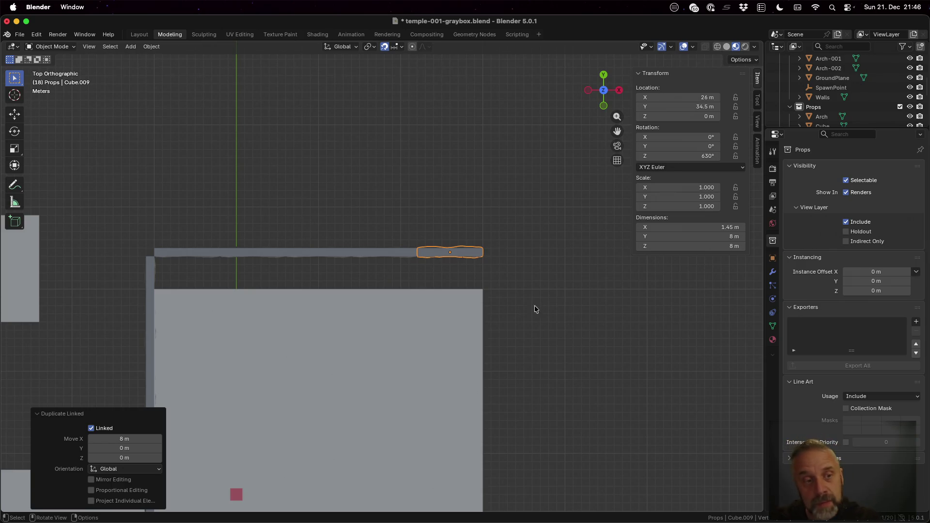
{"action": "left_click", "coordinate": [153, 270]}
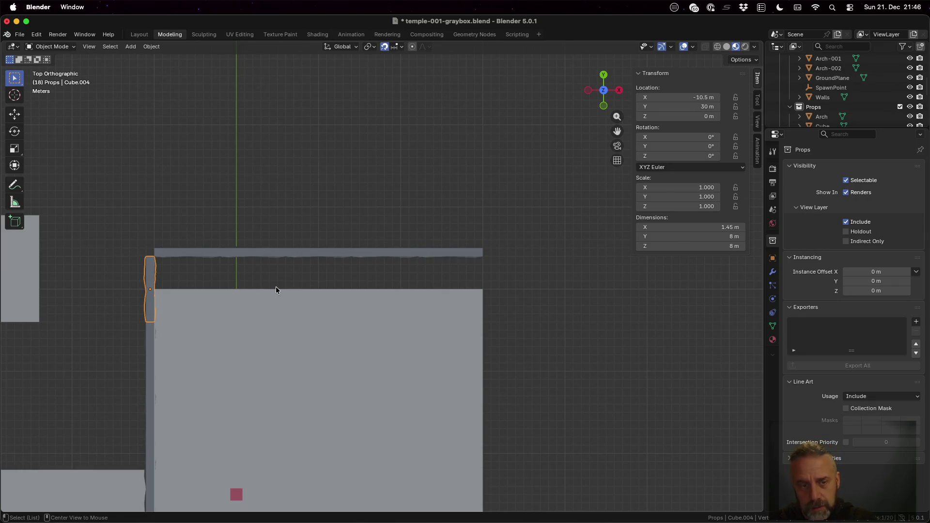
Place a linked copy of the left-wall slab at the top wall's right end and verify it from an orbit.
{"action": "key", "text": "alt+d"}
{"action": "key", "text": "x"}
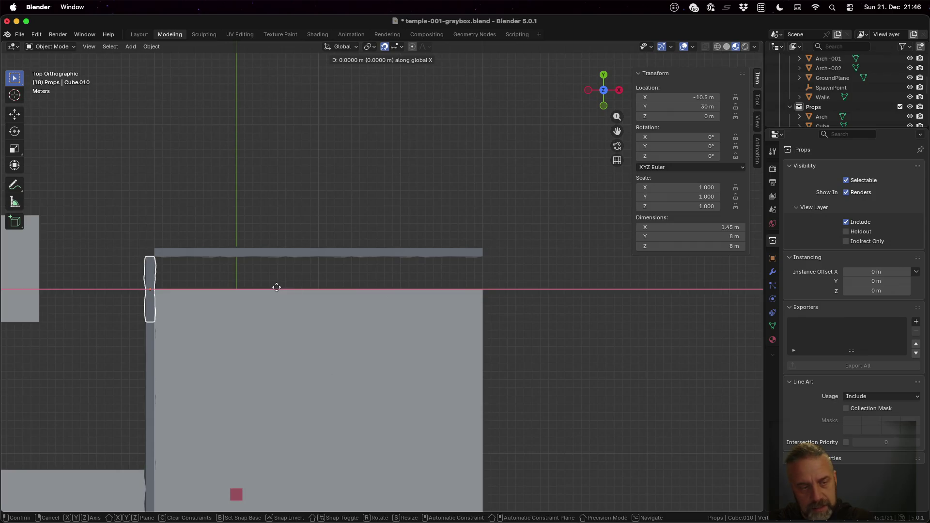
{"action": "left_click", "coordinate": [609, 278]}
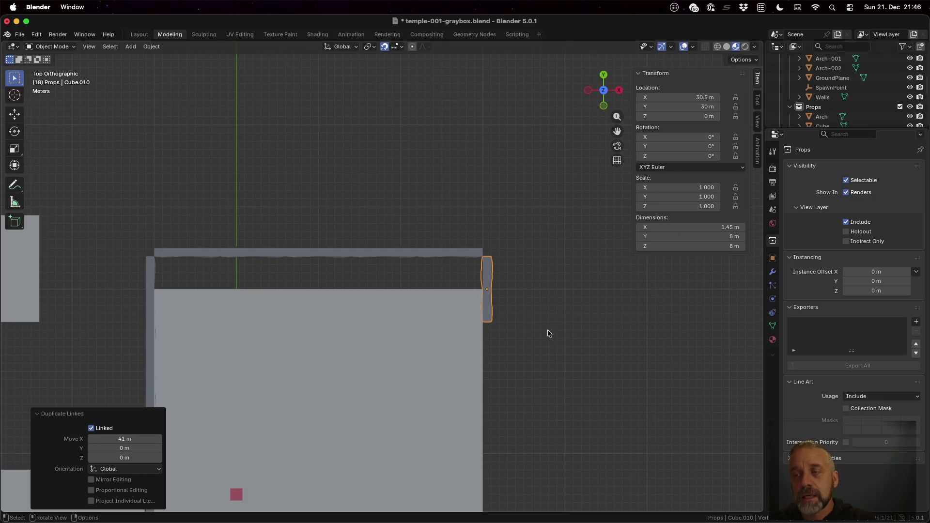
{"action": "scroll", "coordinate": [832, 104], "scroll_direction": "down", "scroll_amount": 2}
{"action": "scroll", "coordinate": [833, 107], "scroll_direction": "down", "scroll_amount": 5}
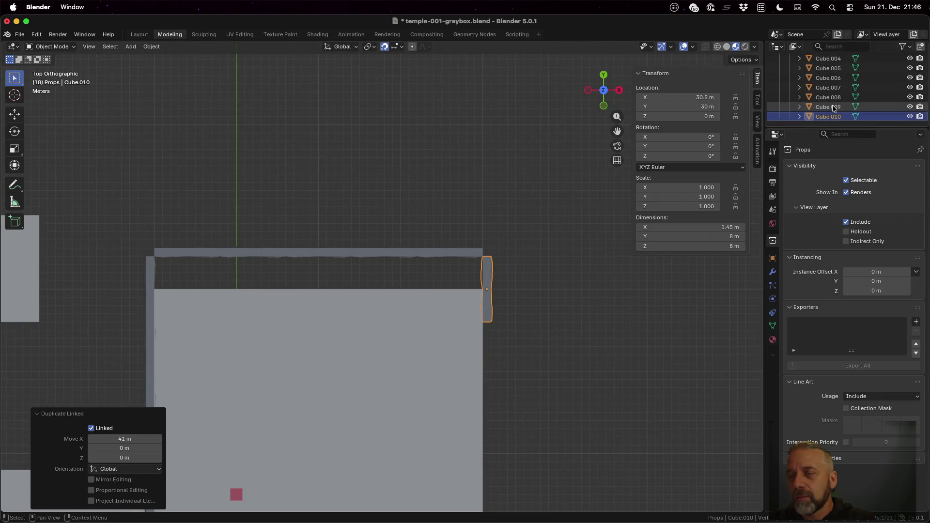
{"action": "scroll", "coordinate": [838, 106], "scroll_direction": "up", "scroll_amount": 5}
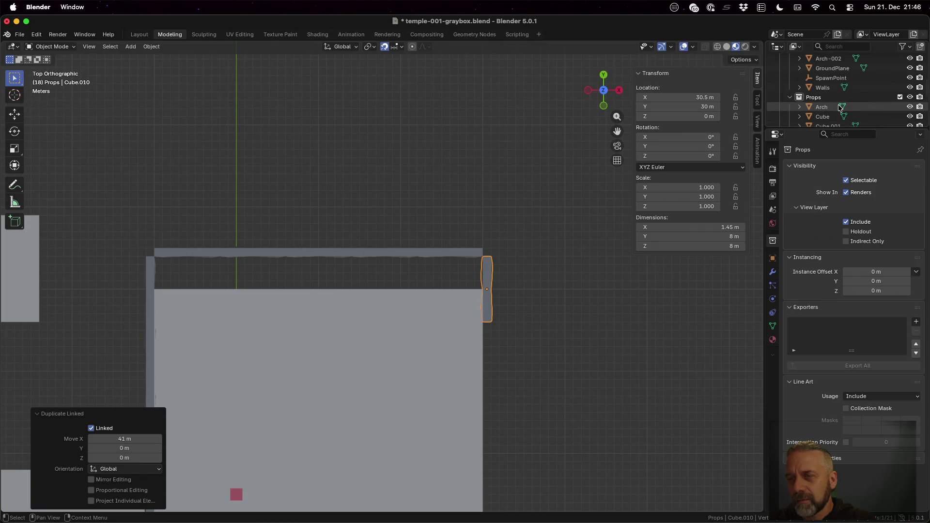
{"action": "scroll", "coordinate": [839, 108], "scroll_direction": "down", "scroll_amount": 1}
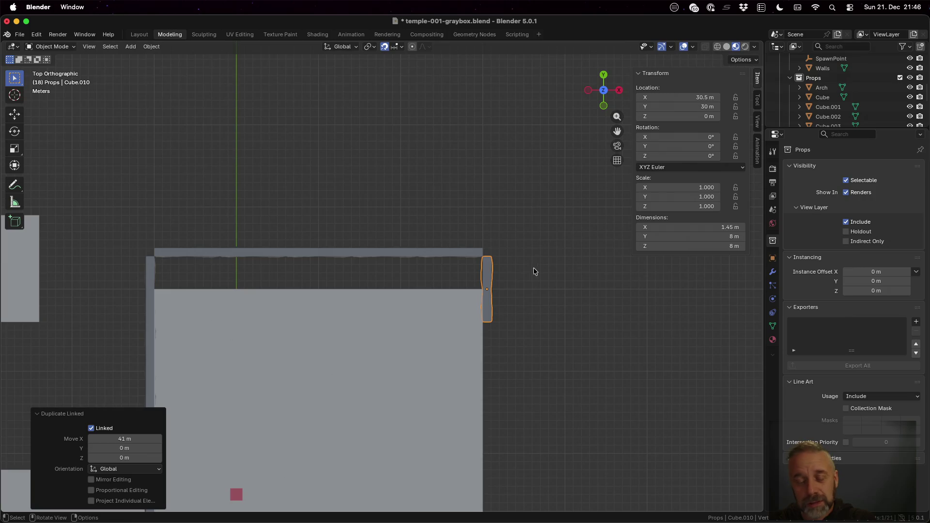
{"action": "scroll", "coordinate": [516, 289], "scroll_direction": "down", "scroll_amount": 3}
{"action": "mouse_move", "coordinate": [504, 358]}
{"action": "middle_mouse_down"}
{"action": "mouse_move", "coordinate": [446, 320]}
{"action": "mouse_move", "coordinate": [426, 281]}
{"action": "mouse_move", "coordinate": [511, 339]}
{"action": "mouse_move", "coordinate": [486, 326]}
{"action": "middle_mouse_up"}
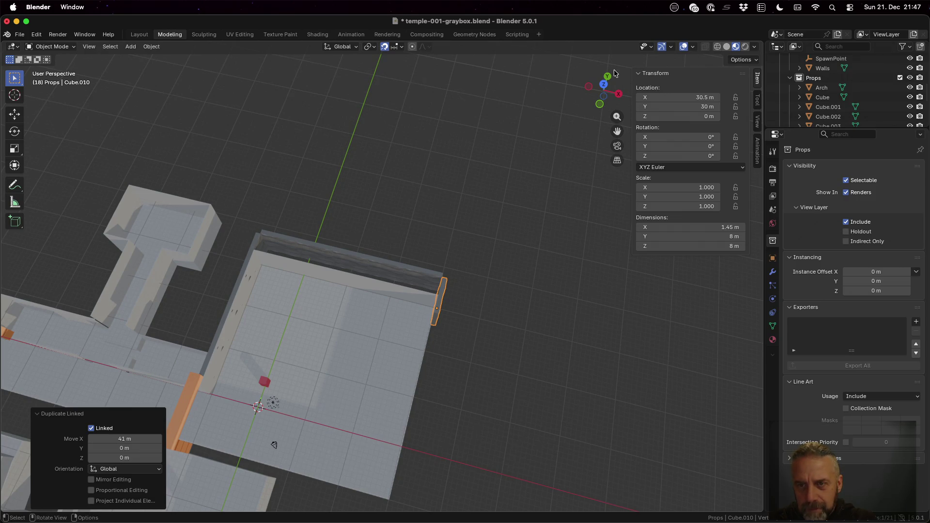
{"action": "left_click", "coordinate": [605, 81]}
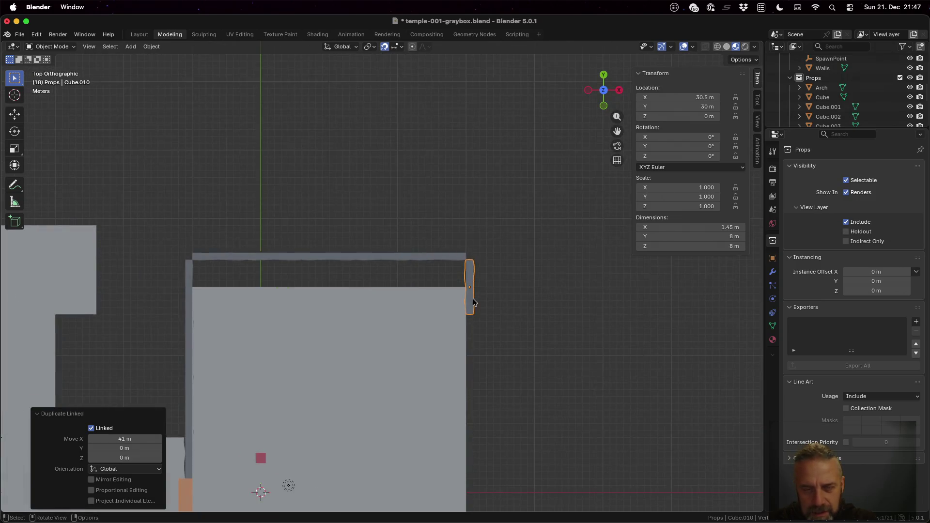
Run linked slab copies down the right wall along Y, each 8 m lower.
{"action": "key", "text": "alt+d"}
{"action": "key", "text": "y"}
{"action": "left_click", "coordinate": [510, 370]}
{"action": "key", "text": "alt+d"}
{"action": "key", "text": "y"}
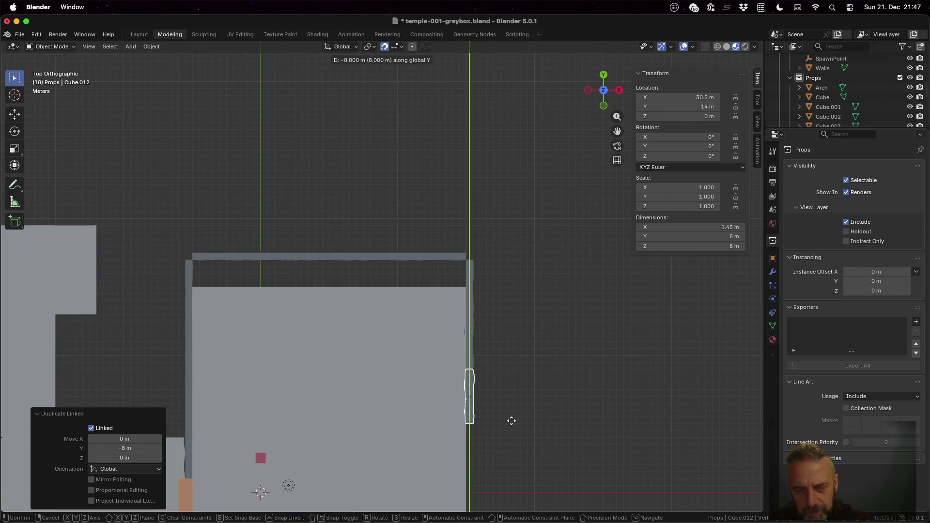
{"action": "left_click", "coordinate": [510, 421]}
{"action": "middle_click_drag", "start_coordinate": [513, 429], "coordinate": [540, 263], "text": "shift"}
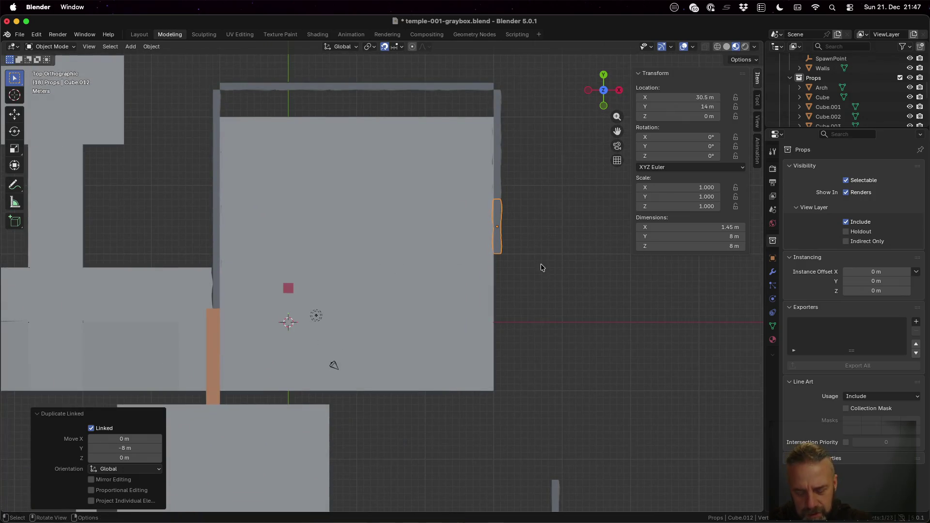
{"action": "key", "text": "alt+d"}
{"action": "key", "text": "y"}
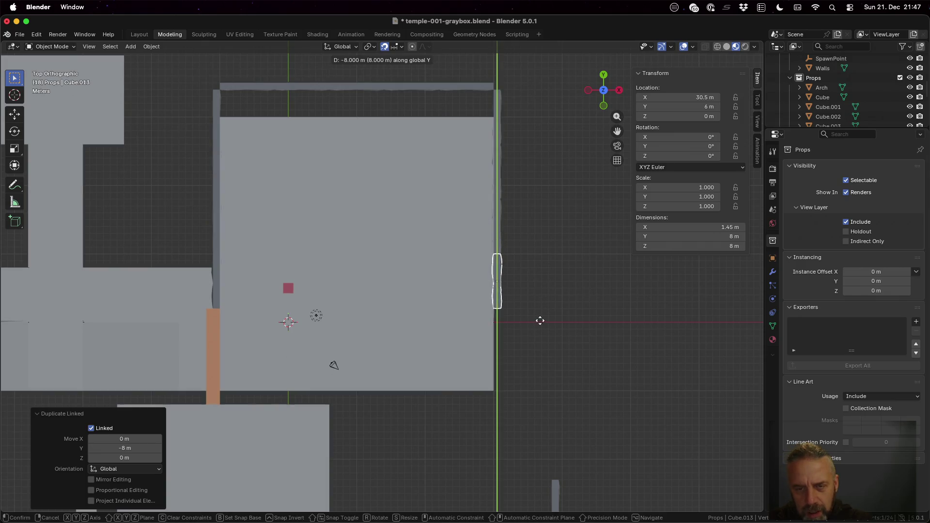
{"action": "left_click", "coordinate": [540, 320]}
Finish the right wall with linked slab copies at Y -2 m and Y -10 m.
{"action": "key", "text": "alt+d"}
{"action": "key", "text": "y"}
{"action": "key", "text": "y"}
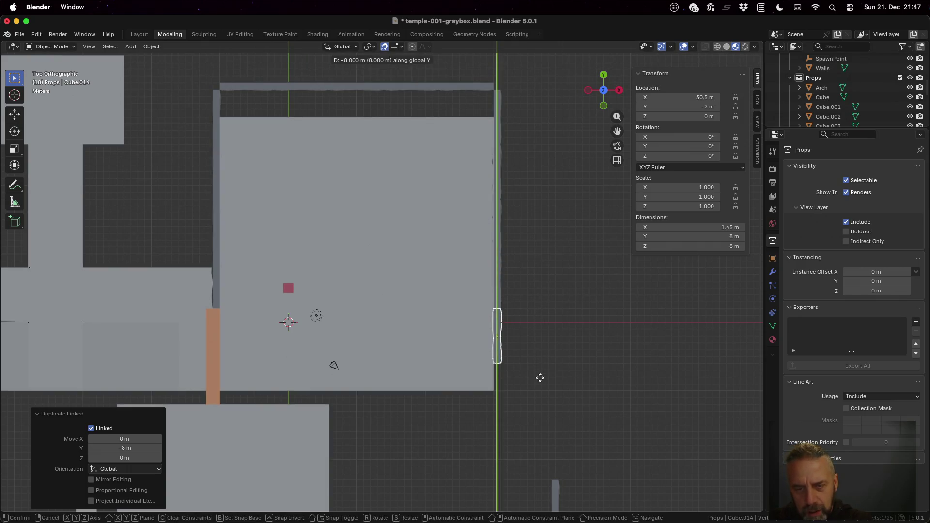
{"action": "left_click", "coordinate": [539, 375]}
{"action": "key", "text": "alt+d"}
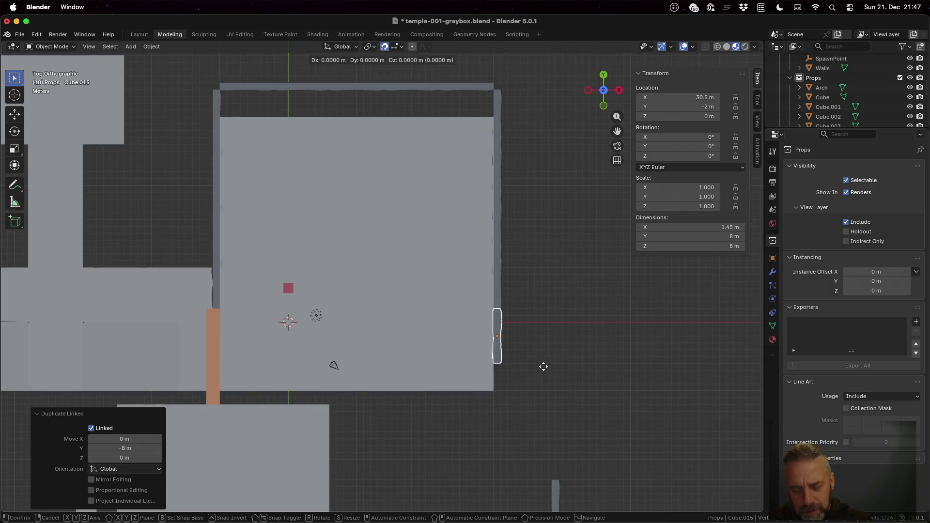
{"action": "key", "text": "y"}
{"action": "left_click", "coordinate": [546, 425]}
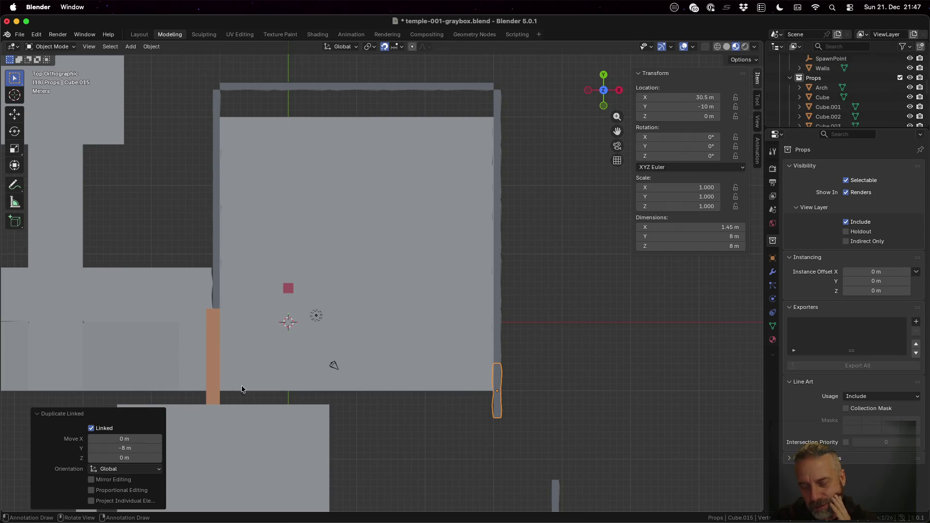
Drop a linked copy of the top-wall slab onto the bottom wall, plus another 8 m left.
{"action": "left_click", "coordinate": [475, 90]}
{"action": "key", "text": "alt+d"}
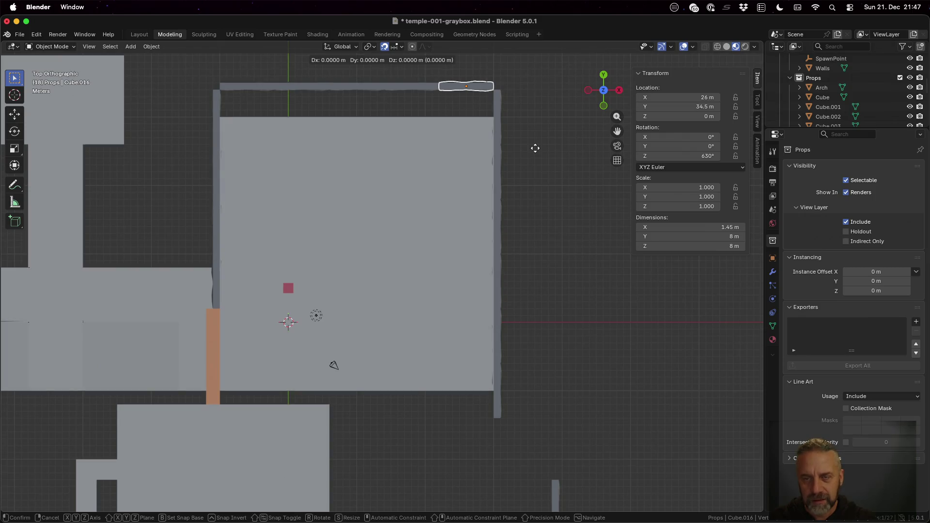
{"action": "left_click", "coordinate": [548, 481]}
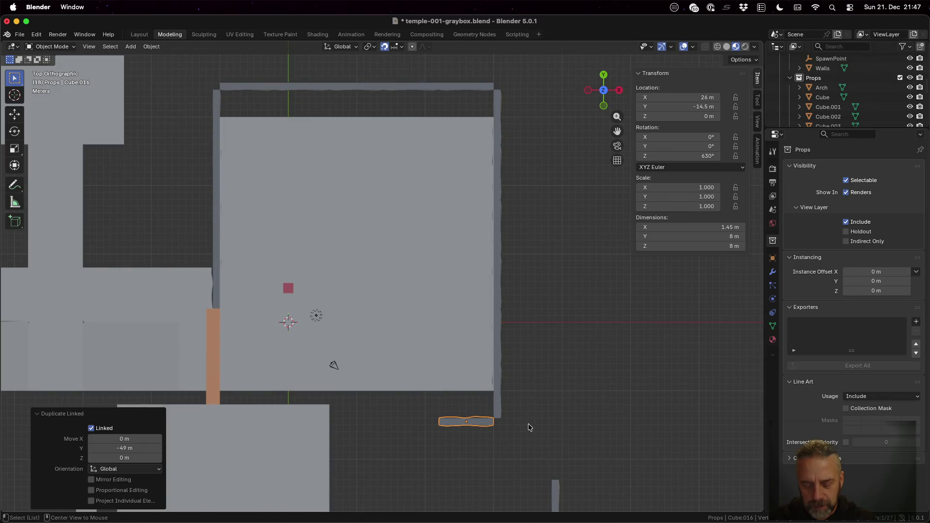
{"action": "key", "text": "alt+d"}
{"action": "key", "text": "x"}
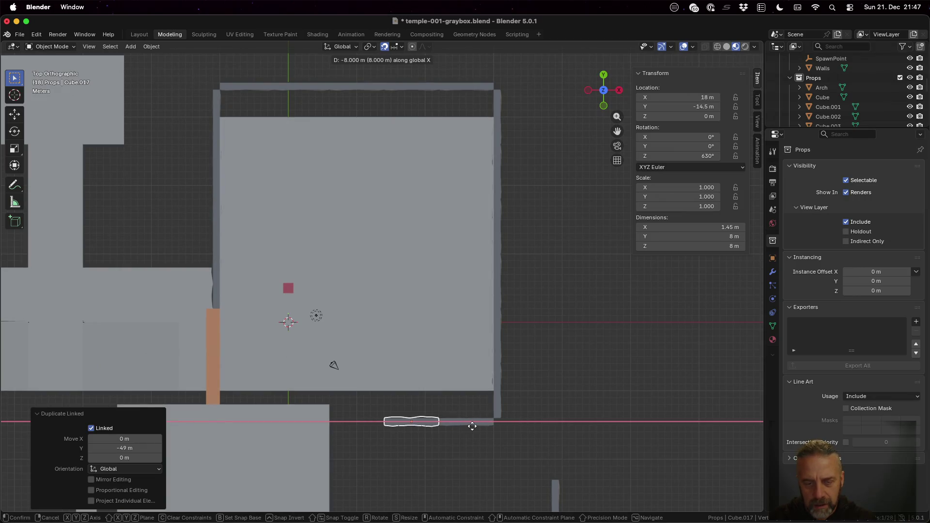
{"action": "left_click", "coordinate": [472, 426]}
Add three more linked slabs leftward along X, through X 2 m to the bottom wall's left end.
{"action": "key", "text": "alt+d"}
{"action": "key", "text": "x"}
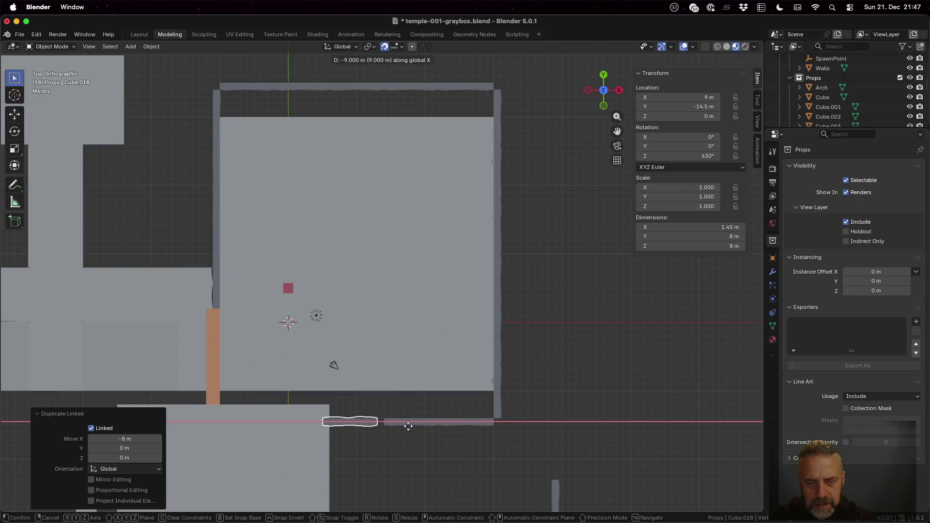
{"action": "left_click", "coordinate": [417, 426]}
{"action": "key", "text": "alt+d"}
{"action": "key", "text": "x"}
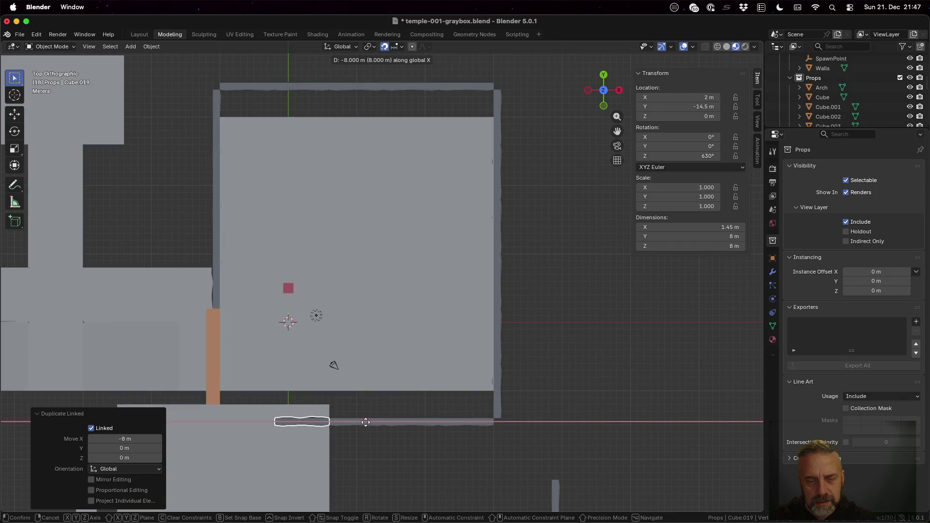
{"action": "left_click", "coordinate": [365, 422]}
{"action": "key", "text": "alt+d"}
{"action": "key", "text": "x"}
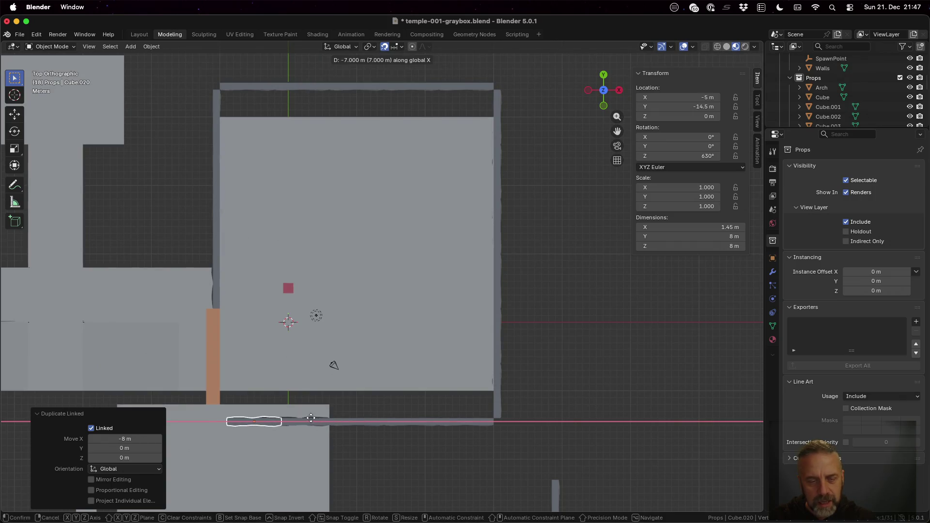
{"action": "left_click", "coordinate": [308, 419]}
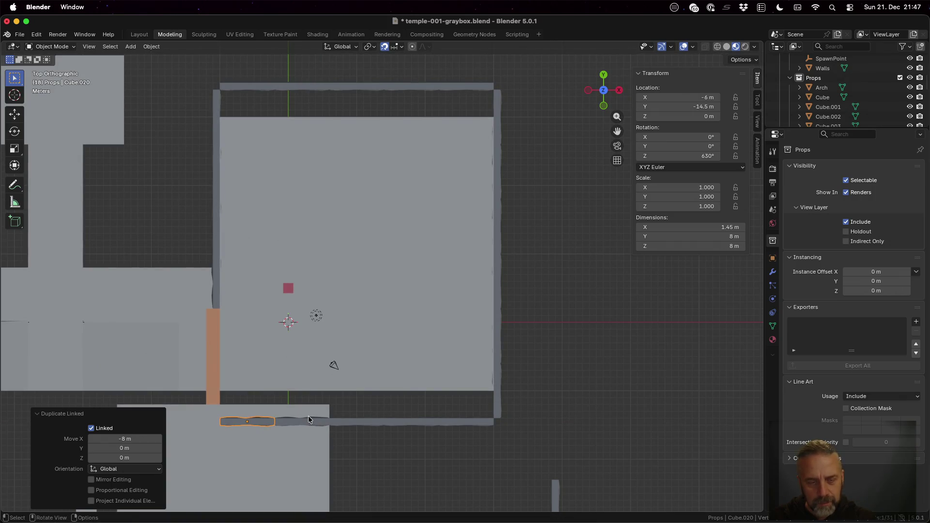
{"action": "mouse_move", "coordinate": [248, 400]}
{"action": "middle_mouse_down"}
{"action": "mouse_move", "coordinate": [263, 365]}
{"action": "mouse_move", "coordinate": [324, 346]}
{"action": "mouse_move", "coordinate": [351, 313]}
{"action": "mouse_move", "coordinate": [341, 309]}
{"action": "middle_mouse_up"}
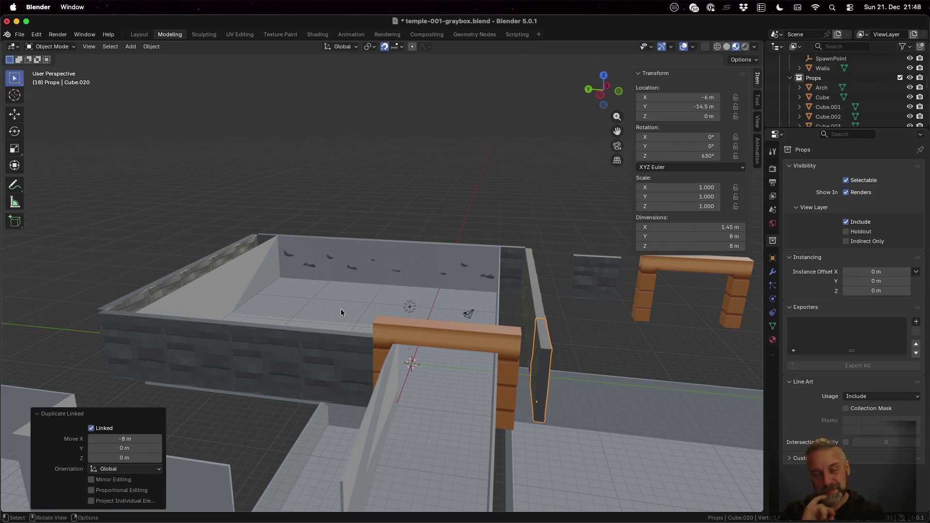
Orbit around the slab-lined temple room and select the Arch.001 doorway arch.
{"action": "mouse_move", "coordinate": [394, 274]}
{"action": "middle_mouse_down"}
{"action": "mouse_move", "coordinate": [265, 342]}
{"action": "mouse_move", "coordinate": [291, 365]}
{"action": "mouse_move", "coordinate": [320, 348]}
{"action": "middle_mouse_up"}
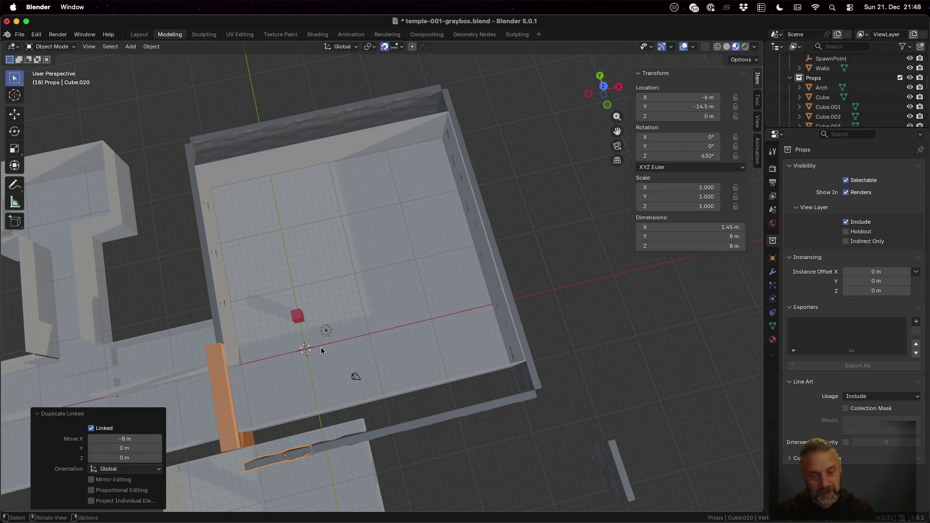
{"action": "mouse_move", "coordinate": [290, 407]}
{"action": "middle_mouse_down"}
{"action": "mouse_move", "coordinate": [316, 370]}
{"action": "mouse_move", "coordinate": [338, 408]}
{"action": "mouse_move", "coordinate": [391, 377]}
{"action": "mouse_move", "coordinate": [378, 384]}
{"action": "mouse_move", "coordinate": [469, 386]}
{"action": "mouse_move", "coordinate": [516, 430]}
{"action": "middle_mouse_up"}
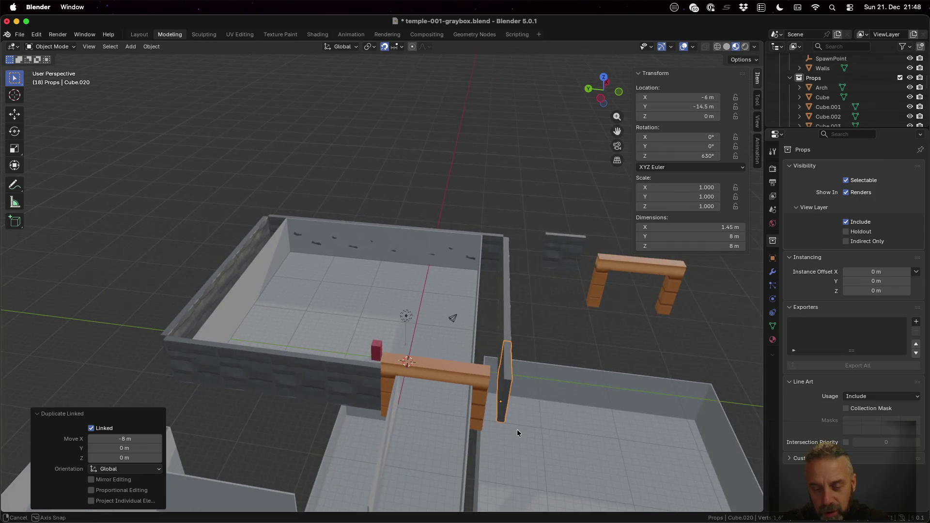
{"action": "left_click", "coordinate": [463, 373]}
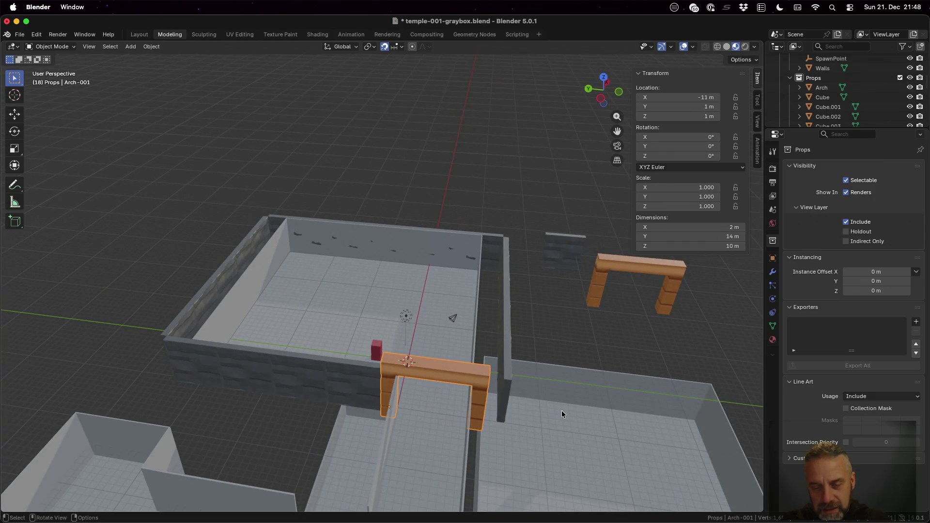
Enter Edit Mode on Arch.001 and centre it in Top orthographic view.
{"action": "key", "text": "Tab"}
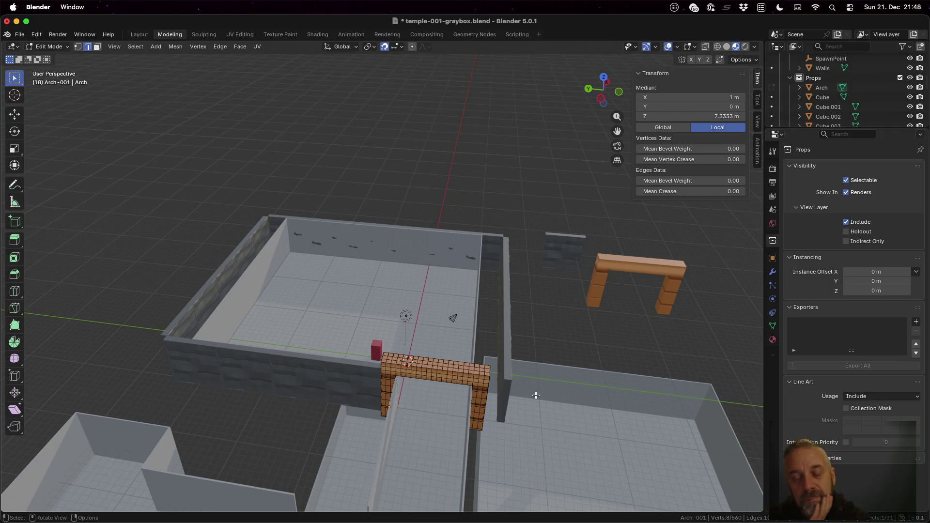
{"action": "scroll", "coordinate": [535, 396], "scroll_direction": "up", "scroll_amount": 2}
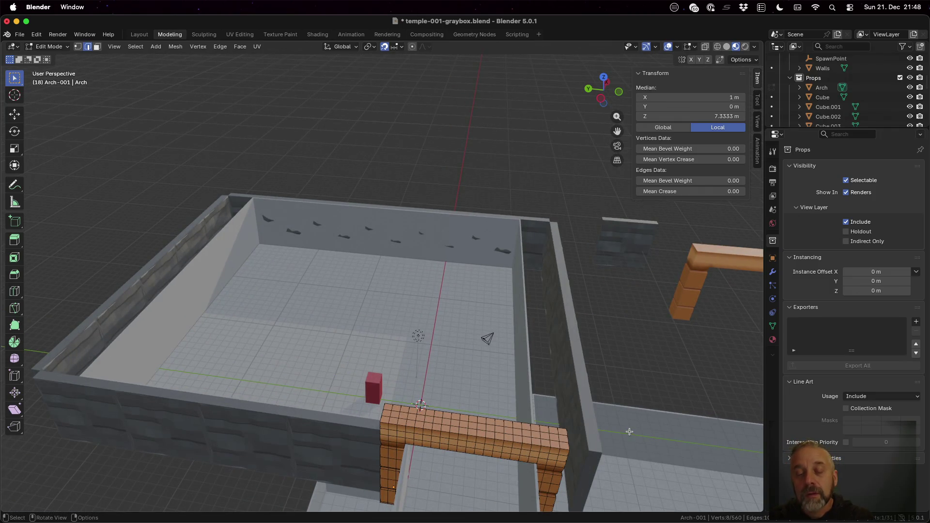
{"action": "scroll", "coordinate": [629, 421], "scroll_direction": "down", "scroll_amount": 2}
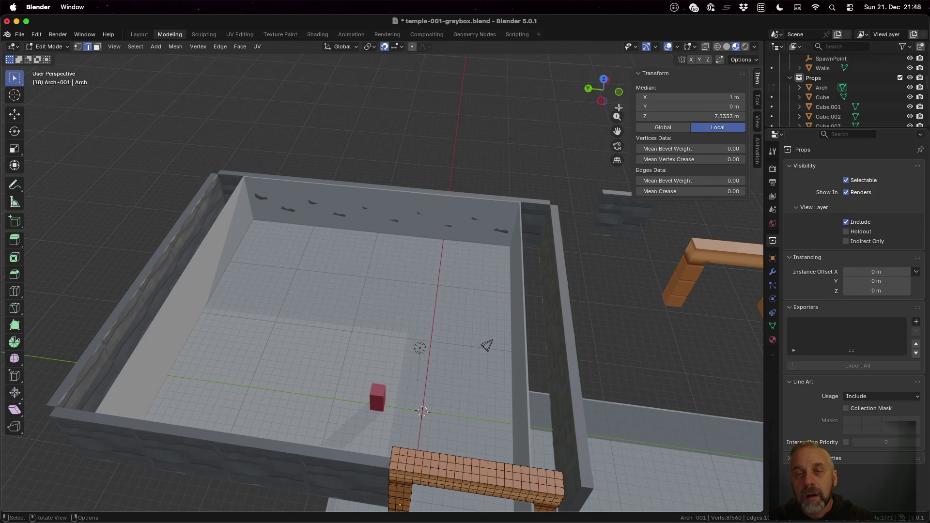
{"action": "left_click", "coordinate": [605, 82]}
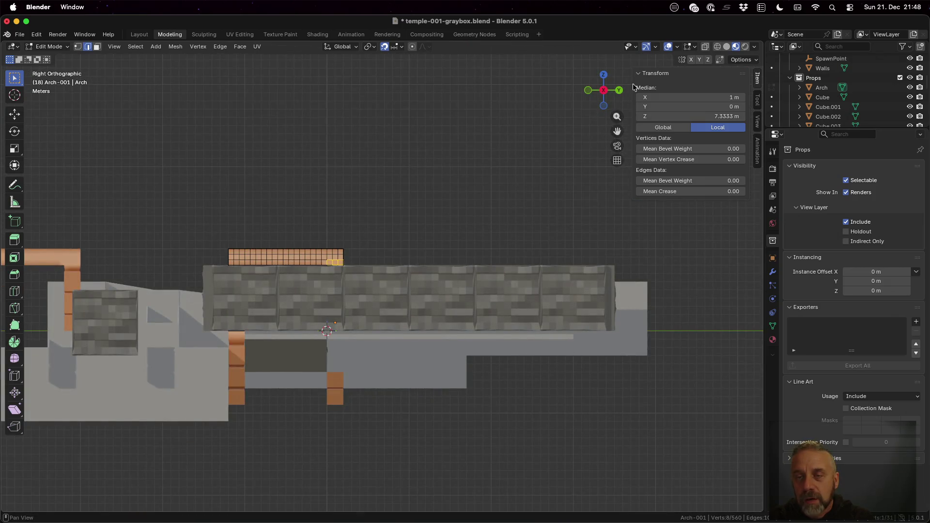
{"action": "left_click", "coordinate": [603, 77]}
{"action": "middle_click_drag", "start_coordinate": [233, 369], "coordinate": [414, 341], "text": "shift"}
{"action": "scroll", "coordinate": [414, 341], "scroll_direction": "up", "scroll_amount": 2}
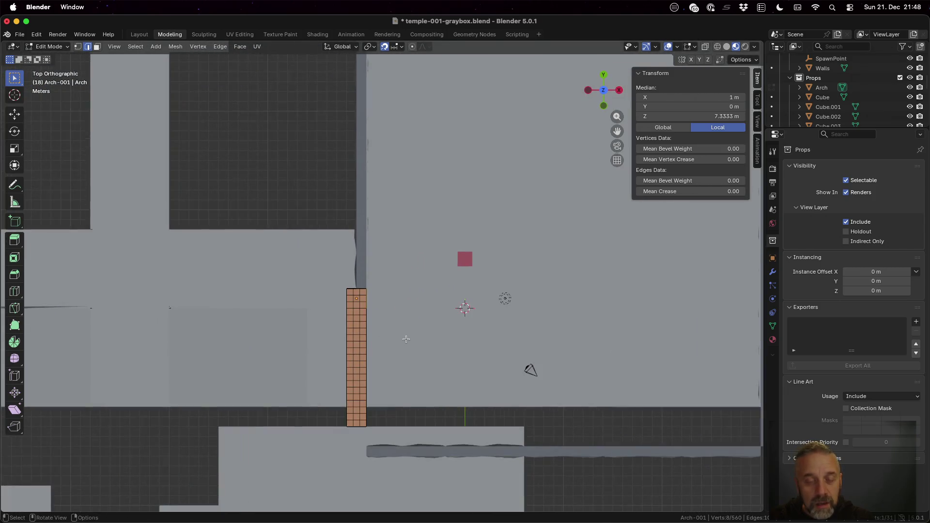
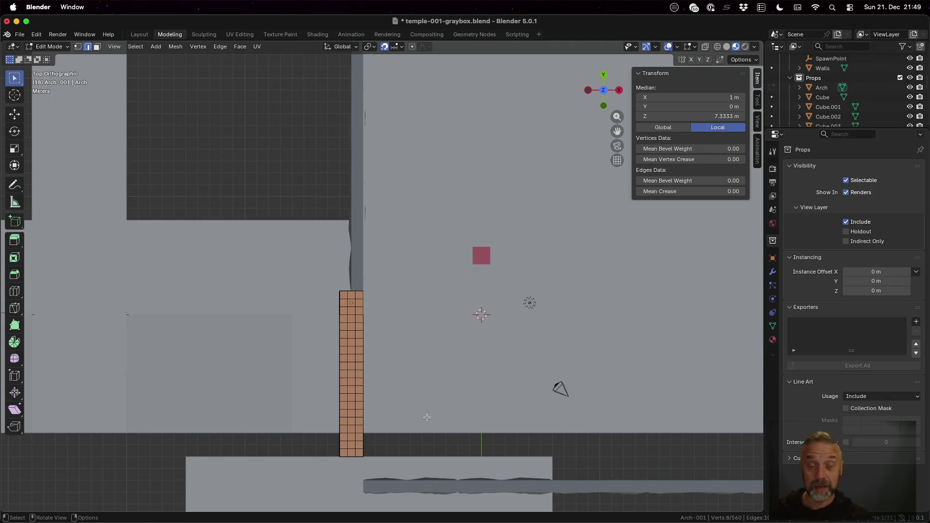
View the temple graybox in Back, then Right orthographic view, adjusting the zoom.
{"action": "left_click", "coordinate": [605, 76]}
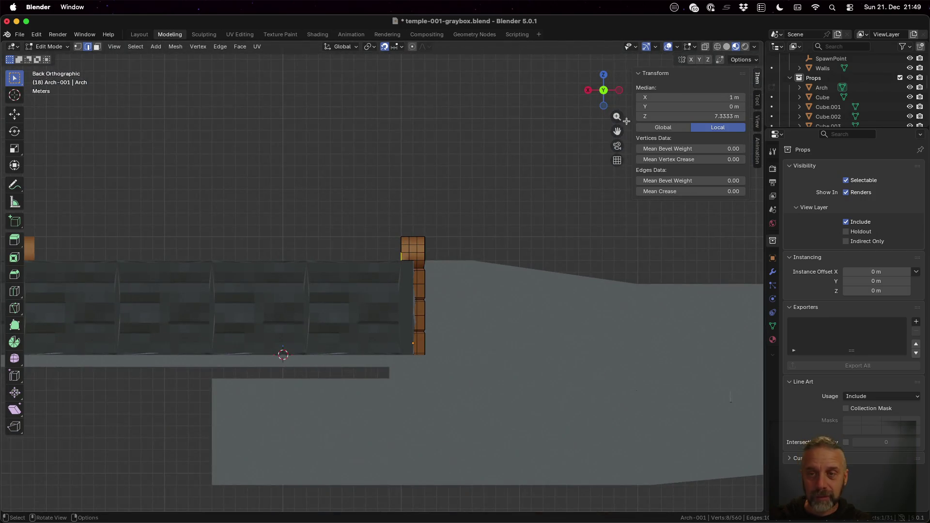
{"action": "left_click", "coordinate": [619, 90]}
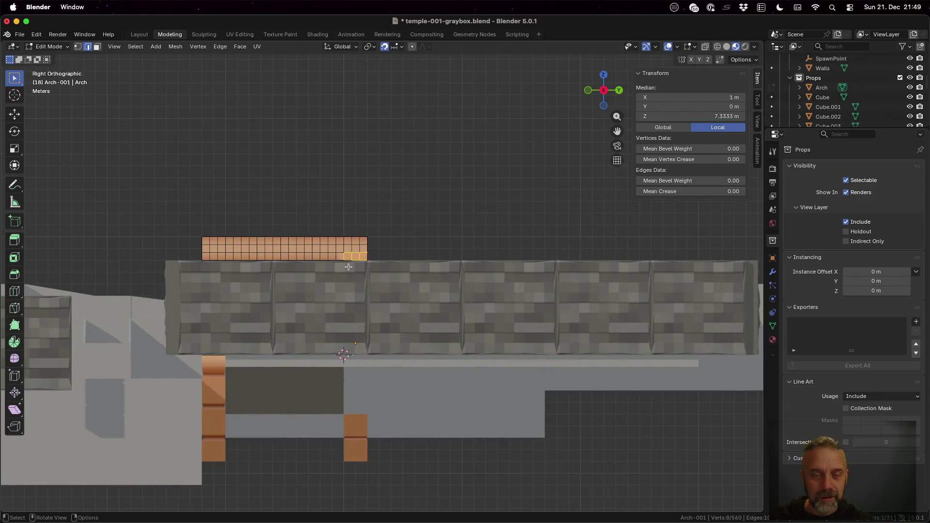
{"action": "scroll", "coordinate": [349, 267], "scroll_direction": "down", "scroll_amount": 8}
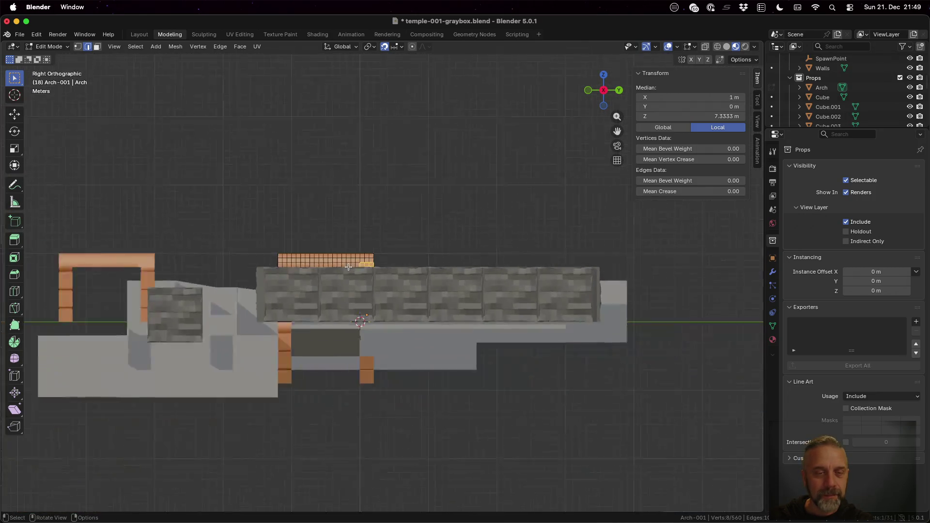
{"action": "scroll", "coordinate": [348, 261], "scroll_direction": "up", "scroll_amount": 1}
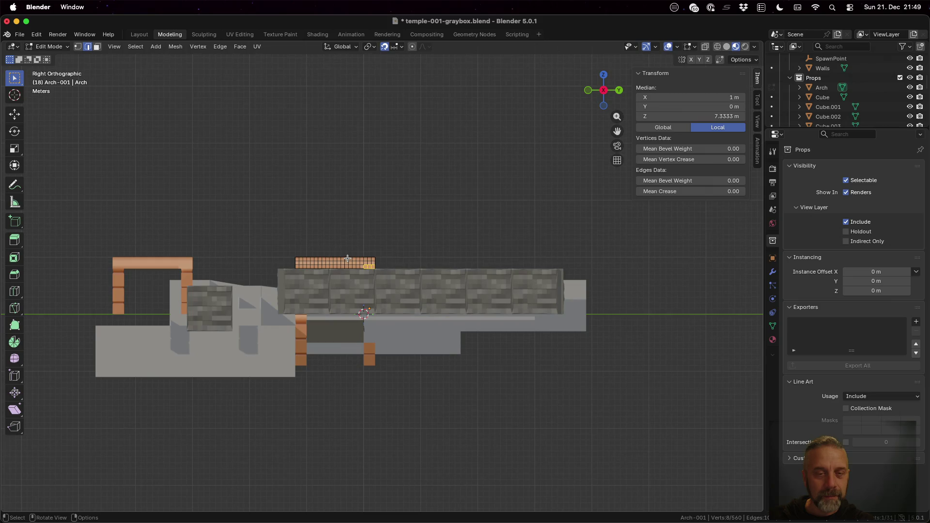
Hide the Props collection, briefly toggle Walls visibility off and on, then show Props again.
{"action": "left_click", "coordinate": [910, 78]}
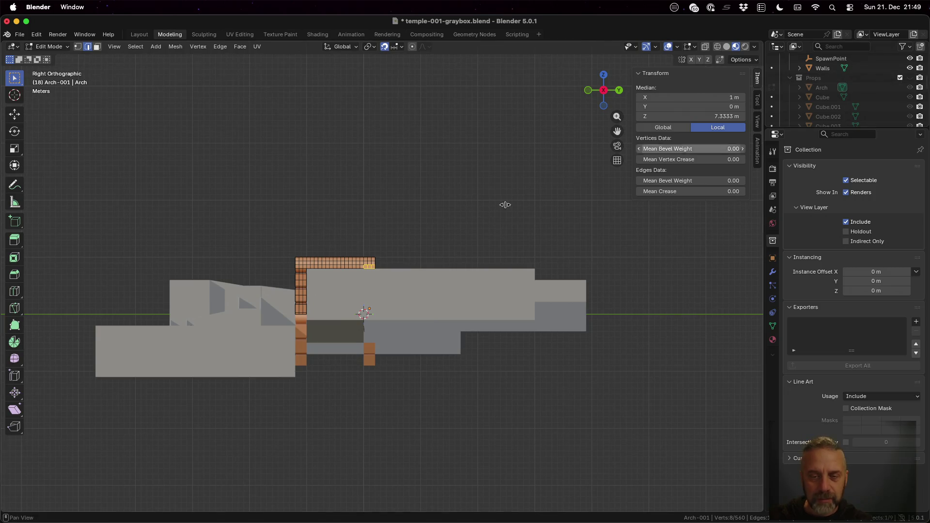
{"action": "scroll", "coordinate": [910, 87], "scroll_direction": "up", "scroll_amount": 2}
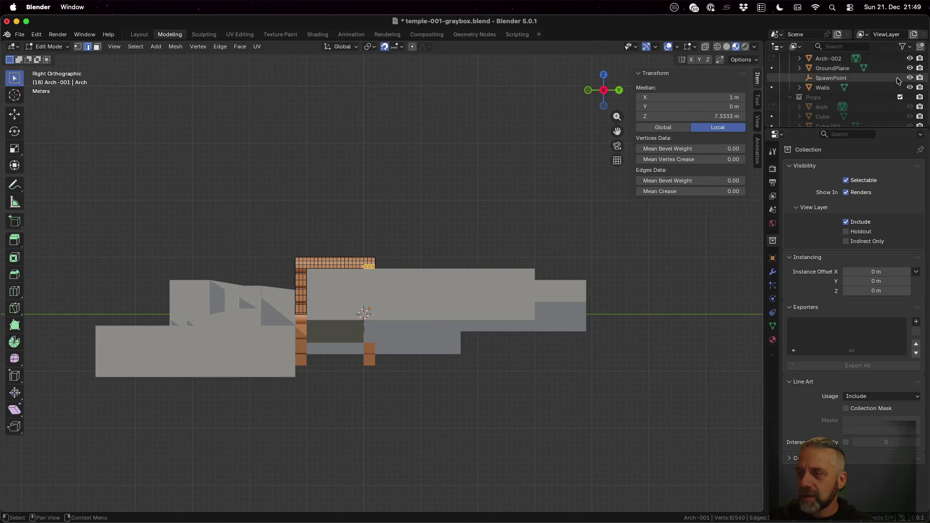
{"action": "left_click", "coordinate": [910, 87]}
{"action": "left_click", "coordinate": [910, 87]}
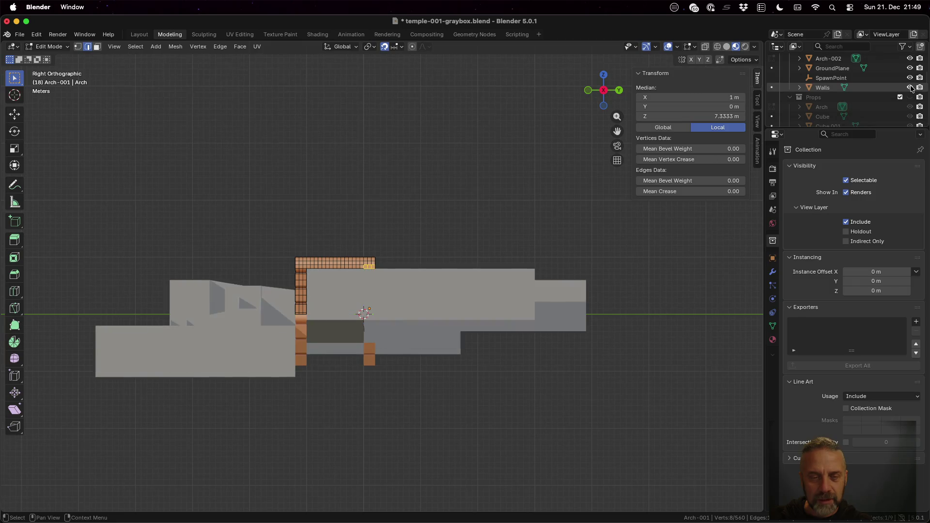
{"action": "scroll", "coordinate": [912, 99], "scroll_direction": "up", "scroll_amount": 2}
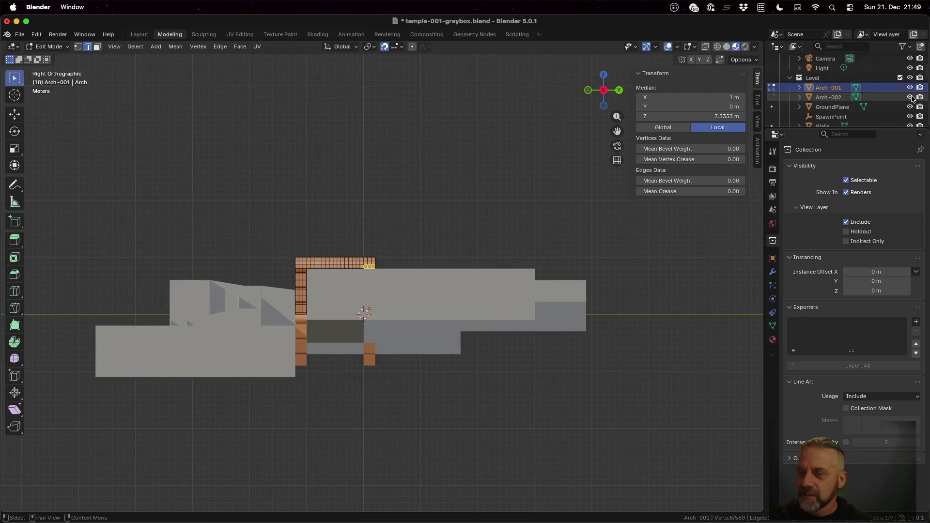
{"action": "scroll", "coordinate": [912, 99], "scroll_direction": "down", "scroll_amount": 2}
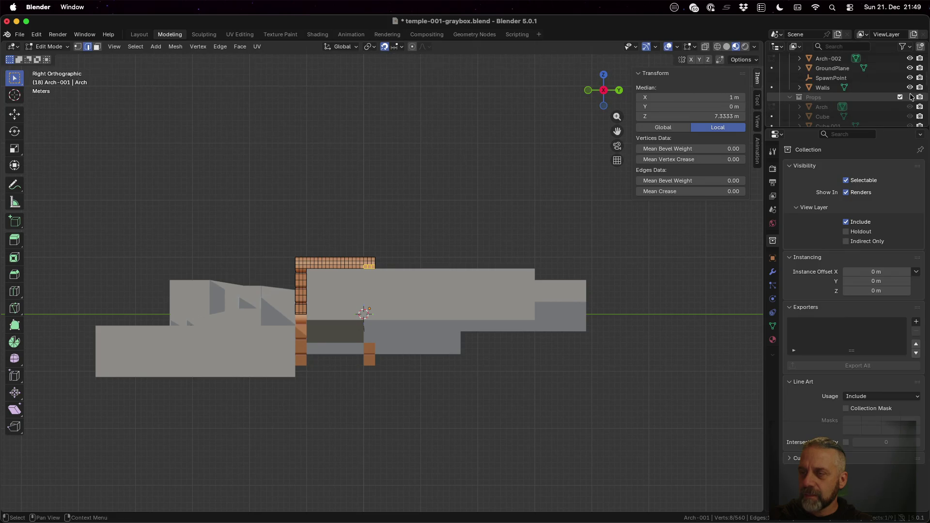
{"action": "left_click", "coordinate": [910, 96]}
Orbit into a close perspective view of the arch and turn on X-Ray display.
{"action": "middle_click_drag", "start_coordinate": [389, 213], "coordinate": [411, 274]}
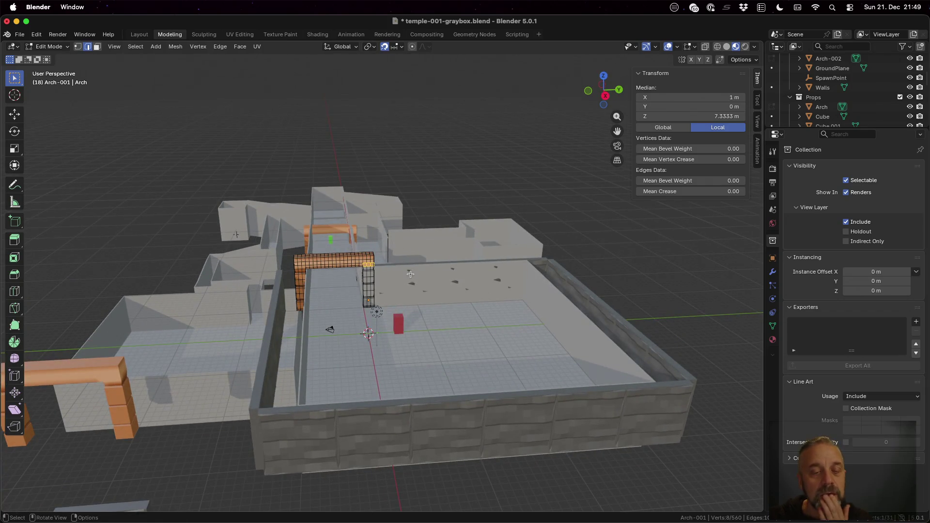
{"action": "scroll", "coordinate": [334, 287], "scroll_direction": "up", "scroll_amount": 3}
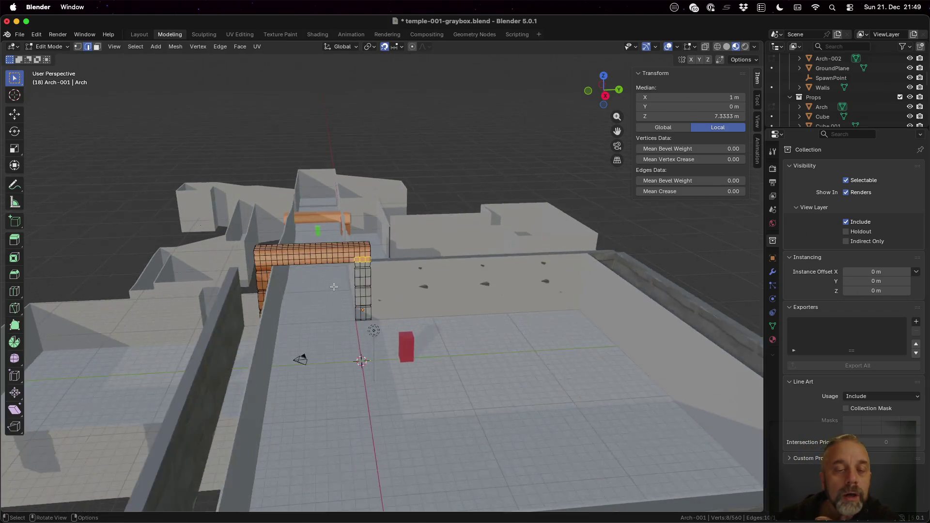
{"action": "mouse_move", "coordinate": [307, 281]}
{"action": "middle_mouse_down"}
{"action": "mouse_move", "coordinate": [291, 285]}
{"action": "mouse_move", "coordinate": [283, 270]}
{"action": "middle_mouse_up"}
{"action": "left_click", "coordinate": [708, 49]}
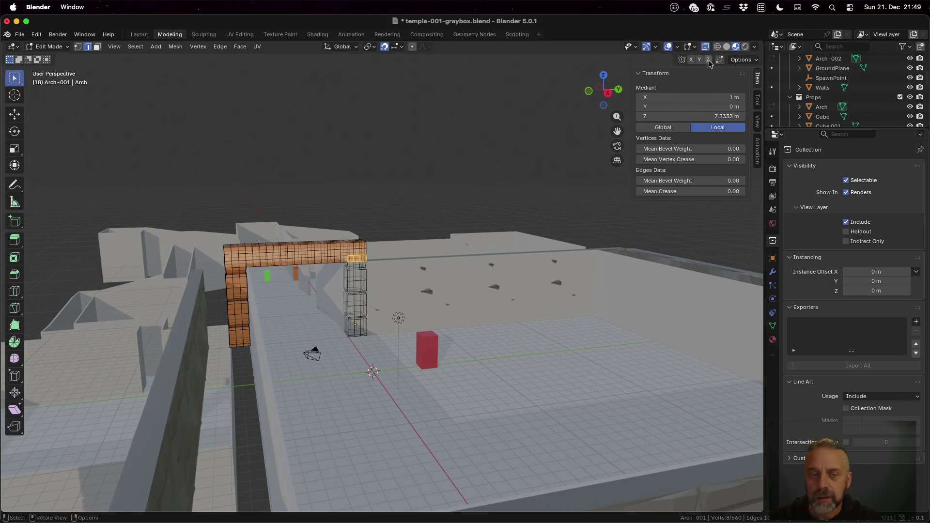
In Edit Mode, clear the selection and box-select the arch's left pillar vertices.
{"action": "key", "text": "a"}
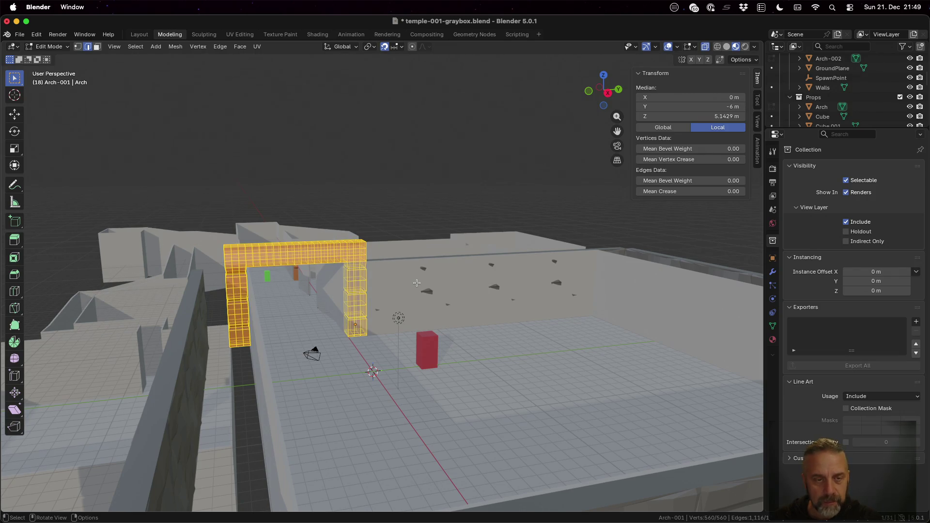
{"action": "key", "text": "alt+a"}
{"action": "key", "text": "b"}
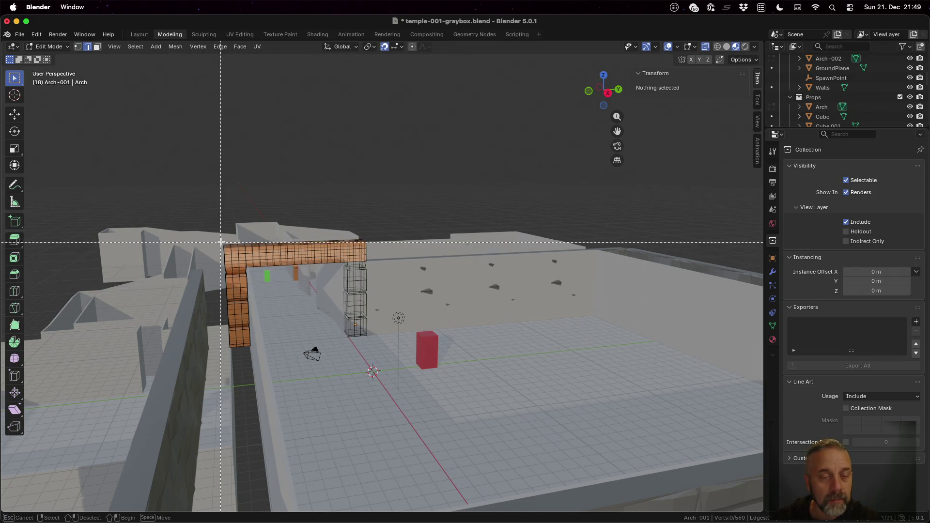
{"action": "mouse_move", "coordinate": [220, 239]}
{"action": "left_mouse_down"}
{"action": "mouse_move", "coordinate": [245, 303]}
{"action": "mouse_move", "coordinate": [248, 354]}
{"action": "left_mouse_up"}
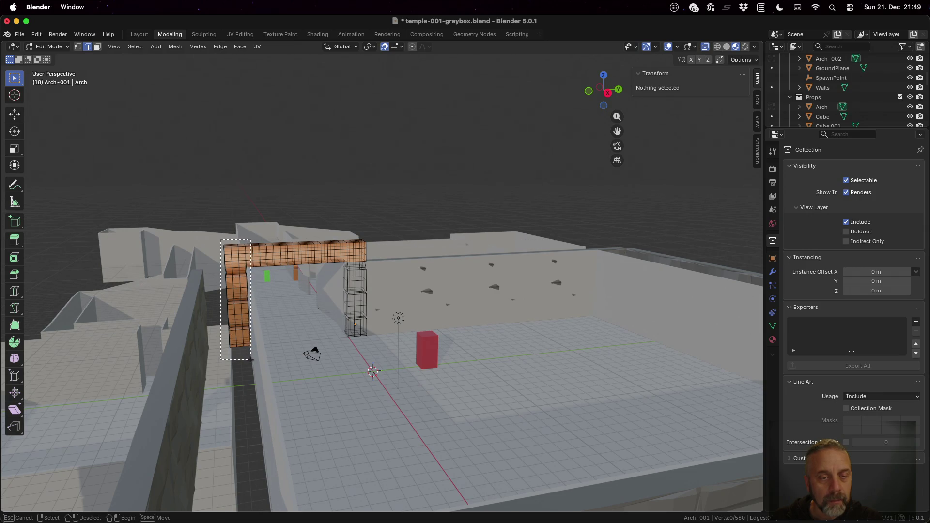
{"action": "left_click_drag", "start_coordinate": [249, 360], "coordinate": [250, 360]}
{"action": "key", "text": "b"}
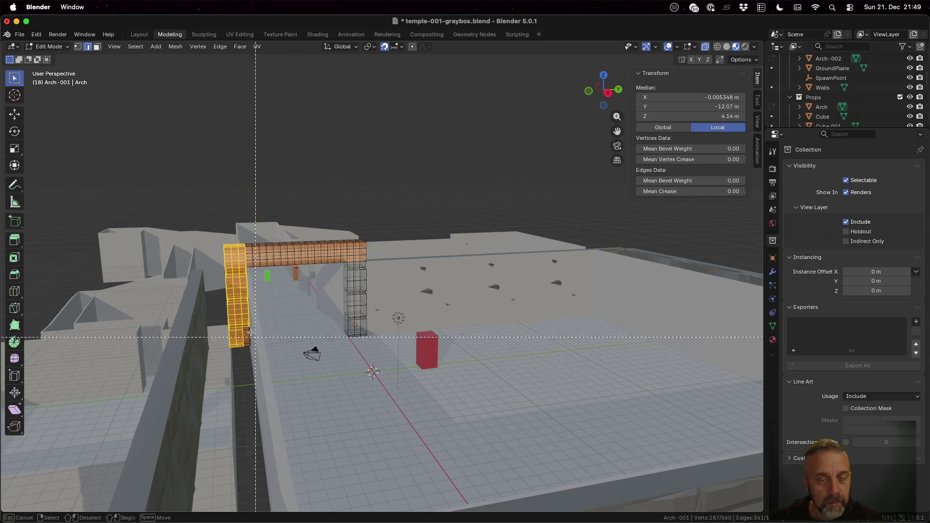
{"action": "left_click_drag", "start_coordinate": [215, 309], "coordinate": [260, 359]}
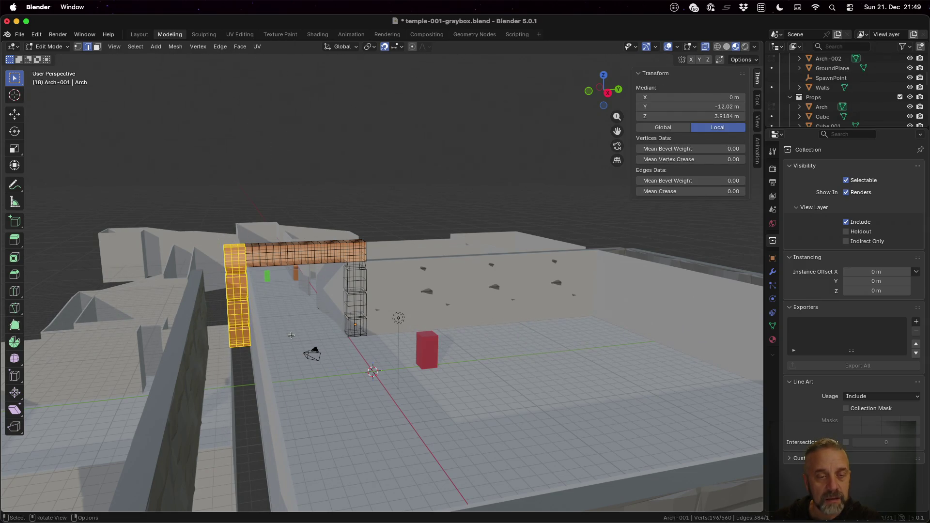
{"action": "middle_click_drag", "start_coordinate": [303, 322], "coordinate": [311, 328]}
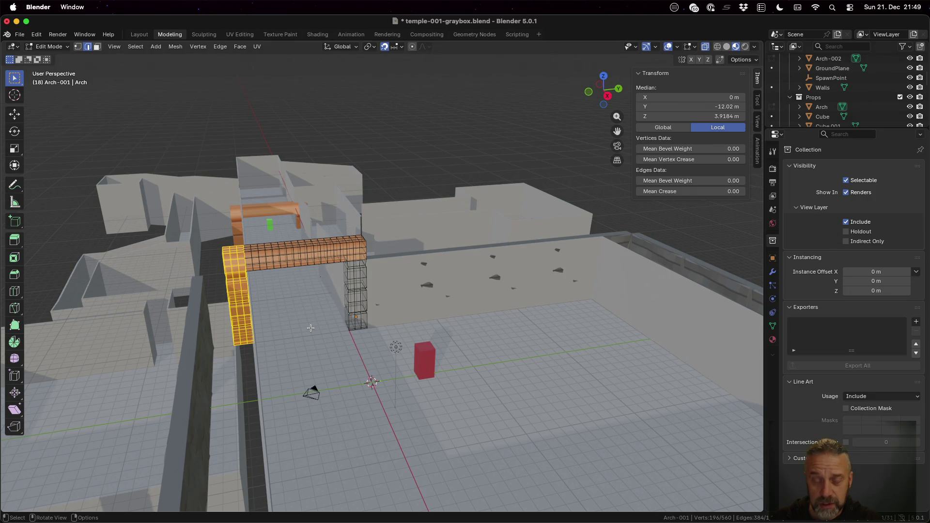
{"action": "middle_click_drag", "start_coordinate": [286, 292], "coordinate": [279, 283]}
Add the left end of the arch top and move the selection -2 m along Y.
{"action": "key", "text": "b"}
{"action": "left_click_drag", "start_coordinate": [233, 232], "coordinate": [293, 276]}
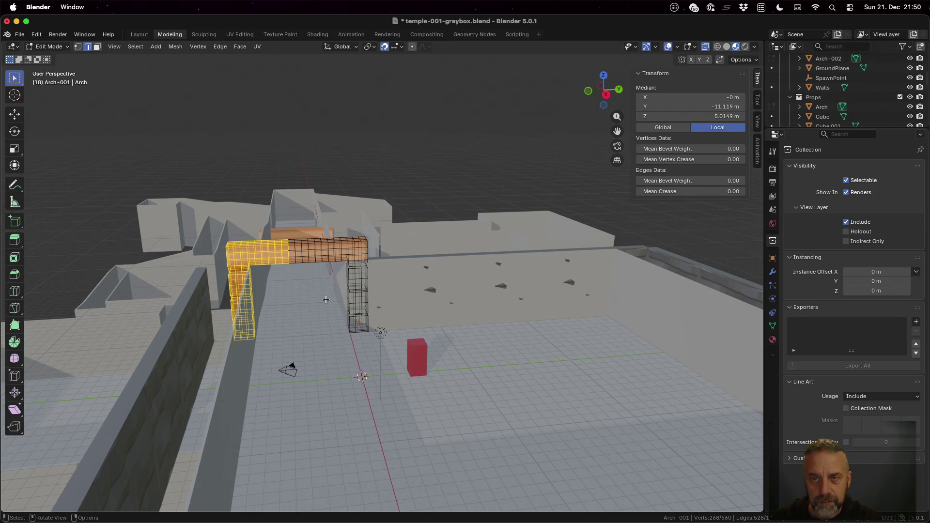
{"action": "key", "text": "g"}
{"action": "key", "text": "y"}
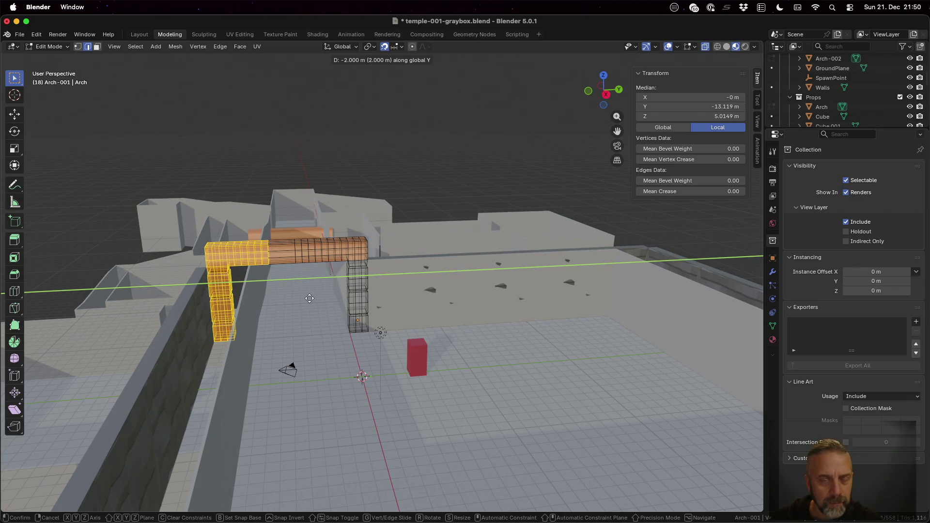
{"action": "left_click", "coordinate": [309, 298]}
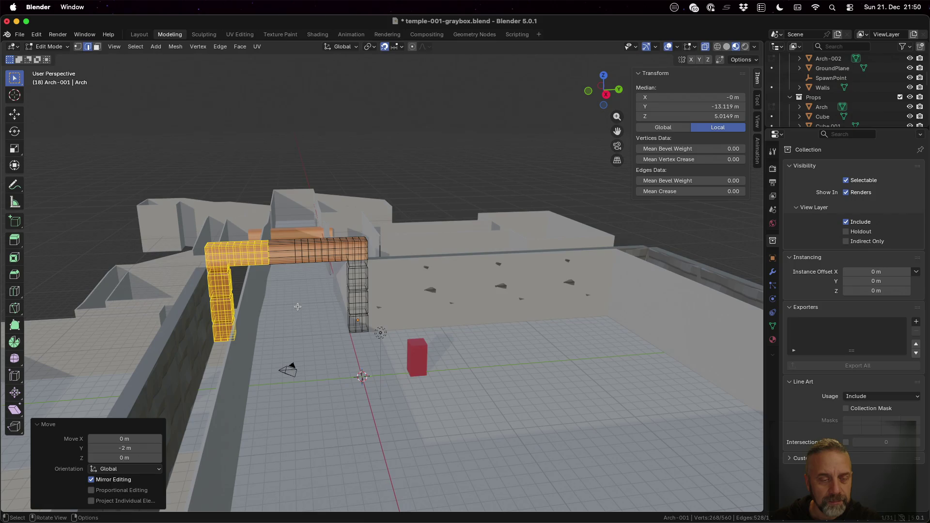
{"action": "key", "text": "Tab"}
{"action": "mouse_move", "coordinate": [295, 308]}
{"action": "middle_mouse_down"}
{"action": "mouse_move", "coordinate": [304, 318]}
{"action": "mouse_move", "coordinate": [299, 341]}
{"action": "middle_mouse_up"}
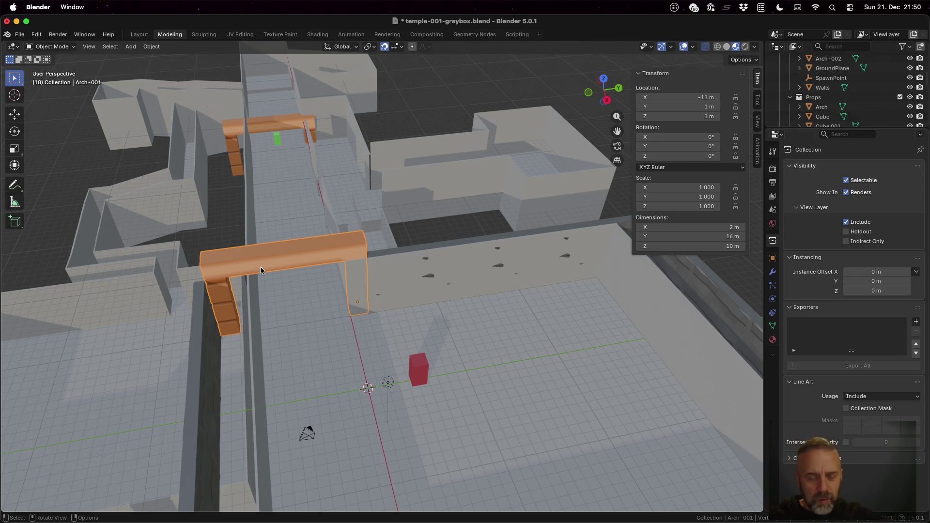
Check an arch corner vertex in vertex select, save temple-001-graybox.blend, and enlarge the outliner.
{"action": "key", "text": "Tab"}
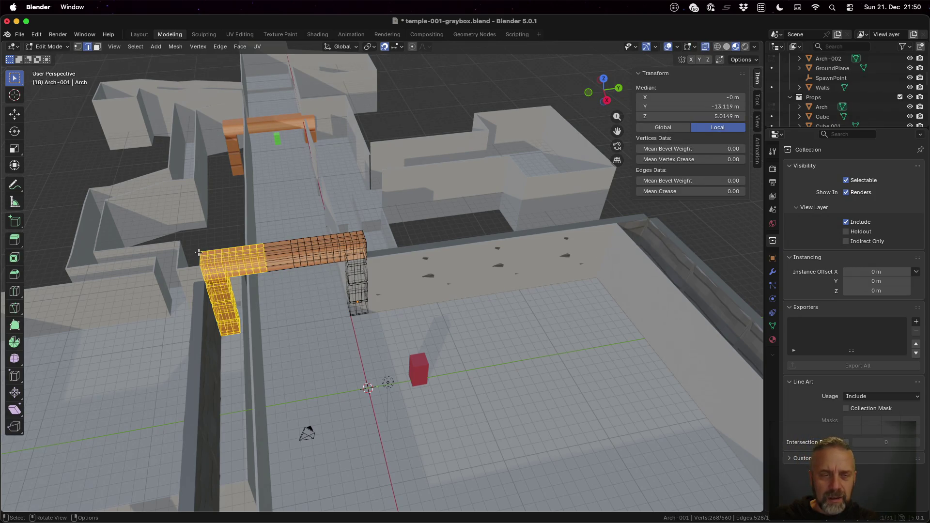
{"action": "key", "text": "1"}
{"action": "left_click", "coordinate": [200, 251]}
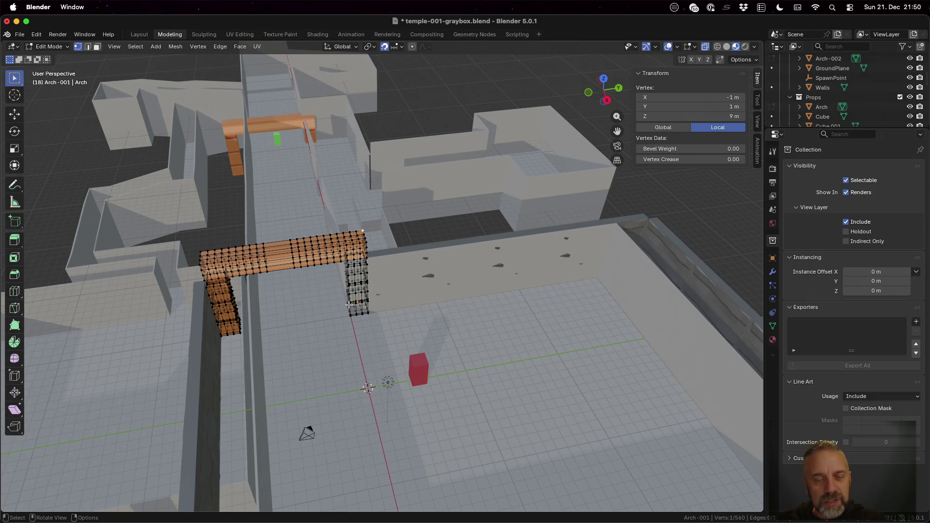
{"action": "key", "text": "Tab"}
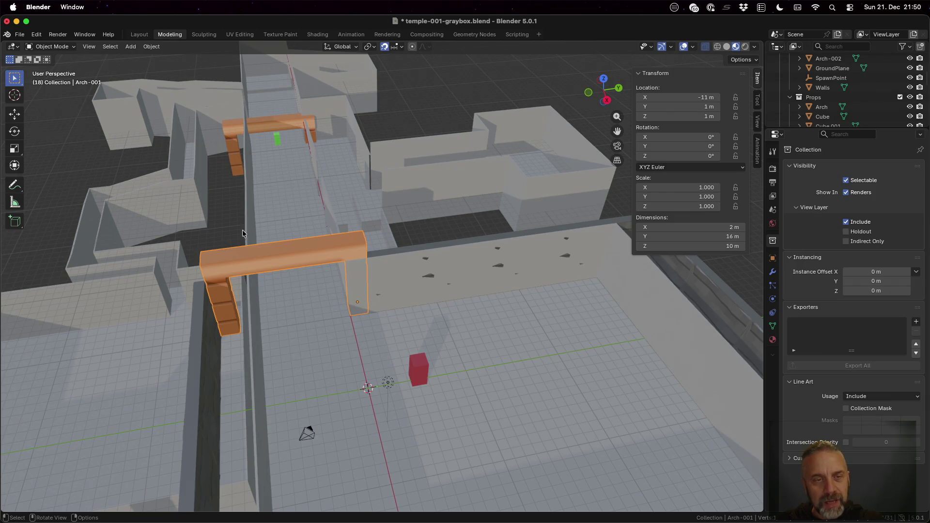
{"action": "key", "text": "super+s"}
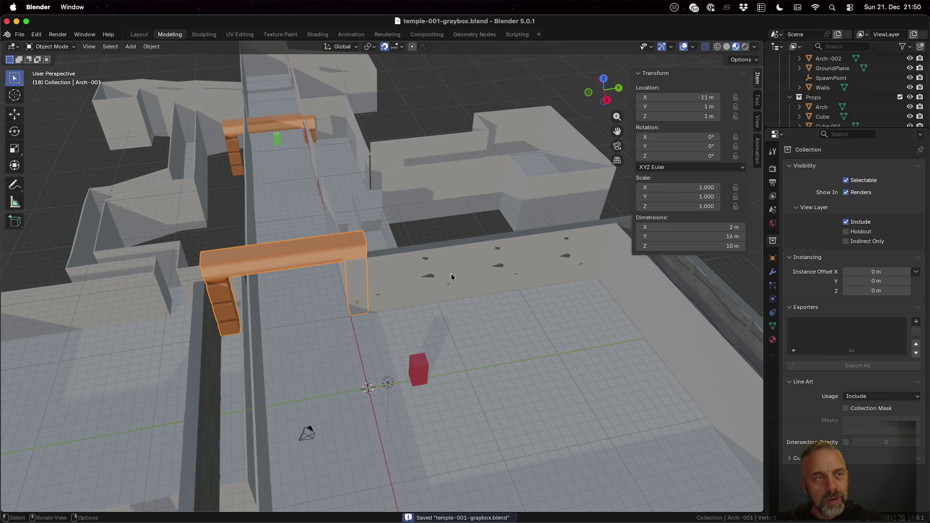
{"action": "left_click_drag", "start_coordinate": [874, 130], "coordinate": [885, 429]}
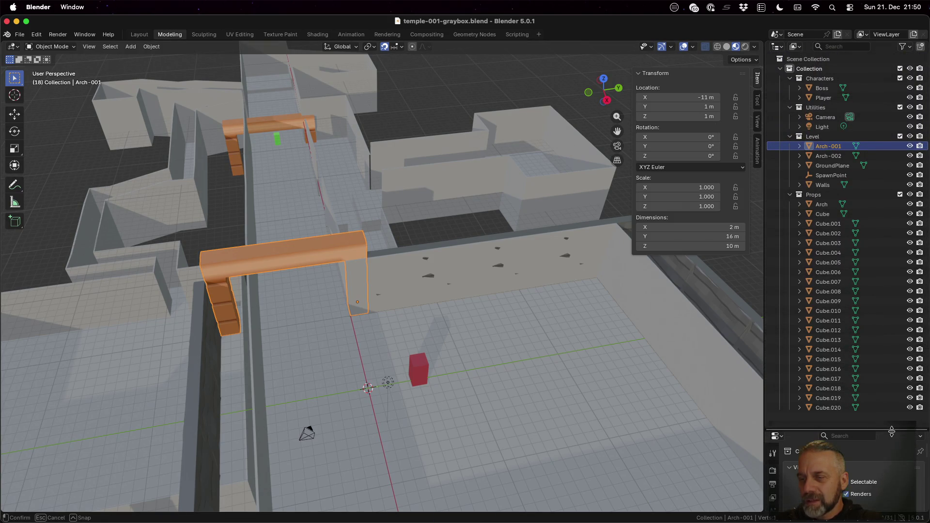
Rename the Cube object in Props to 'Wall'.
{"action": "left_click", "coordinate": [822, 214]}
{"action": "scroll", "coordinate": [457, 282], "scroll_direction": "down", "scroll_amount": 8}
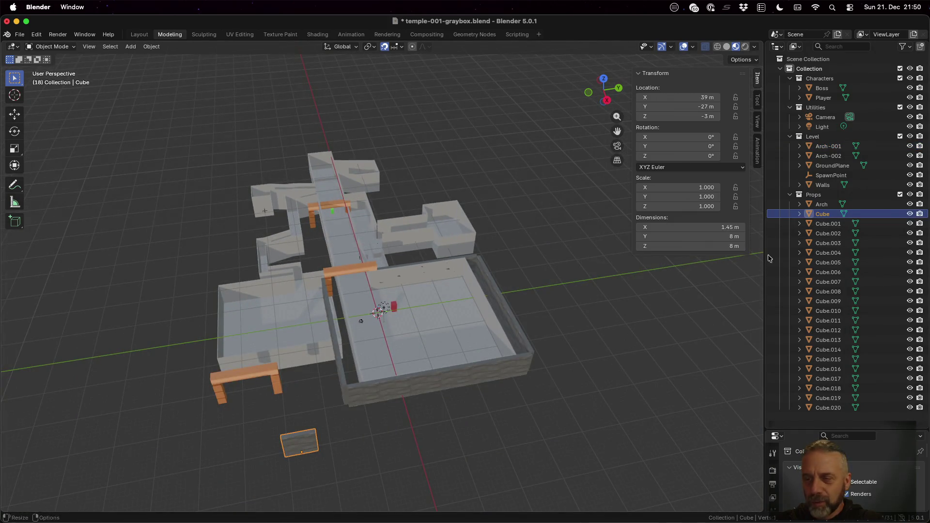
{"action": "double_click", "coordinate": [822, 213]}
{"action": "type", "text": "W"}
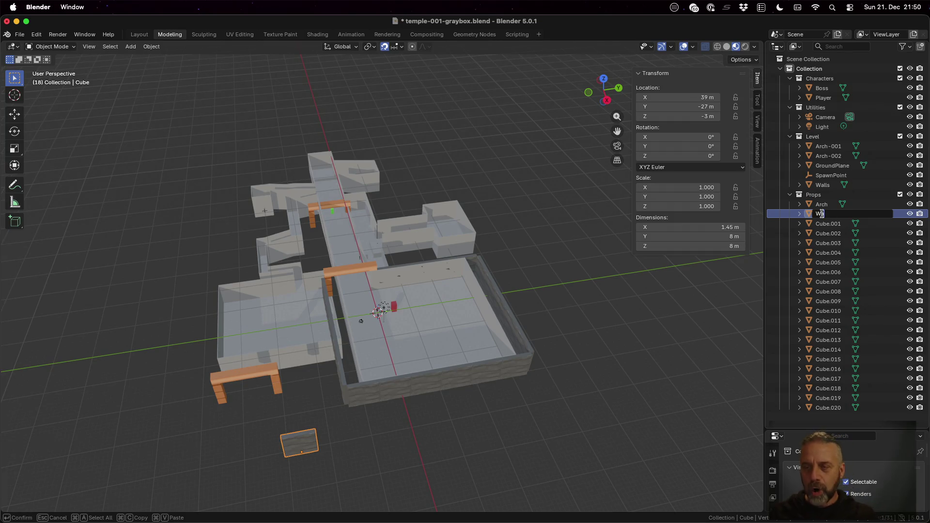
{"action": "type", "text": "all"}
{"action": "key", "text": "Return"}
Move Cube.001–Cube.020 into the Level collection, save, and make Level the active collection.
{"action": "left_click", "coordinate": [822, 214]}
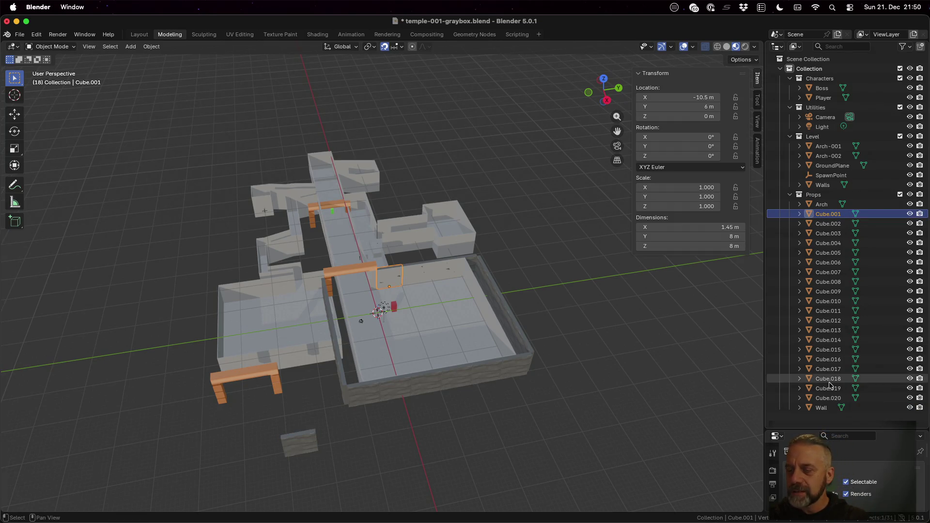
{"action": "left_click", "coordinate": [830, 395], "text": "shift"}
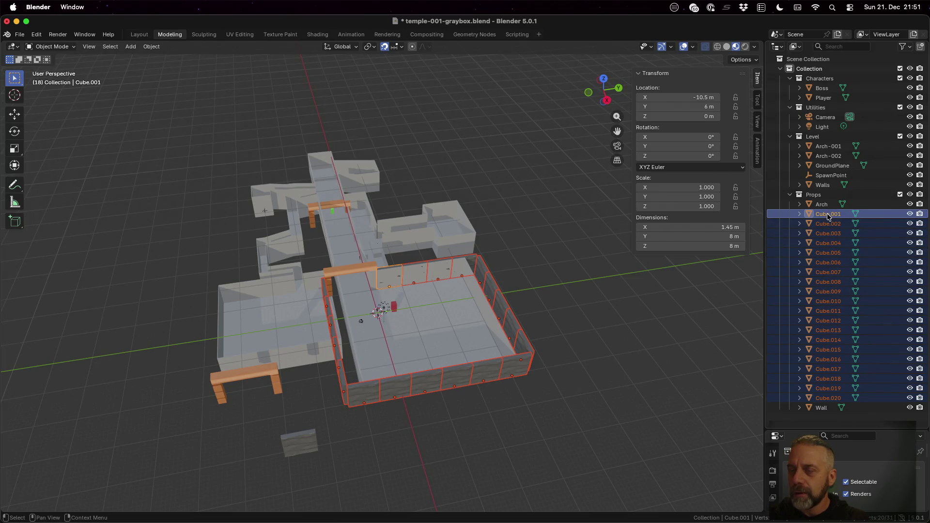
{"action": "left_click_drag", "start_coordinate": [827, 217], "coordinate": [828, 137]}
{"action": "key", "text": "super+s"}
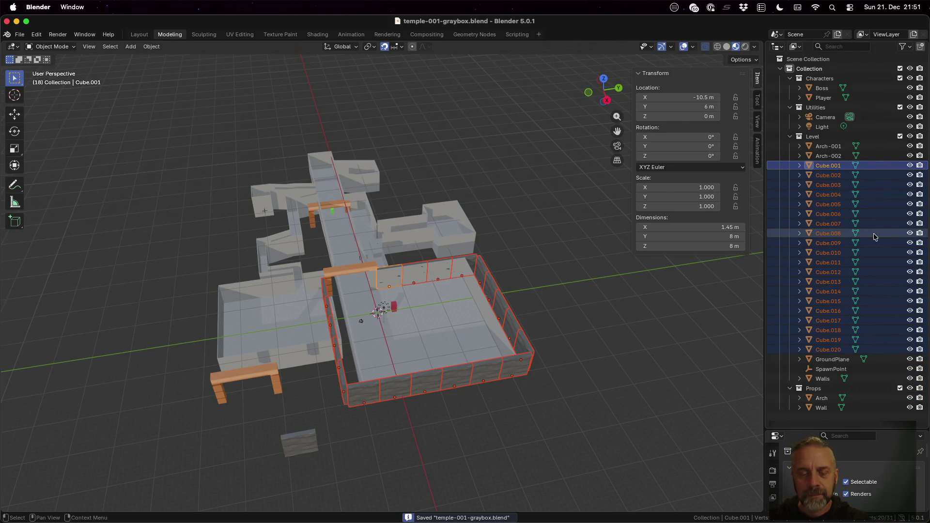
{"action": "key", "text": "Tab"}
{"action": "key", "text": "Tab"}
{"action": "key", "text": "super+s"}
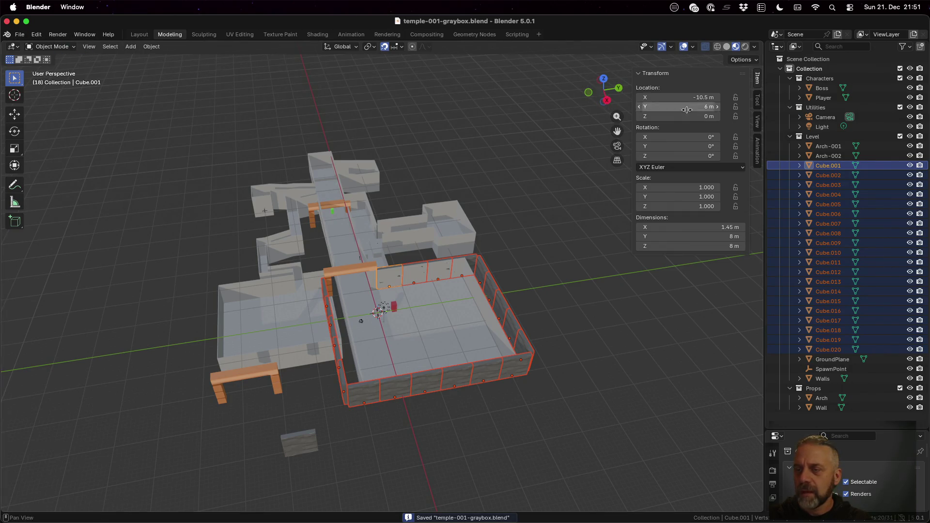
{"action": "left_click", "coordinate": [817, 138]}
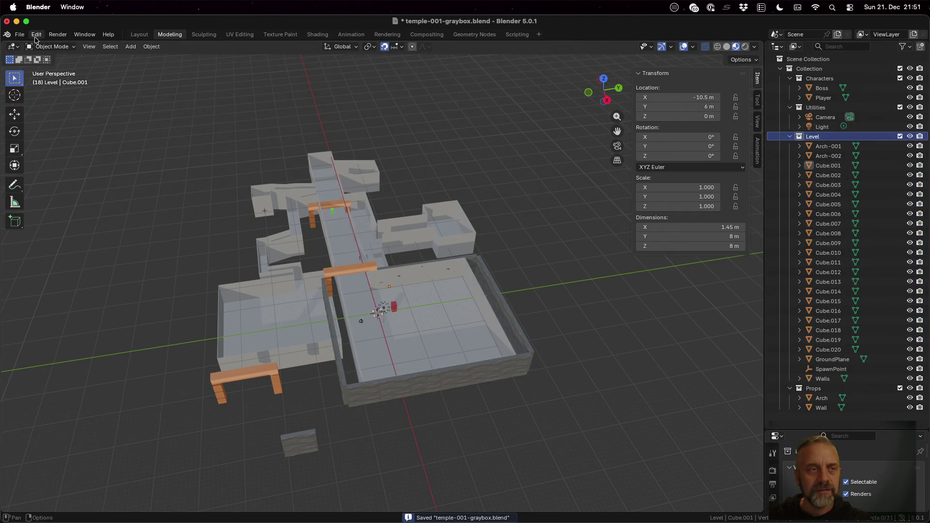
{"action": "left_click", "coordinate": [19, 36]}
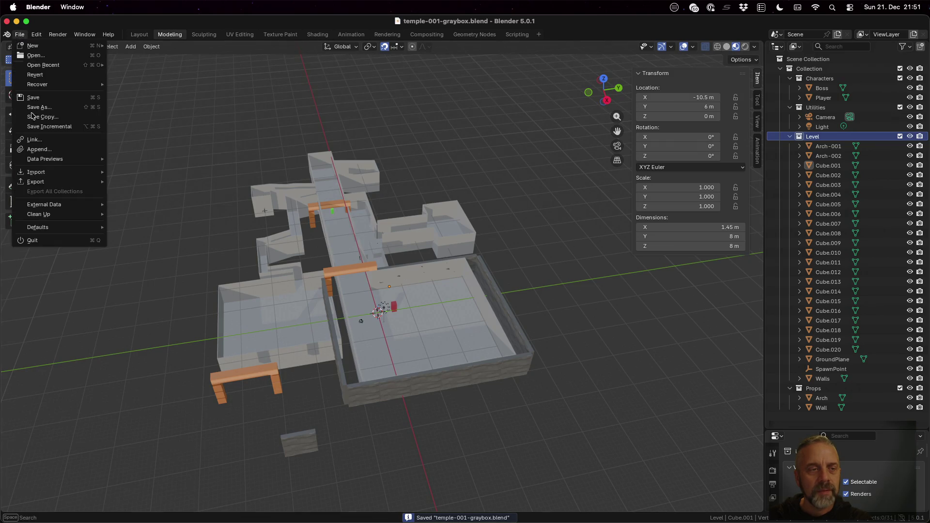
Export the scene as glTF 2.0 binary temple-001-graybox.glb into Temples/001.
{"action": "mouse_move", "coordinate": [62, 183]}
{"action": "left_click", "coordinate": [193, 268]}
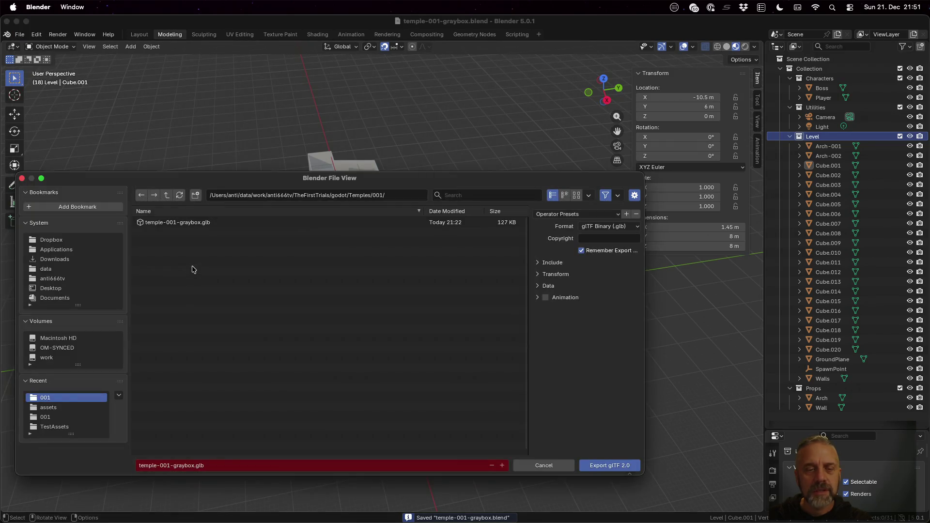
{"action": "left_click", "coordinate": [629, 468]}
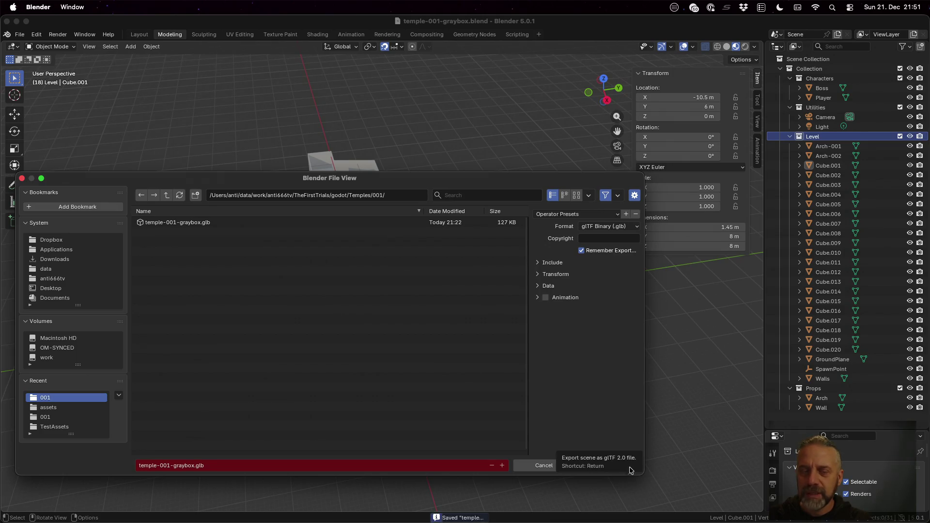
{"action": "key", "text": "super+Tab"}
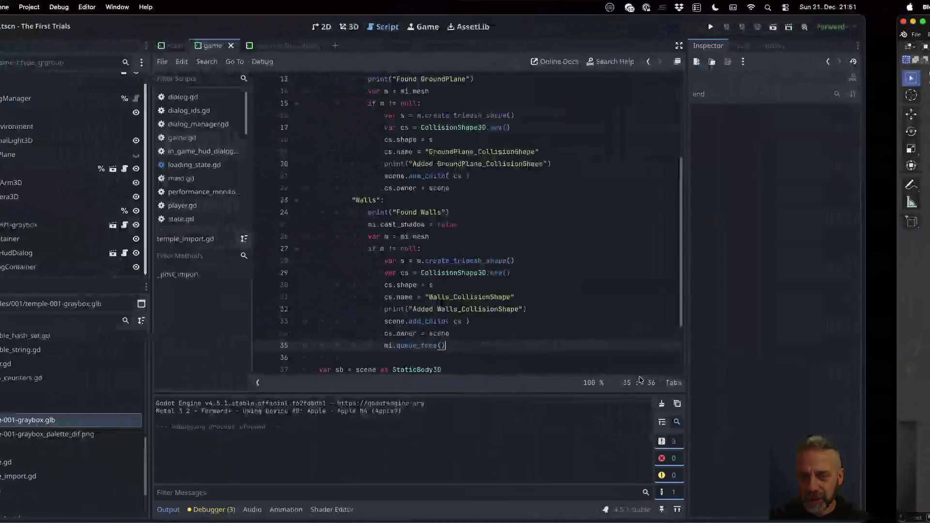
Open temple-001-graybox.glb's import settings and rotate the preview to inspect the level.
{"action": "double_click", "coordinate": [122, 420]}
{"action": "mouse_move", "coordinate": [520, 207]}
{"action": "left_mouse_down"}
{"action": "mouse_move", "coordinate": [498, 190]}
{"action": "mouse_move", "coordinate": [561, 222]}
{"action": "mouse_move", "coordinate": [566, 207]}
{"action": "left_mouse_up"}
{"action": "left_click", "coordinate": [329, 458]}
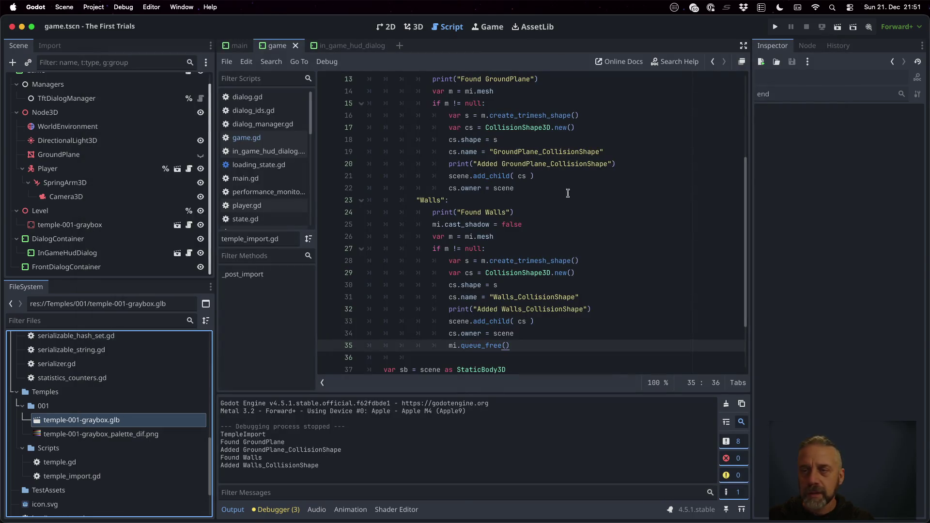
Play-test the reimported level in the running game, then stop it.
{"action": "left_click", "coordinate": [775, 26]}
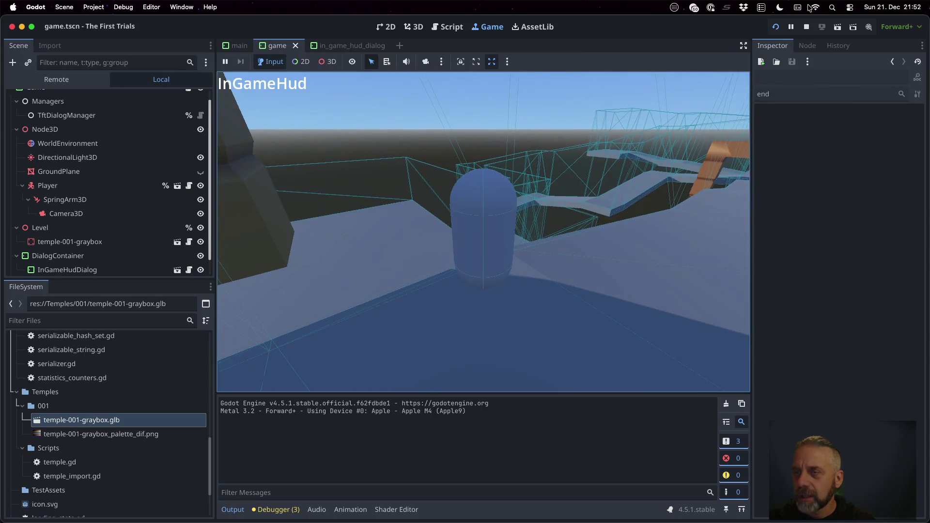
{"action": "left_click", "coordinate": [806, 29]}
{"action": "key", "text": "ctrl+Right"}
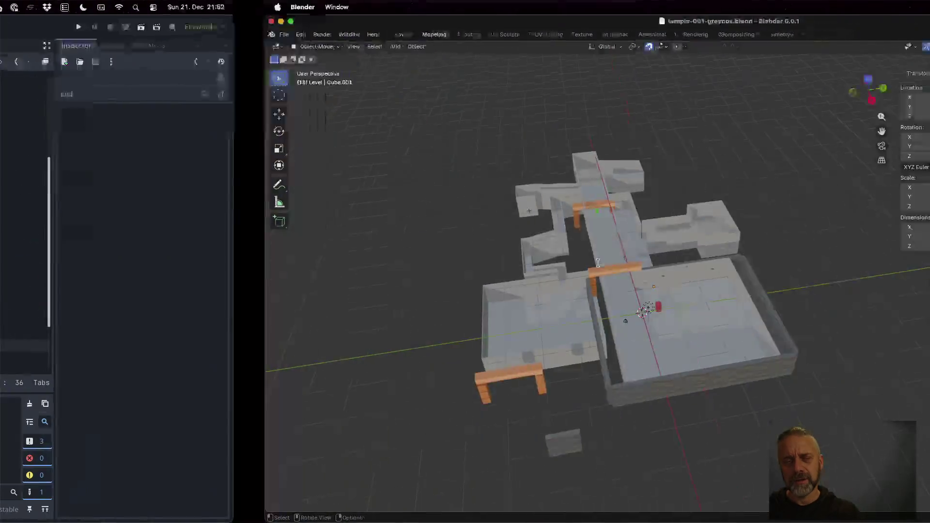
{"action": "scroll", "coordinate": [446, 296], "scroll_direction": "down", "scroll_amount": 1}
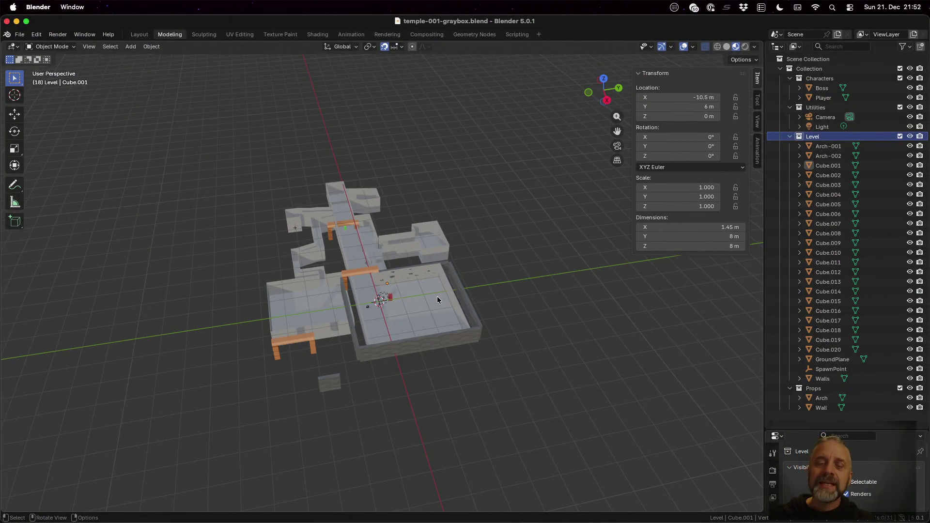
{"action": "left_click", "coordinate": [335, 381]}
{"action": "scroll", "coordinate": [354, 400], "scroll_direction": "up", "scroll_amount": 3}
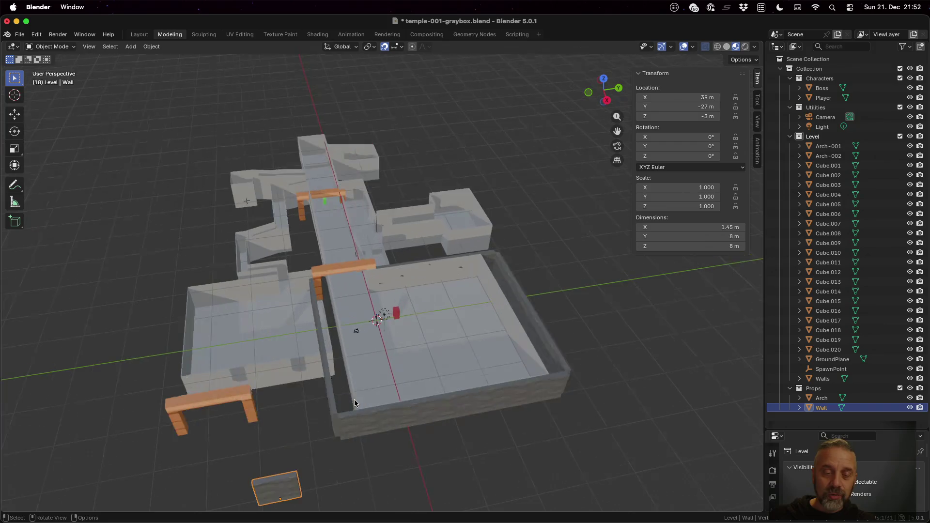
{"action": "scroll", "coordinate": [271, 481], "scroll_direction": "down", "scroll_amount": 2}
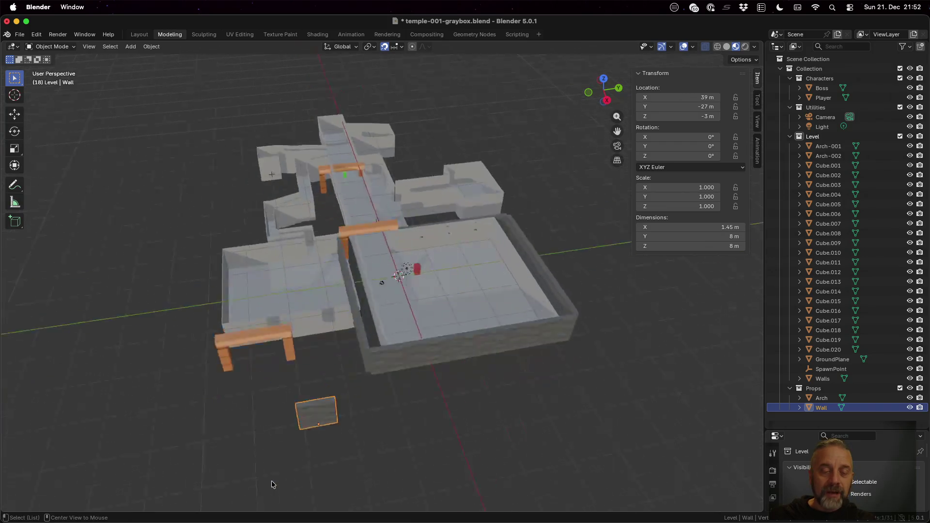
{"action": "middle_click_drag", "start_coordinate": [271, 480], "coordinate": [416, 281], "text": "shift"}
{"action": "scroll", "coordinate": [419, 275], "scroll_direction": "up", "scroll_amount": 5}
{"action": "key", "text": "Tab"}
{"action": "key", "text": "Tab"}
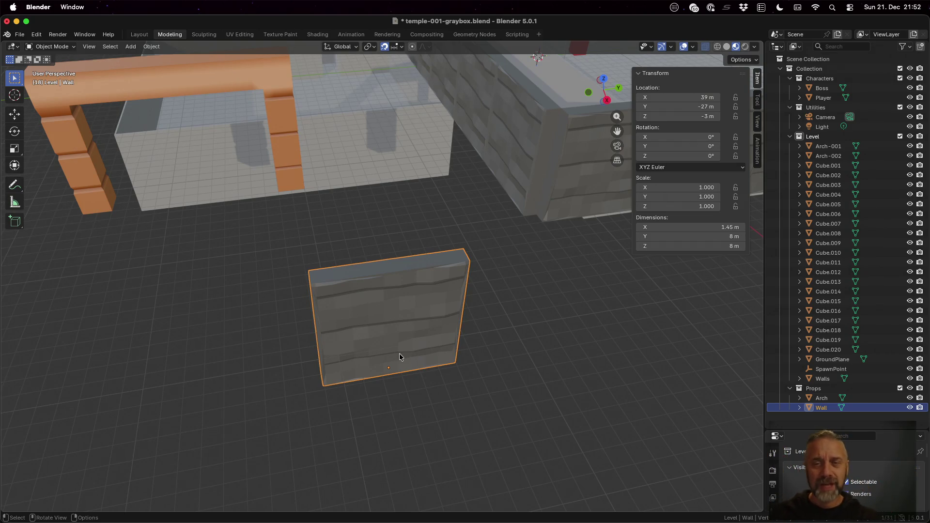
{"action": "scroll", "coordinate": [487, 276], "scroll_direction": "down", "scroll_amount": 10}
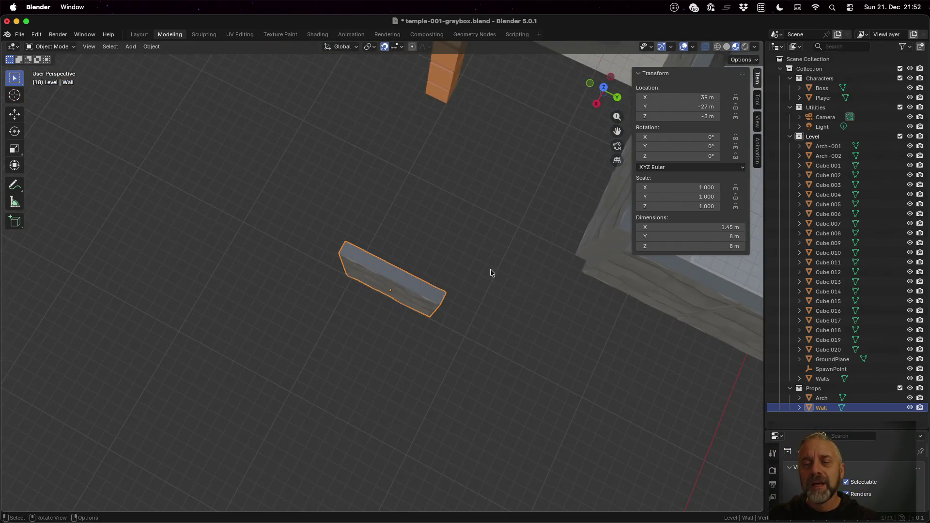
{"action": "mouse_move", "coordinate": [597, 261]}
{"action": "middle_mouse_down"}
{"action": "mouse_move", "coordinate": [374, 221]}
{"action": "mouse_move", "coordinate": [284, 216]}
{"action": "mouse_move", "coordinate": [383, 188]}
{"action": "mouse_move", "coordinate": [533, 184]}
{"action": "mouse_move", "coordinate": [341, 184]}
{"action": "mouse_move", "coordinate": [341, 158]}
{"action": "mouse_move", "coordinate": [344, 171]}
{"action": "middle_mouse_up"}
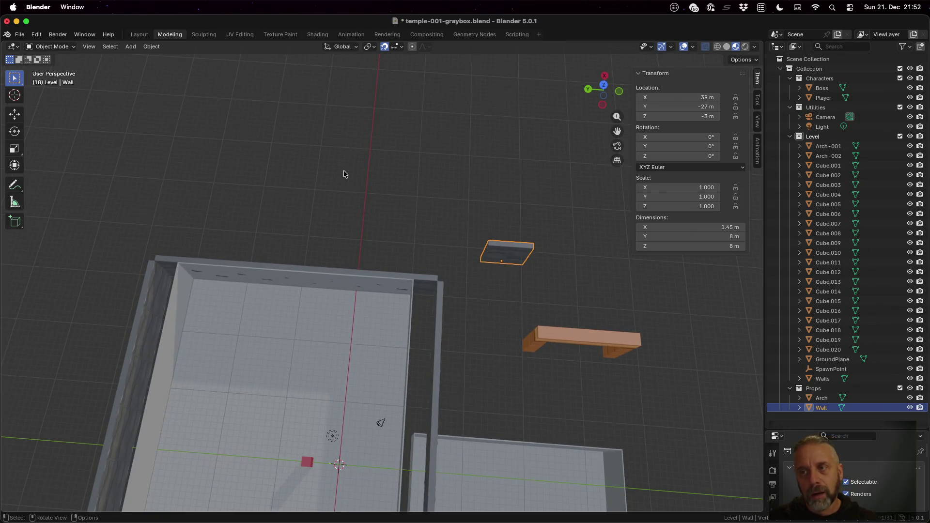
{"action": "left_click", "coordinate": [382, 327]}
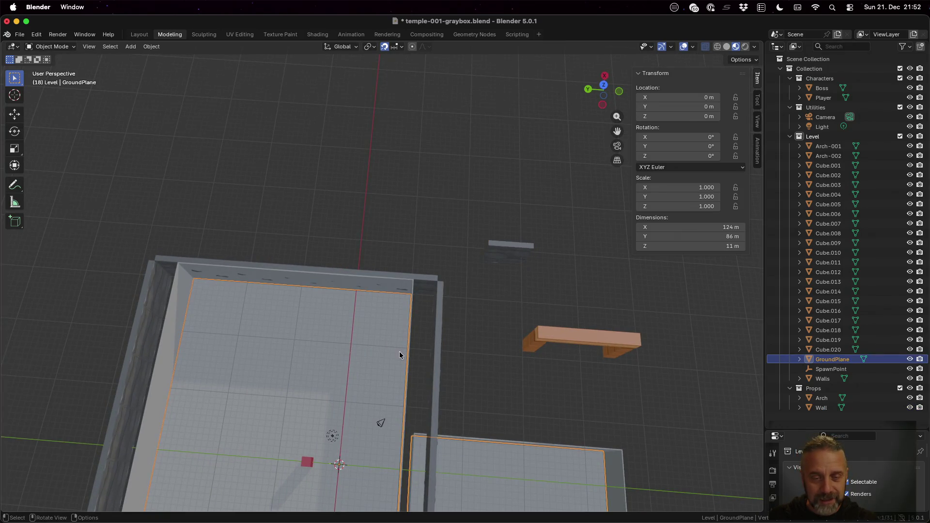
Enter Edit Mode on GroundPlane and clear its geometry selection.
{"action": "key", "text": "Tab"}
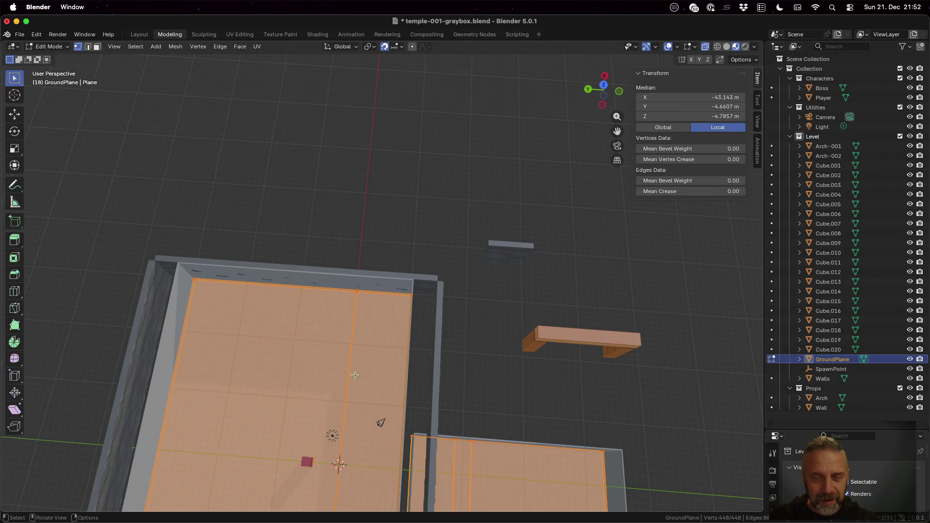
{"action": "scroll", "coordinate": [353, 387], "scroll_direction": "down", "scroll_amount": 2}
{"action": "scroll", "coordinate": [353, 380], "scroll_direction": "up", "scroll_amount": 4}
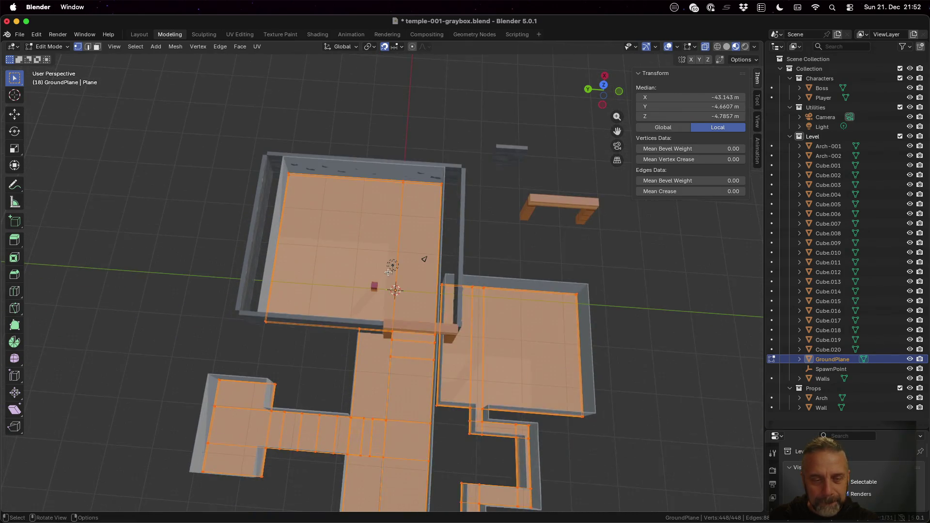
{"action": "key", "text": "alt+a"}
{"action": "key", "text": "a"}
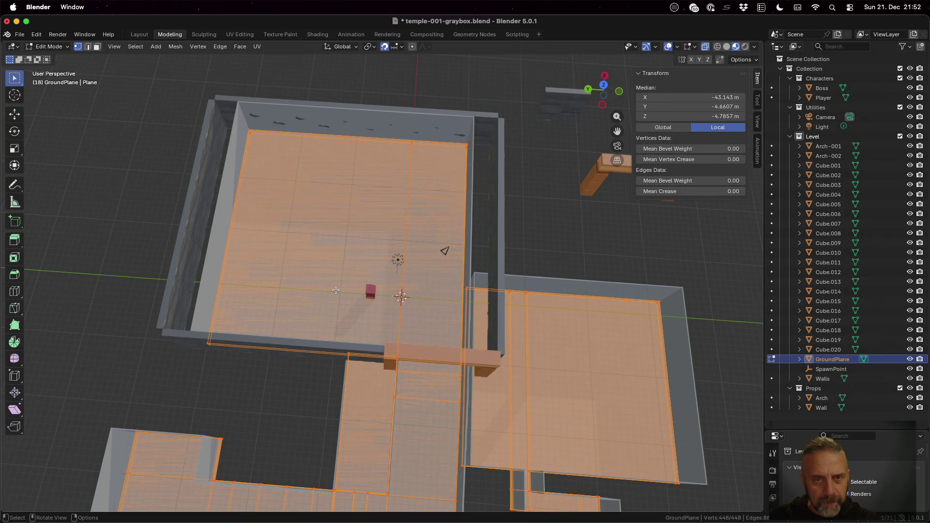
{"action": "key", "text": "alt+a"}
{"action": "key", "text": "a"}
{"action": "key", "text": "alt+a"}
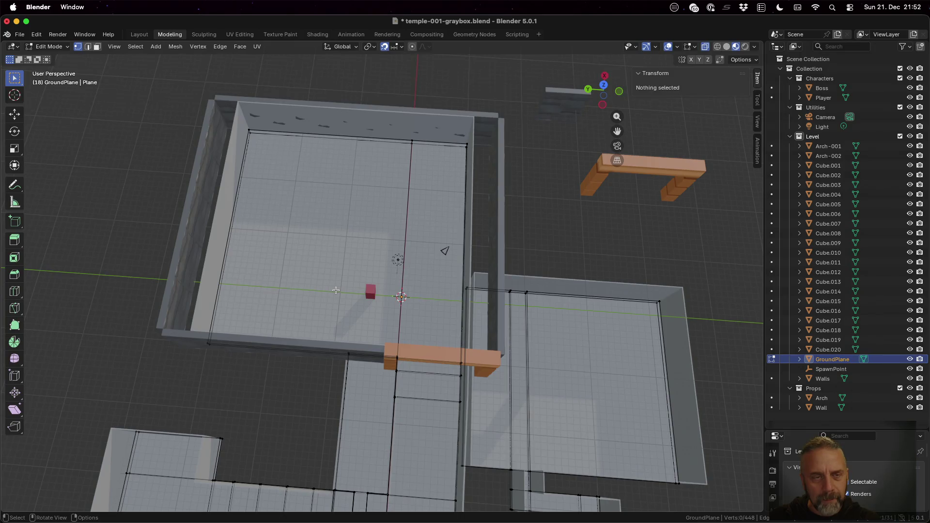
{"action": "scroll", "coordinate": [336, 290], "scroll_direction": "up", "scroll_amount": 4}
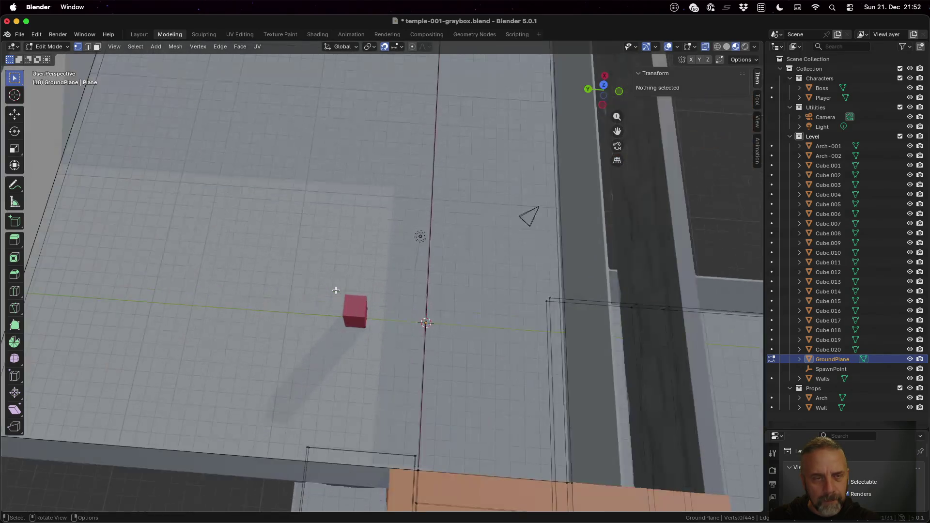
{"action": "scroll", "coordinate": [336, 291], "scroll_direction": "down", "scroll_amount": 1}
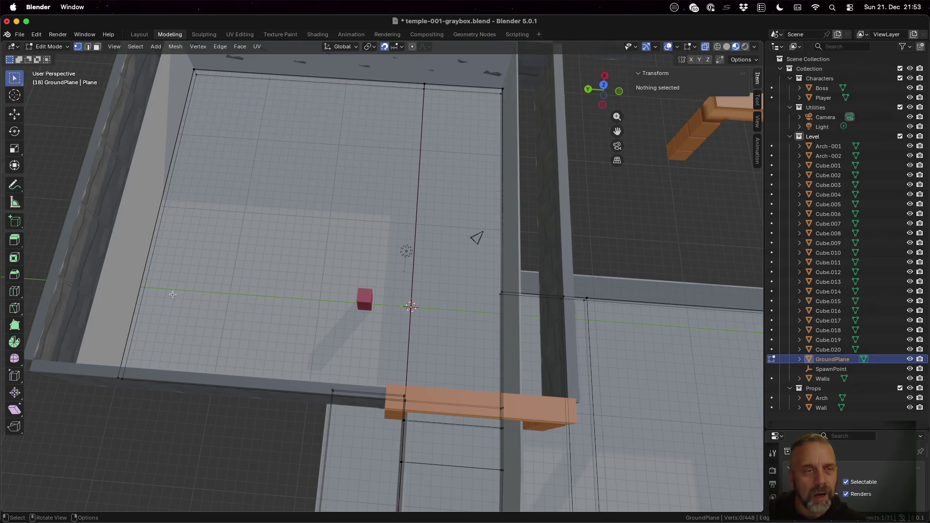
Try selecting and scaling the floor mesh, then cancel and clear the selection.
{"action": "scroll", "coordinate": [204, 236], "scroll_direction": "down", "scroll_amount": 1}
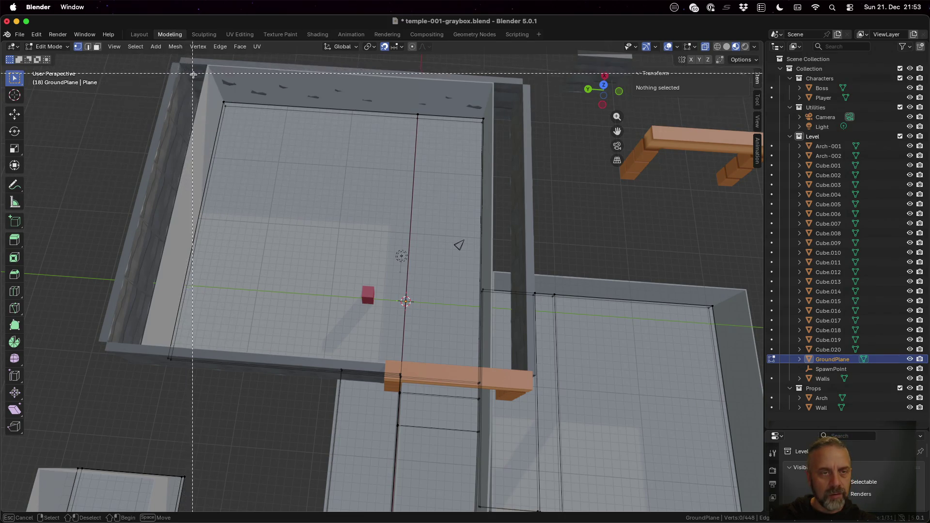
{"action": "left_click_drag", "start_coordinate": [180, 62], "coordinate": [252, 130]}
{"action": "key", "text": "a"}
{"action": "key", "text": "s"}
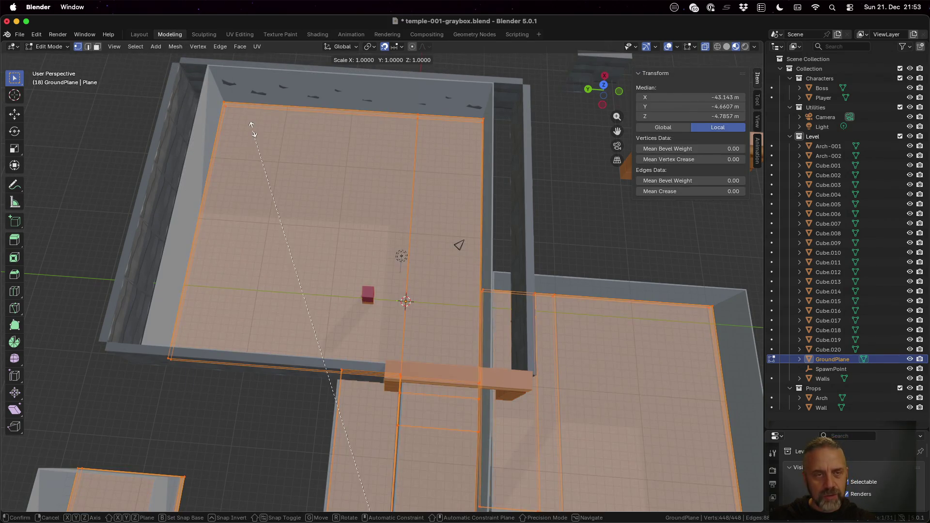
{"action": "key", "text": "Escape"}
{"action": "key", "text": "alt+a"}
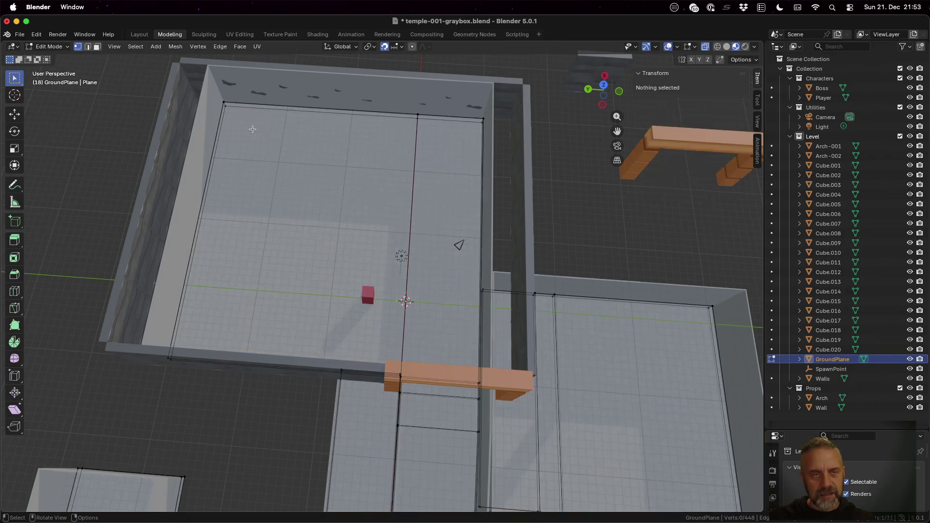
Select GroundPlane's left edge vertices and move them 4 m along global Y.
{"action": "left_click_drag", "start_coordinate": [210, 92], "coordinate": [237, 112]}
{"action": "left_click_drag", "start_coordinate": [155, 334], "coordinate": [180, 372], "text": "shift"}
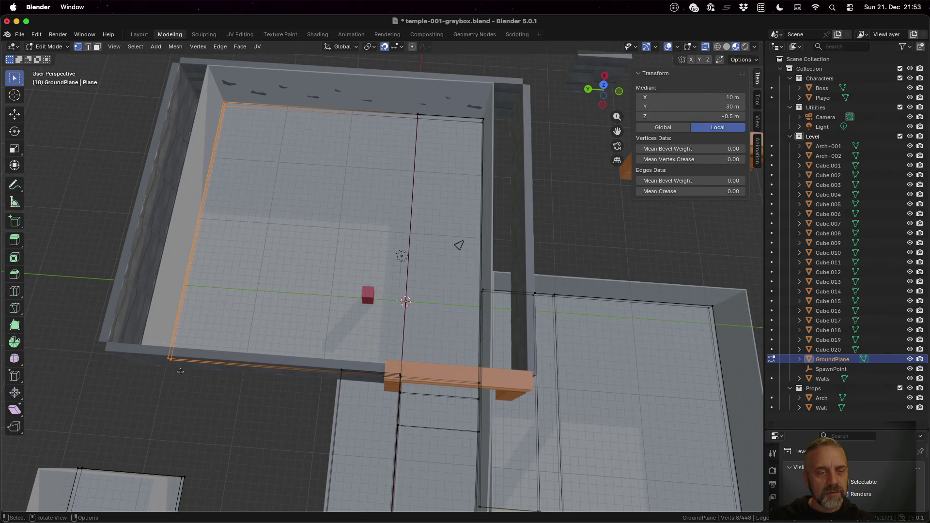
{"action": "mouse_move", "coordinate": [205, 306]}
{"action": "middle_mouse_down"}
{"action": "mouse_move", "coordinate": [239, 311]}
{"action": "mouse_move", "coordinate": [230, 310]}
{"action": "middle_mouse_up"}
{"action": "key", "text": "g"}
{"action": "key", "text": "y"}
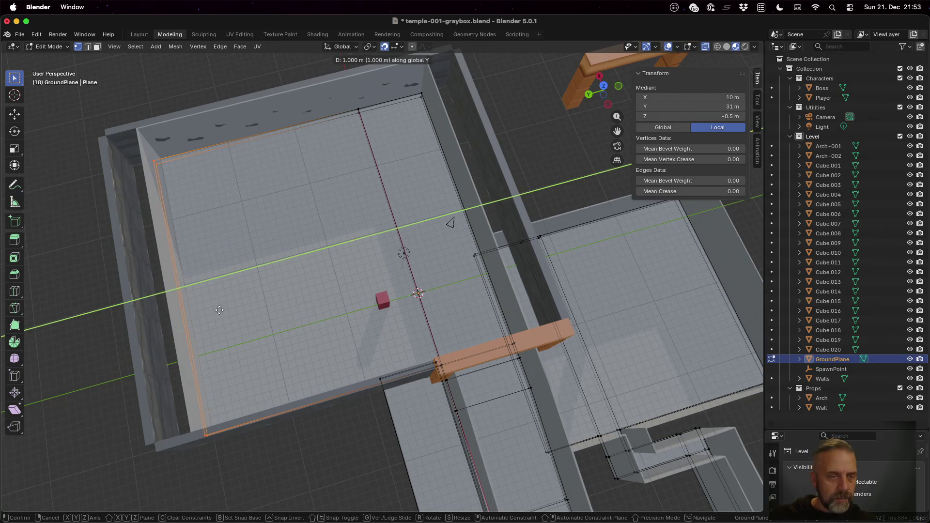
{"action": "left_click", "coordinate": [193, 315]}
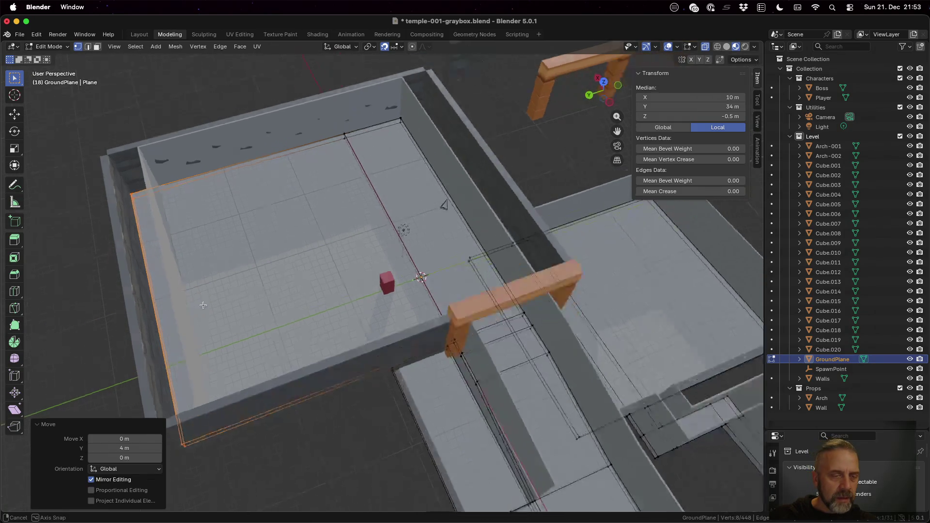